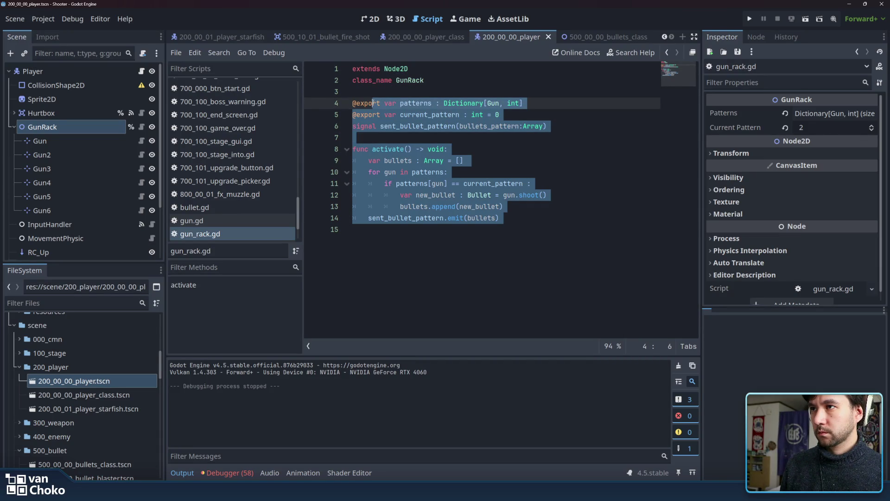
- Add a Timer node as a child of the Player node
left_click(432, 119)
left_click(413, 139)
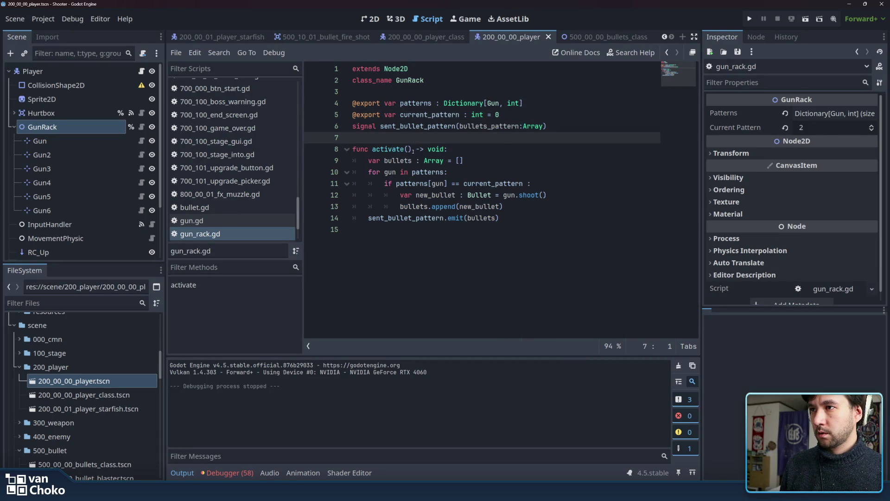
left_click(413, 149)
left_click(413, 246)
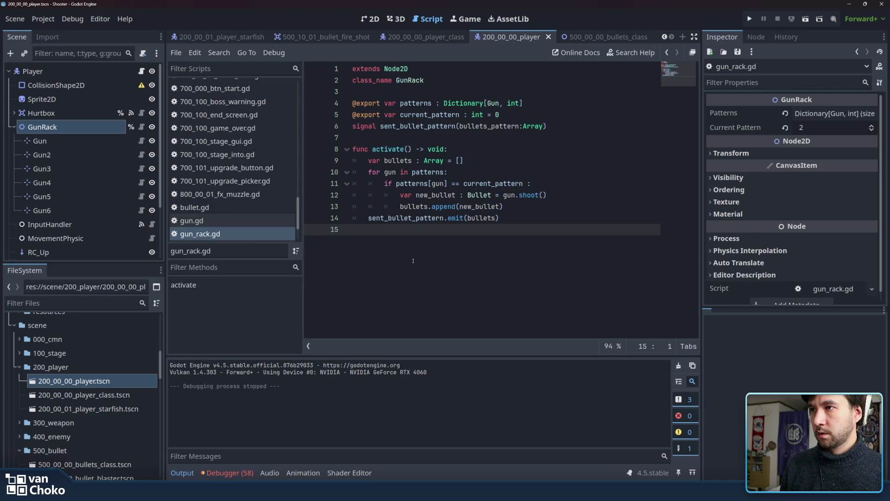
left_click(15, 127)
left_click(100, 76)
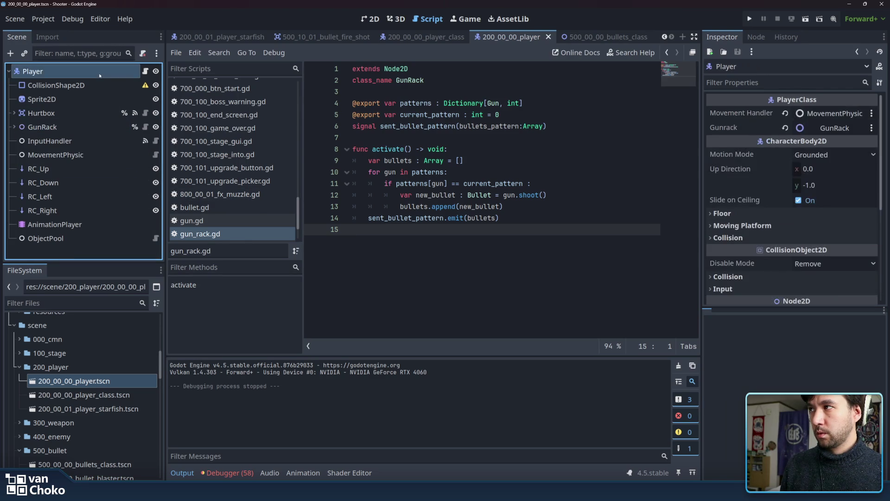
key("ctrl+a")
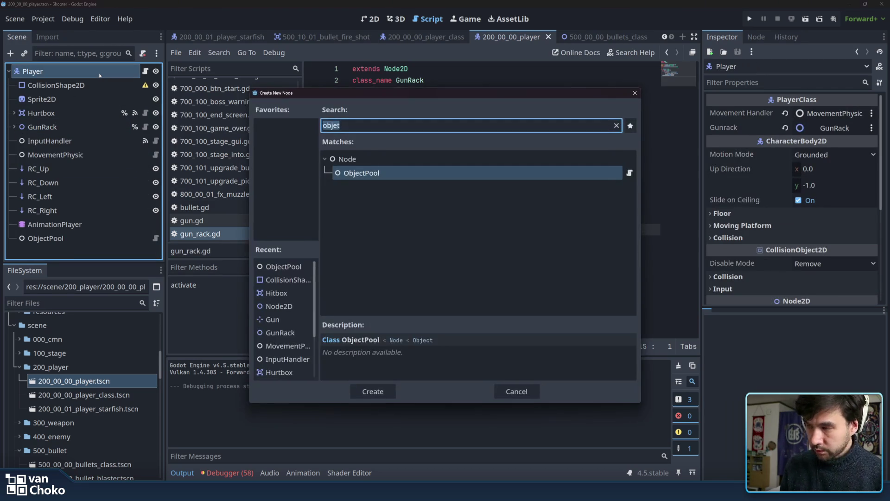
key("BackSpace")
type("timerr")
key("BackSpace")
key("Return")
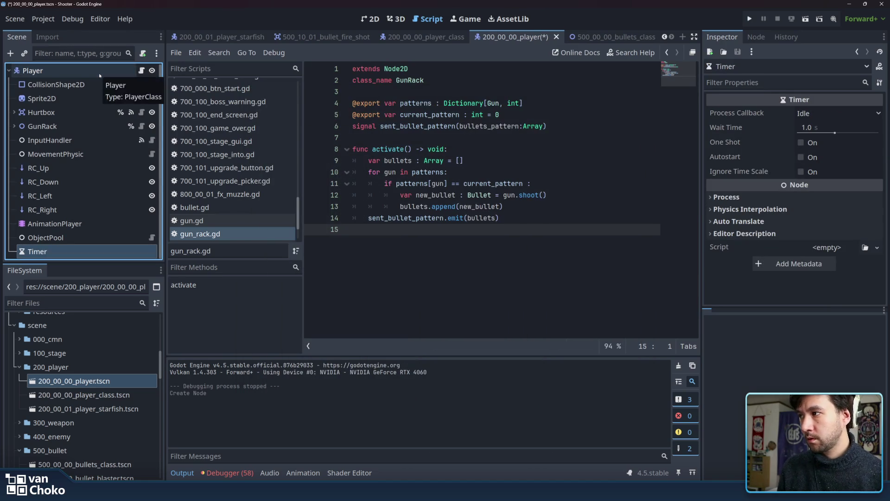
- Rename the new Timer to GunTimer and open the Player script
double_click(55, 253)
key("Home")
type("Gun")
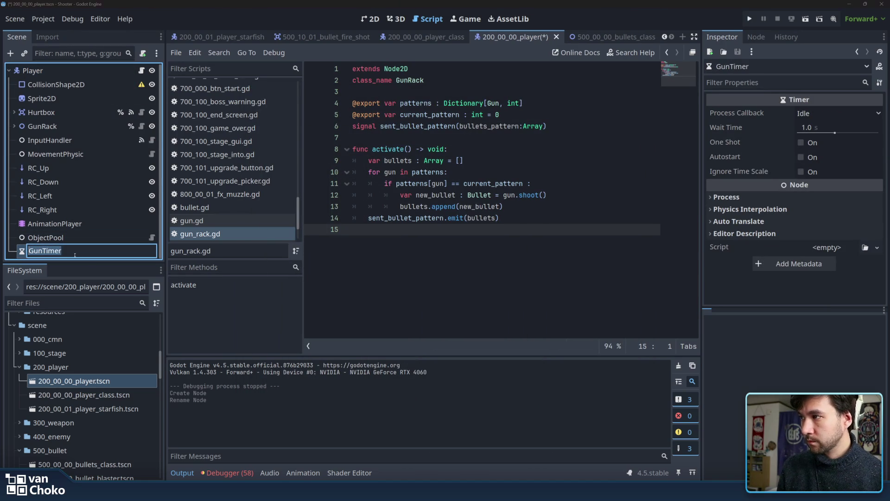
key("Return")
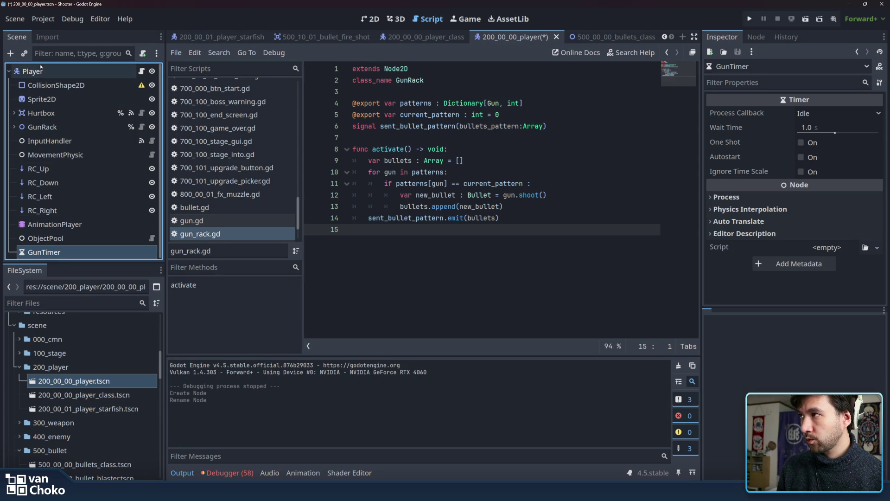
left_click(46, 71)
left_click(141, 71)
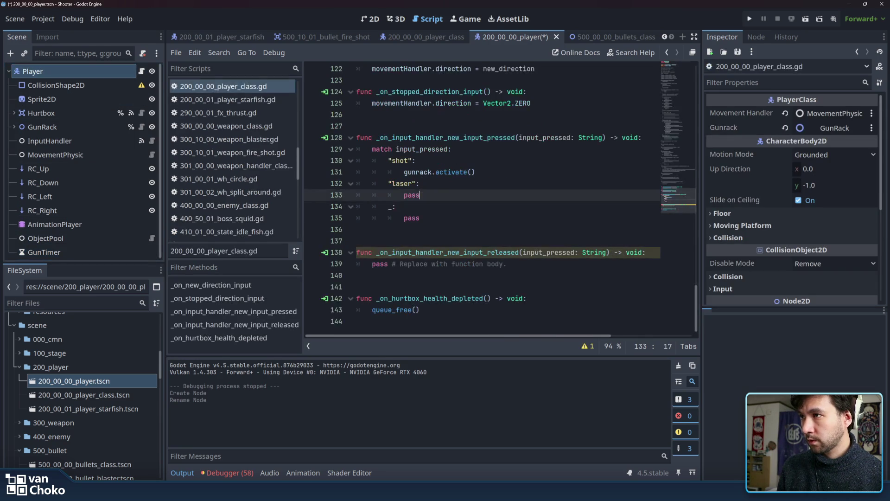
- Under gunrack.activate() in the shot branch, connect GunTimer's timeout to _on_guntimer_timeout
left_click(495, 172)
key("shift+Home")
key("ctrl+c")
left_click(496, 172)
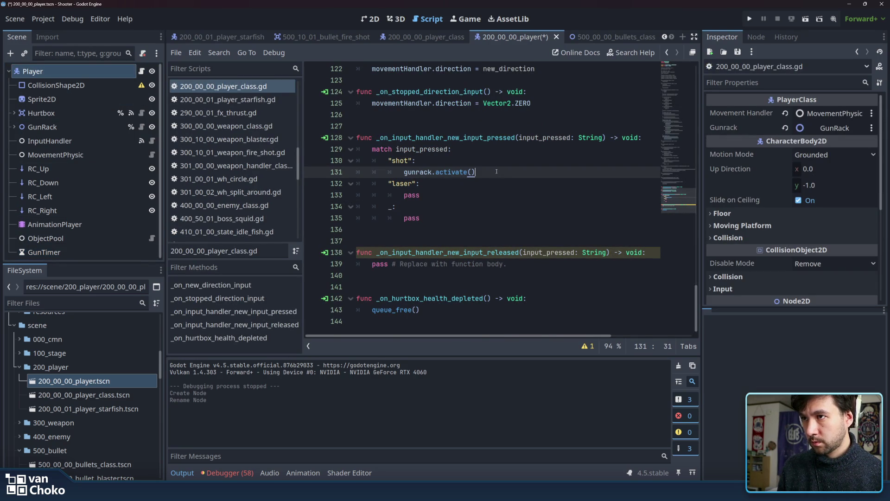
key("Return")
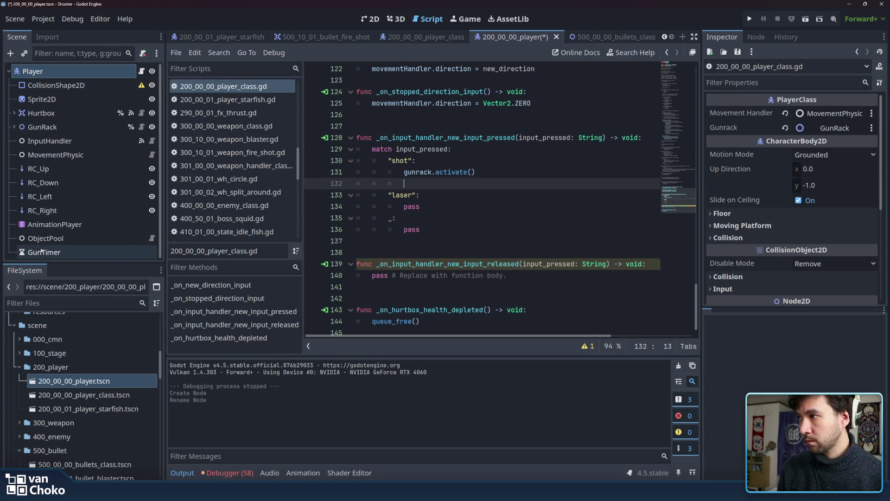
left_click_drag(44, 253, 439, 184)
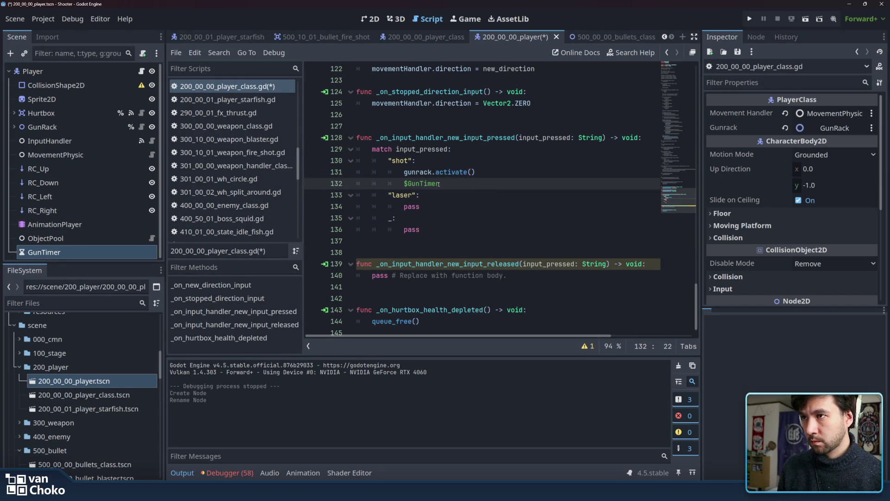
type(".")
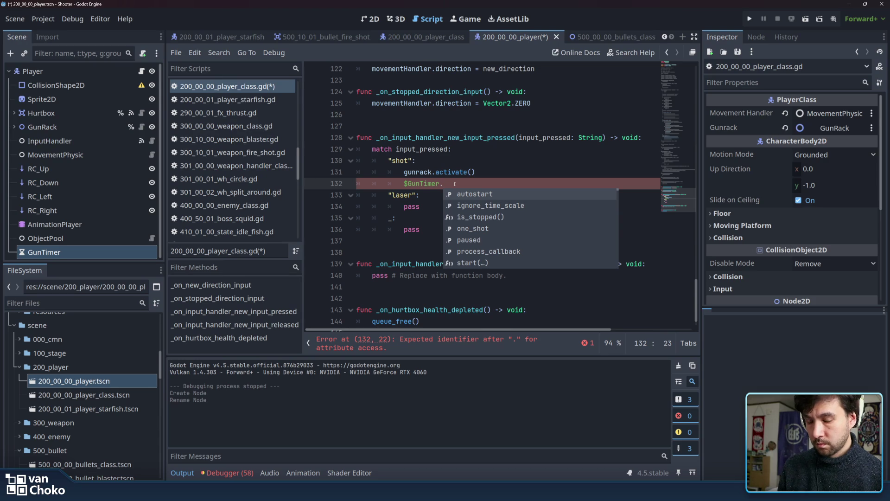
key("Down")
key("Down")
key("Down")
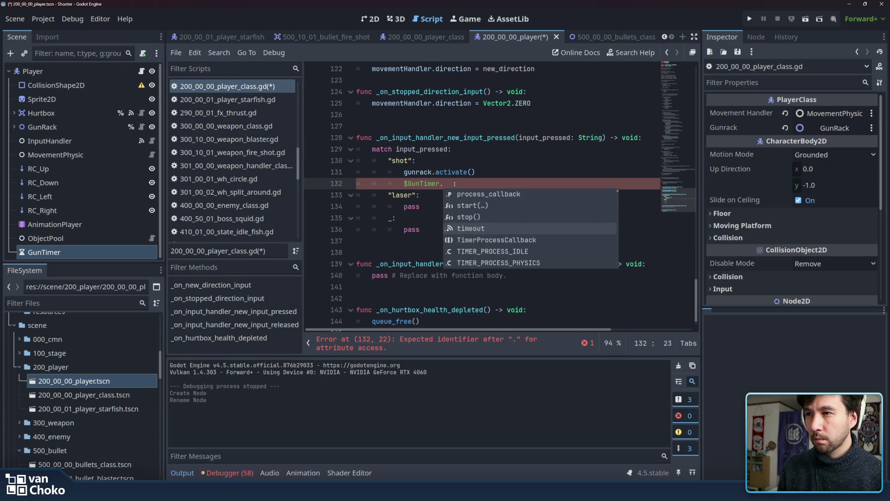
key("Return")
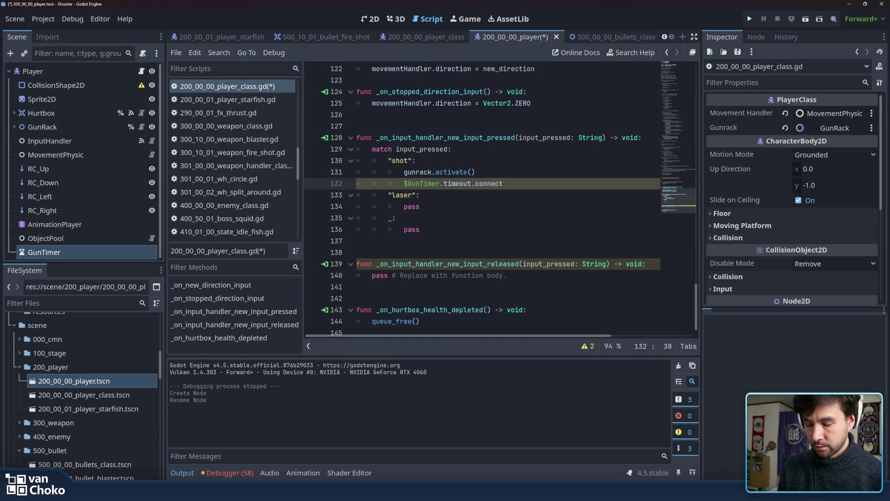
type("()")
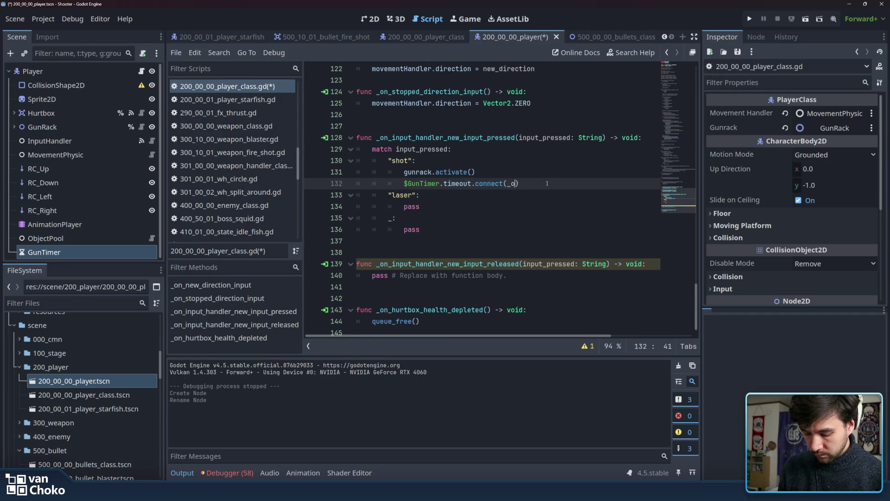
type("n_gunRack")
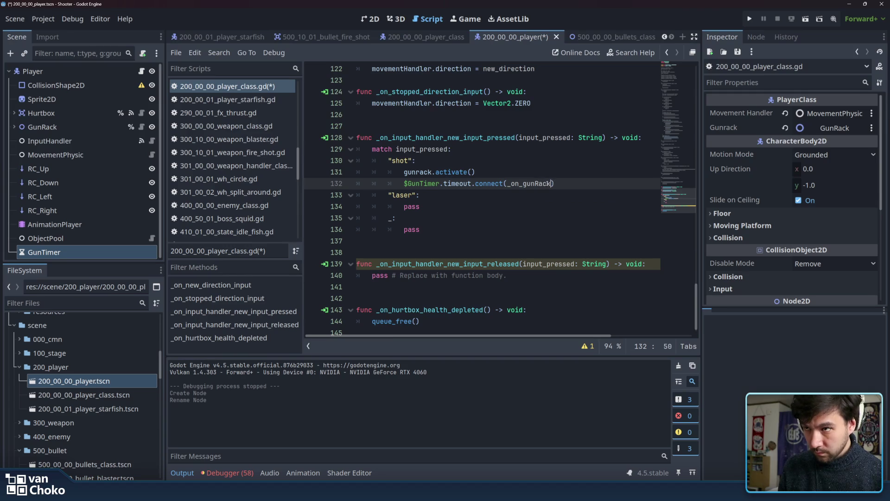
key("BackSpace")
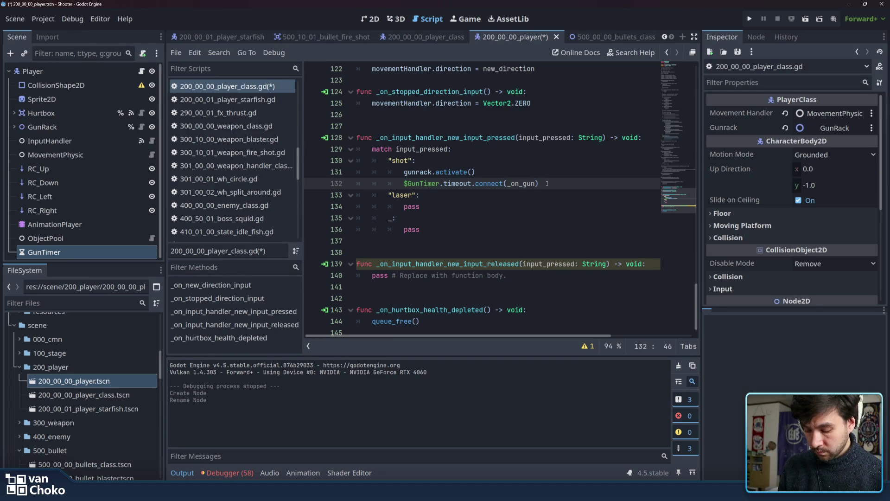
type("rack_")
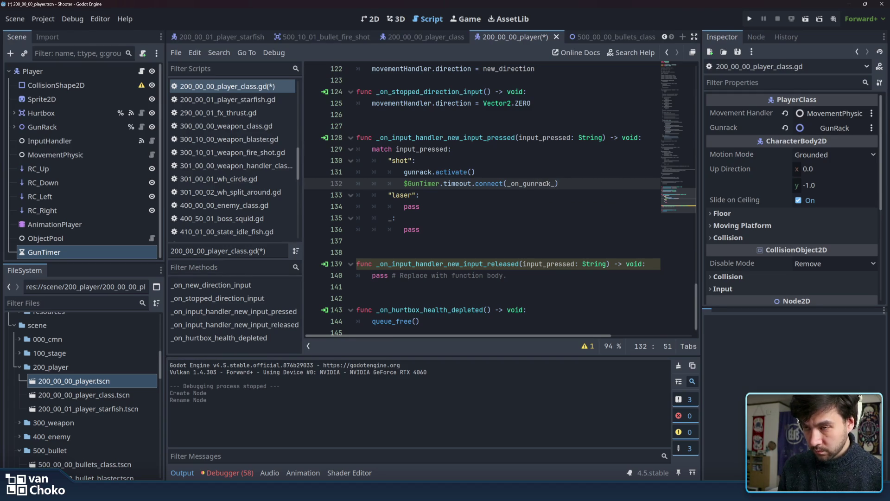
type("er")
type("out")
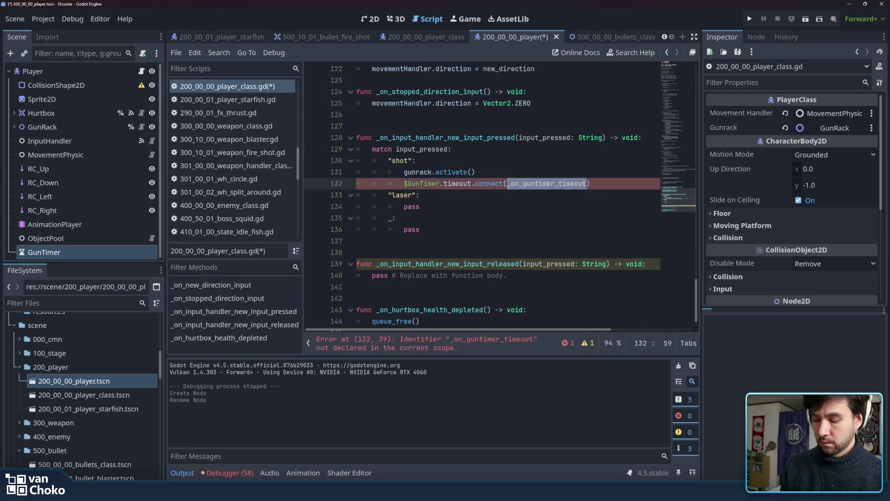
- Start declaring func _on_guntimer_timeout on a new line below the match block
scroll(529, 242, "down", 1)
left_click(490, 309)
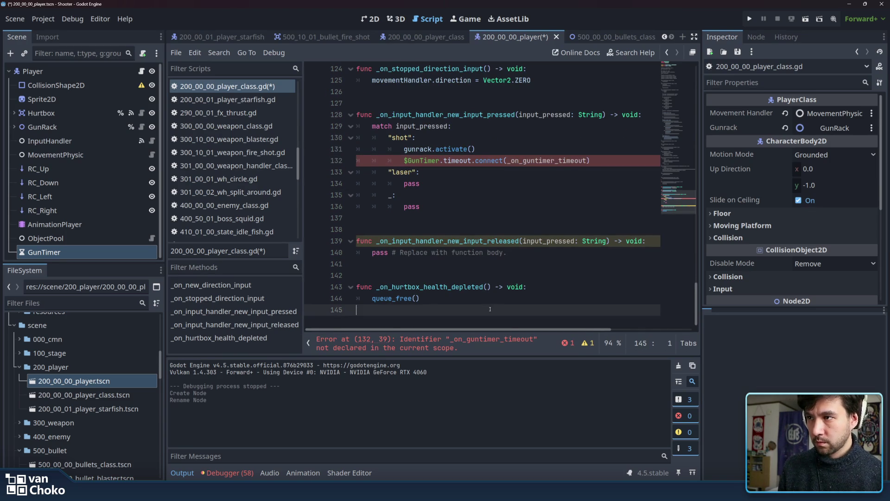
left_click(462, 221)
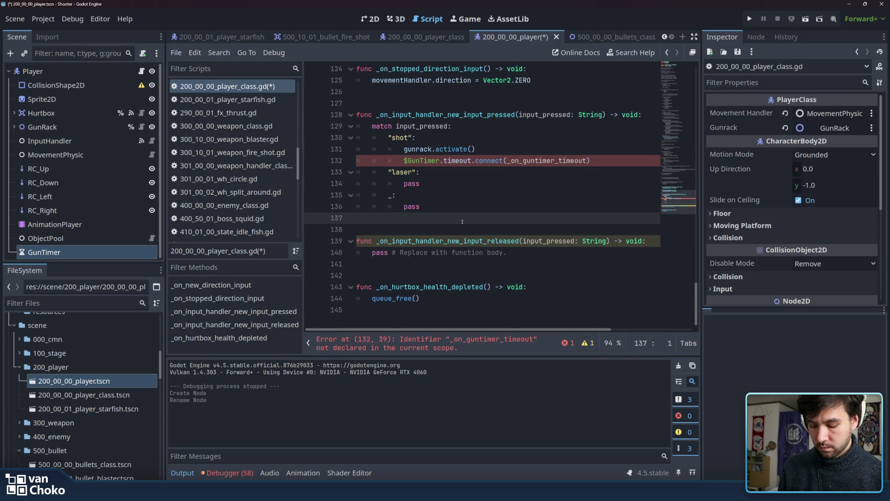
key("Return")
type("func _on_guntimer_timeout(")
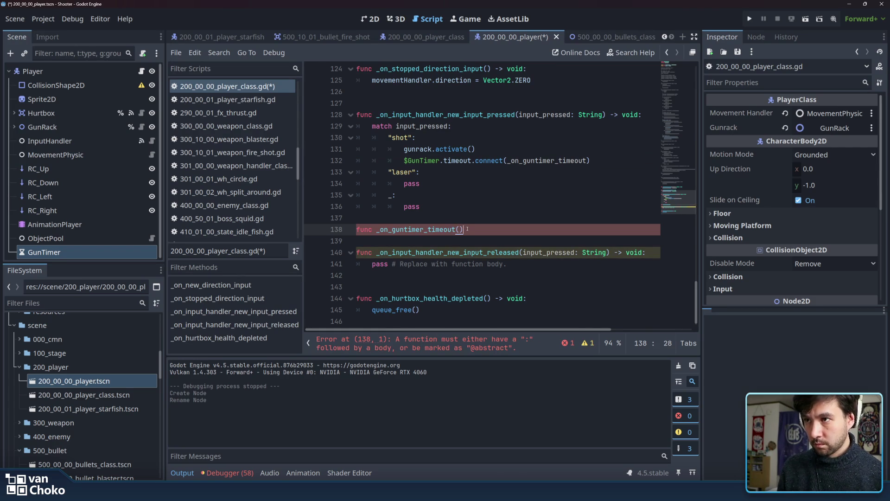
type(":")
- Paste gunrack.activate() into the body of _on_guntimer_timeout
key("Return")
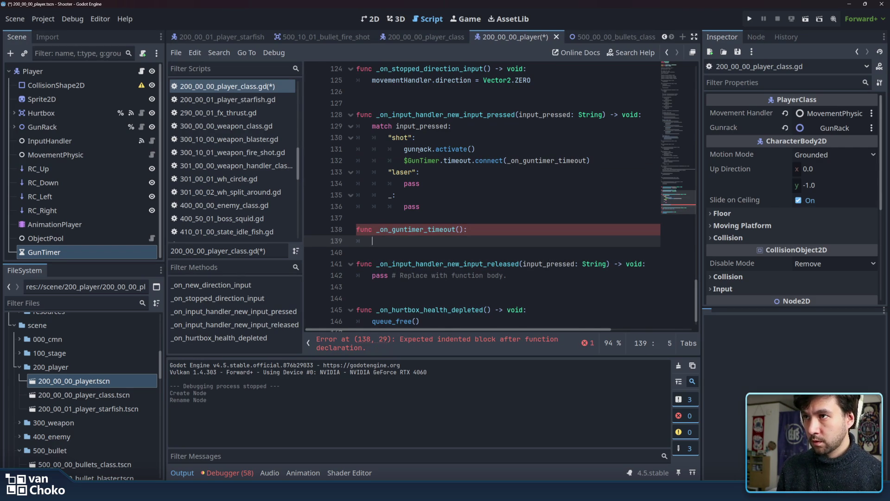
left_click_drag(404, 149, 482, 149)
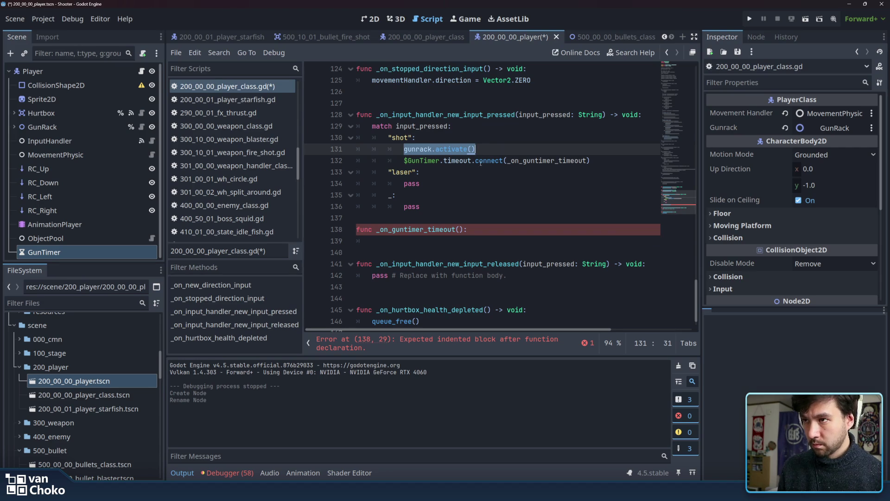
left_click(433, 238)
key("ctrl+v")
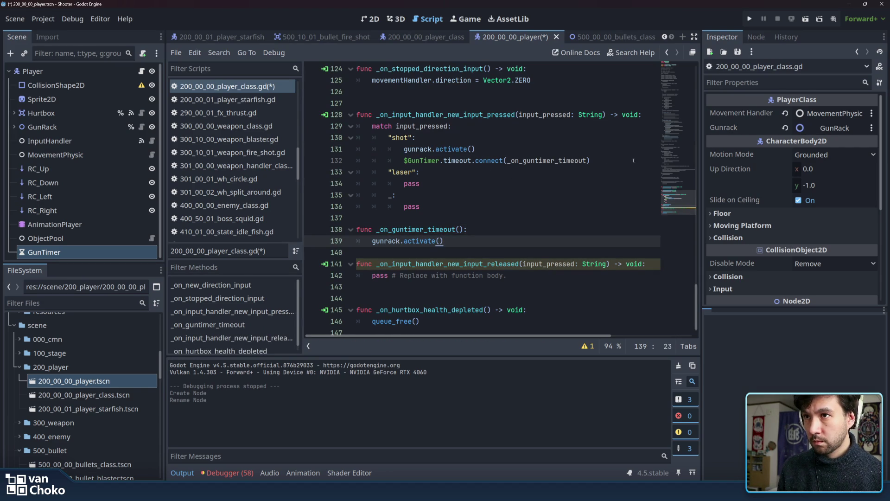
- Add $GunTimer.start() under the connect line, save the script, and run the game
left_click(605, 160)
key("Return")
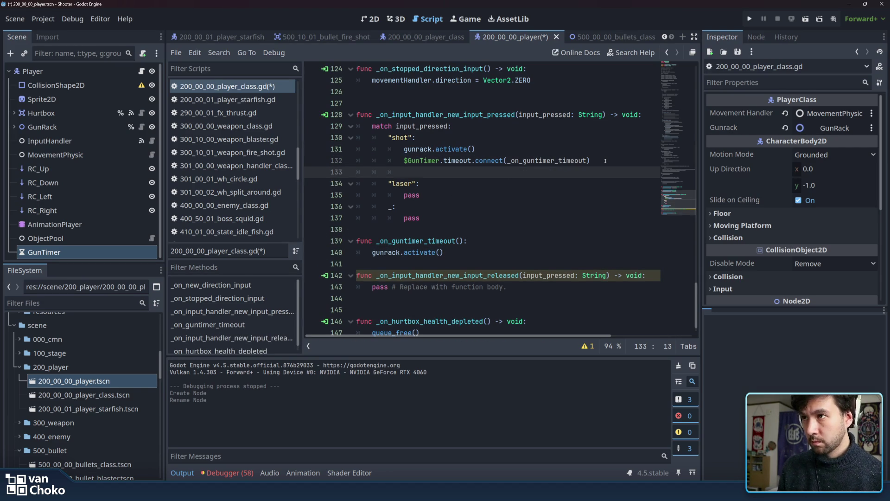
mouse_move(44, 252)
left_mouse_down()
mouse_move(334, 171)
mouse_move(487, 172)
mouse_move(452, 174)
left_mouse_up()
type(".start")
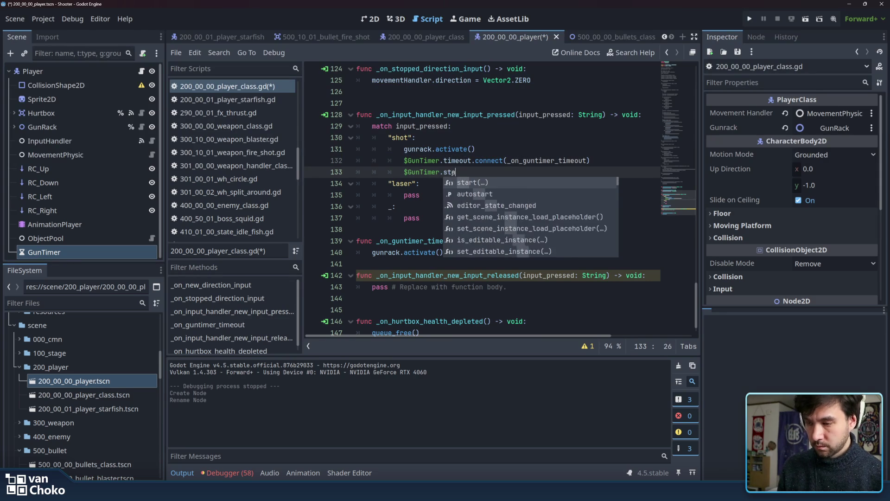
key("Return")
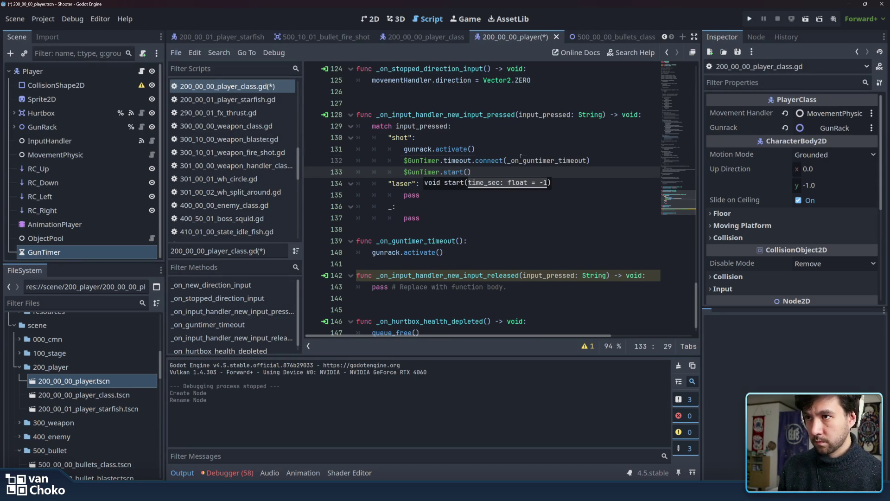
left_click(520, 160)
key("ctrl+s")
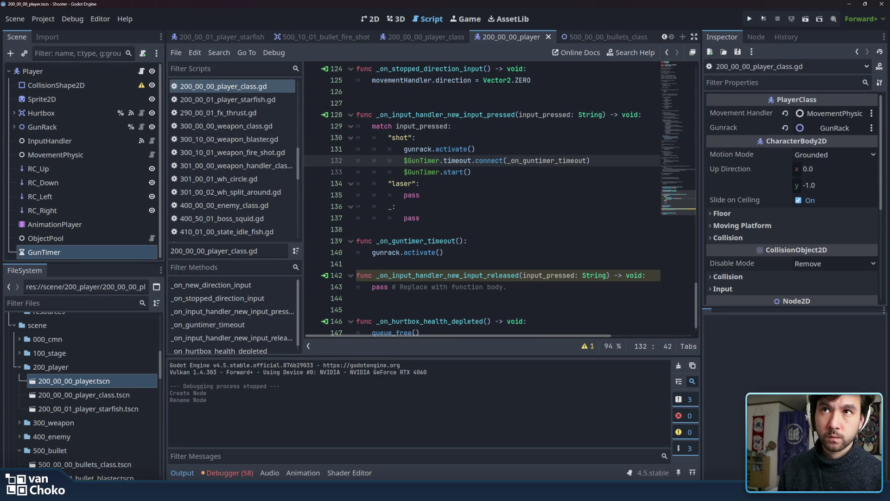
left_click(745, 19)
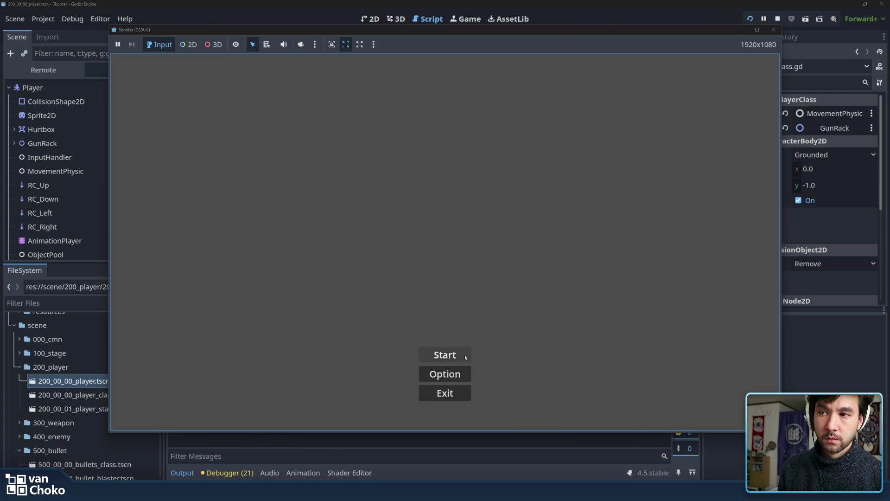
- Start Stage 1, watch the ship fire, then close the game window
left_click(459, 355)
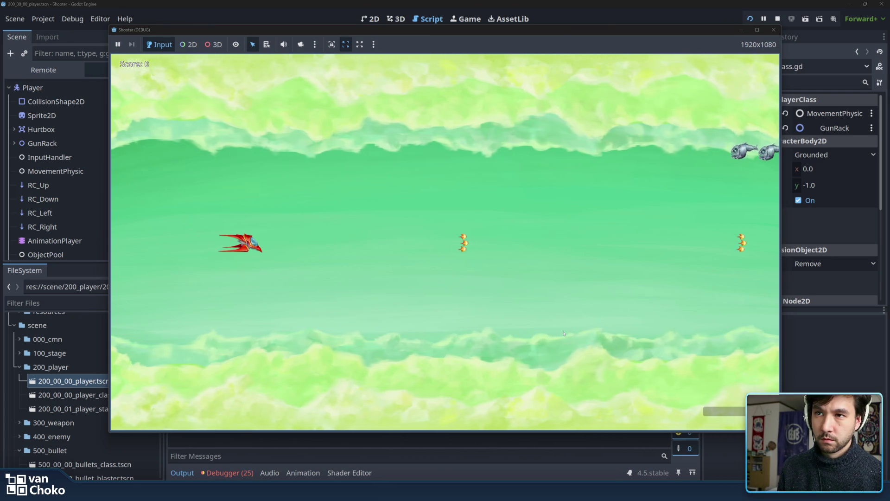
left_click(772, 30)
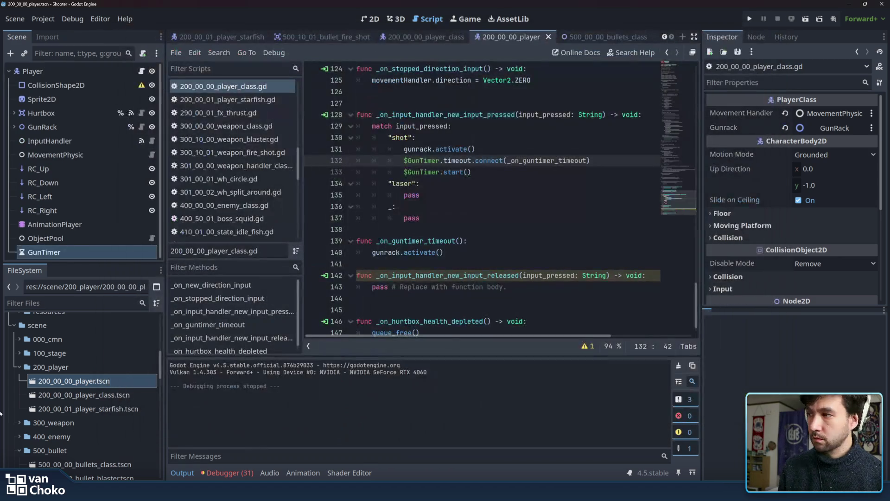
- Set GunTimer's Wait Time to 0.1 seconds in the Inspector
left_click(55, 238)
left_click(59, 252)
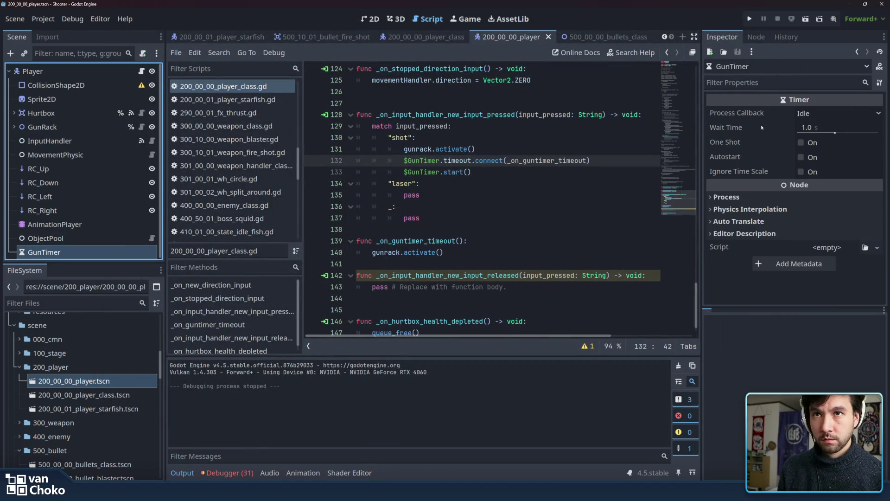
left_click(810, 128)
type("0.2")
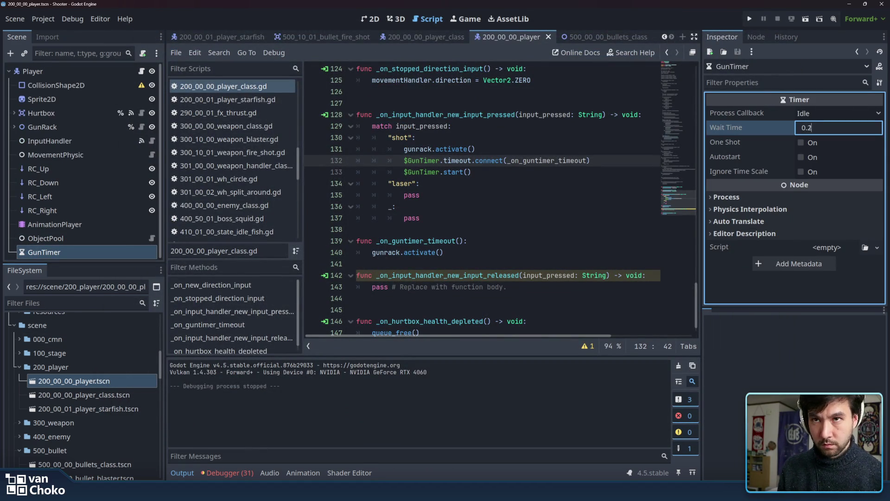
left_click(615, 129)
left_click(836, 127)
type("0.1")
key("Return")
- Run the project, start Stage 1, and hold fire to check the continuous stream
left_click(749, 18)
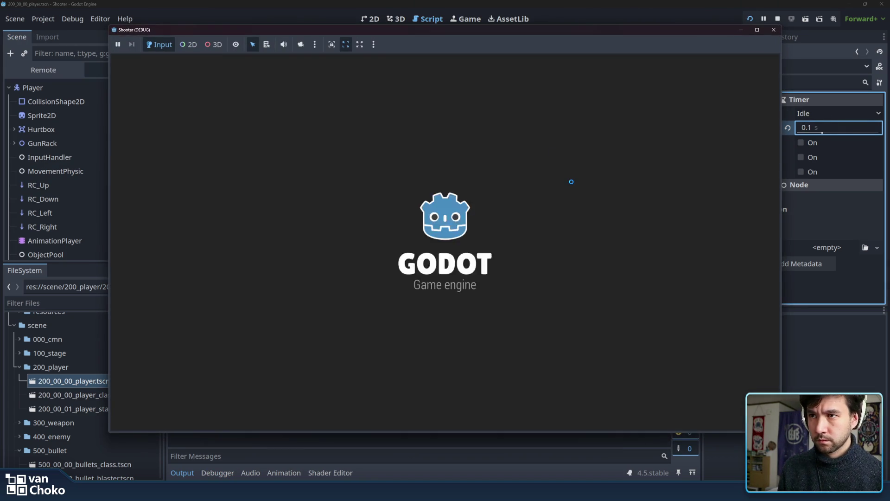
key("Return")
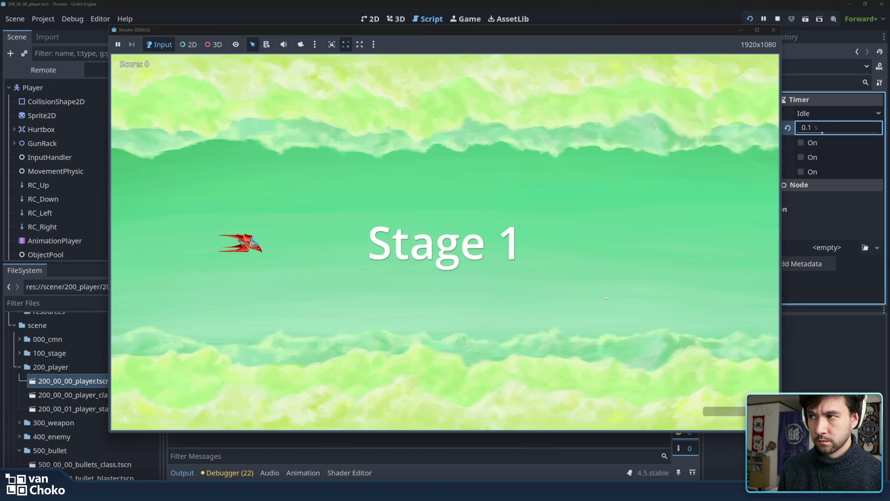
key("space")
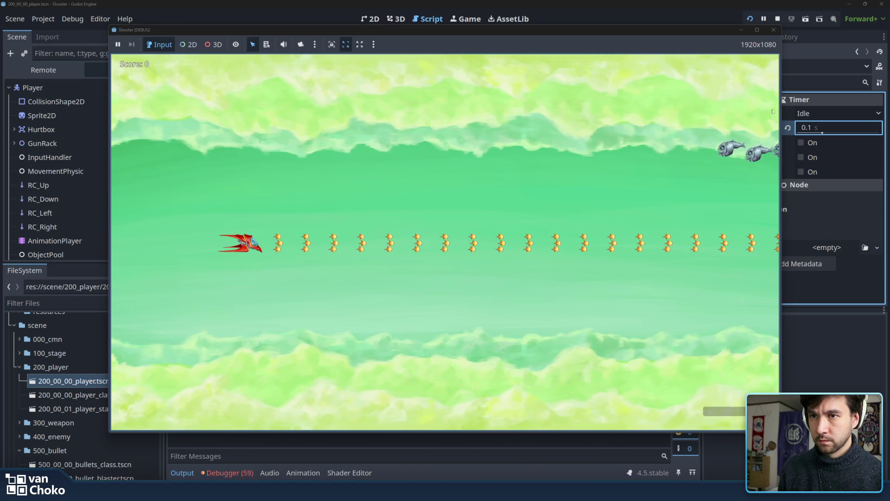
left_click(773, 29)
left_click(539, 229)
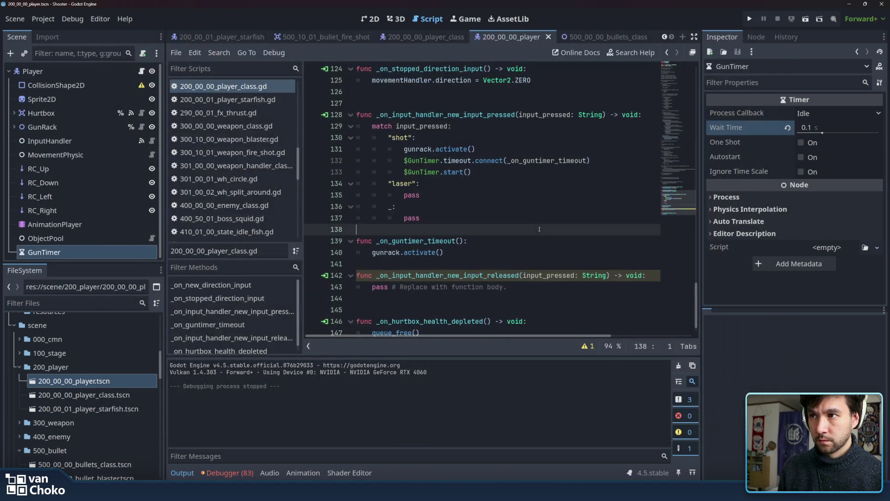
- Copy the shot match block over the pass line in the input-released handler
left_click(479, 201)
mouse_move(456, 218)
left_mouse_down()
mouse_move(366, 116)
mouse_move(373, 126)
left_mouse_up()
key("ctrl+c")
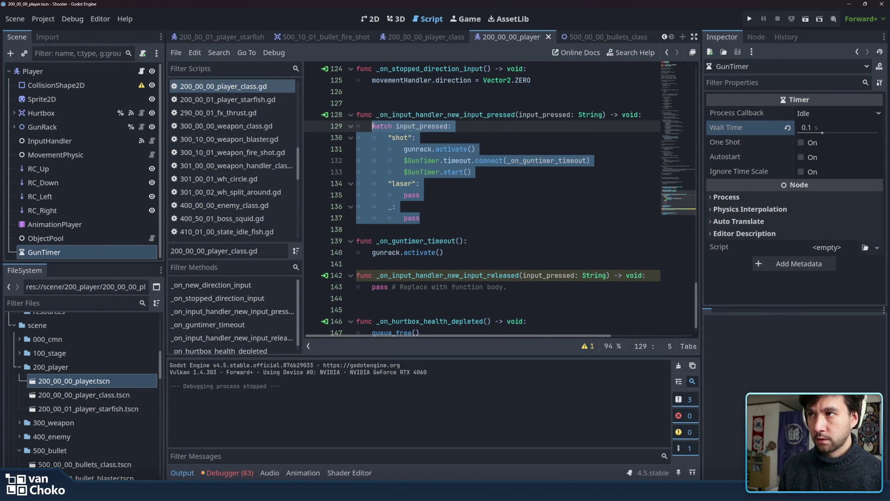
left_click(470, 252)
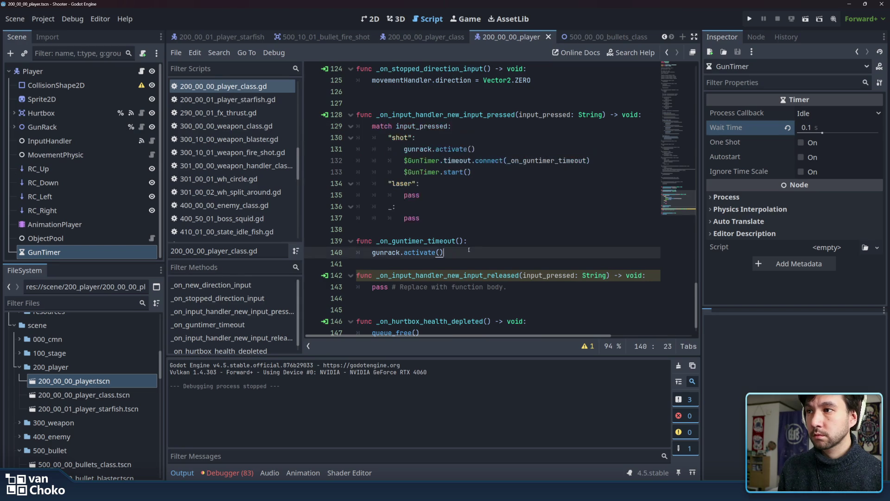
scroll(470, 255, "down", 1)
left_click(559, 271)
left_click_drag(559, 271, 373, 264)
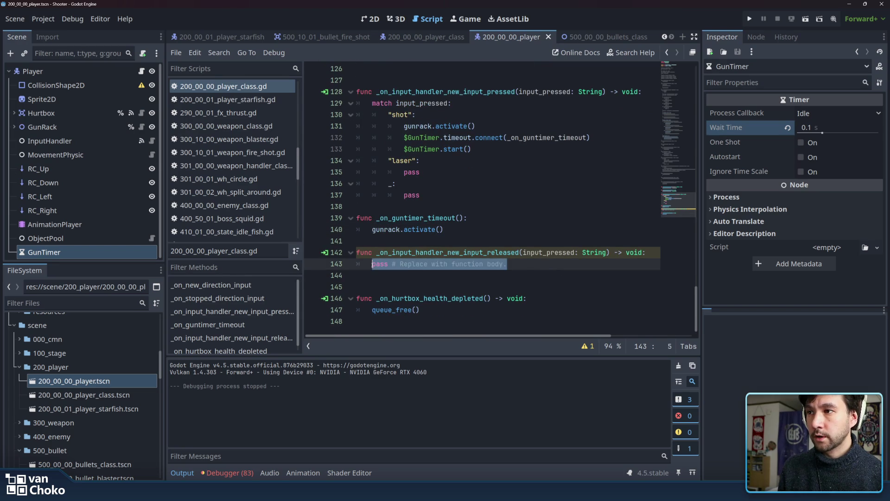
key("ctrl+v")
- Remove the activate and connect lines, change start to stop, and run the game with F5
left_click_drag(591, 263, 400, 252)
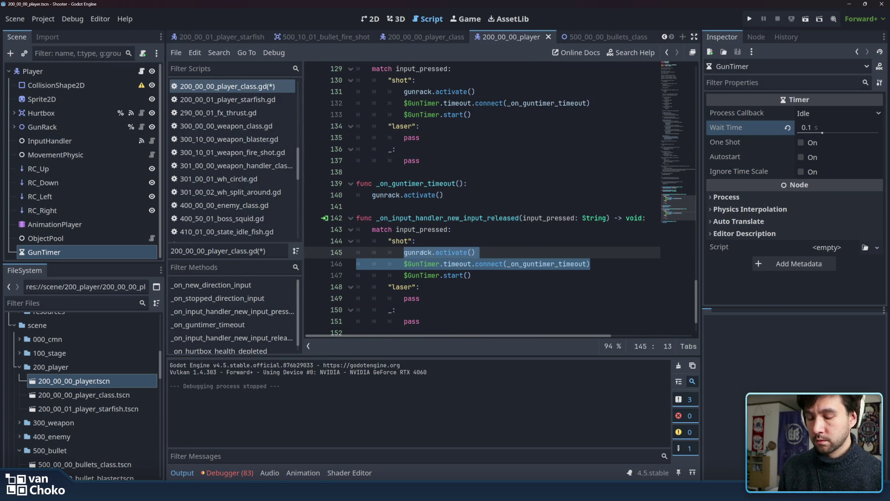
key("BackSpace")
key("BackSpace")
key("BackSpace")
key("BackSpace")
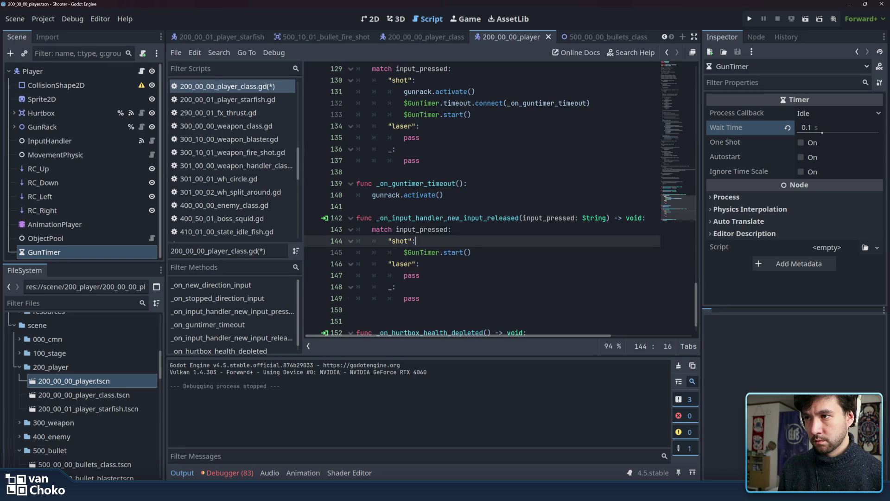
double_click(459, 252)
type("stop")
left_click(507, 264)
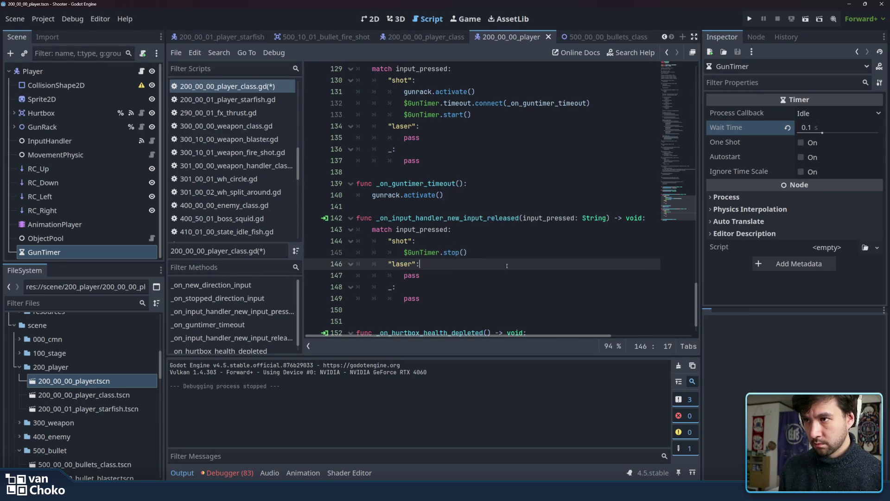
key("F5")
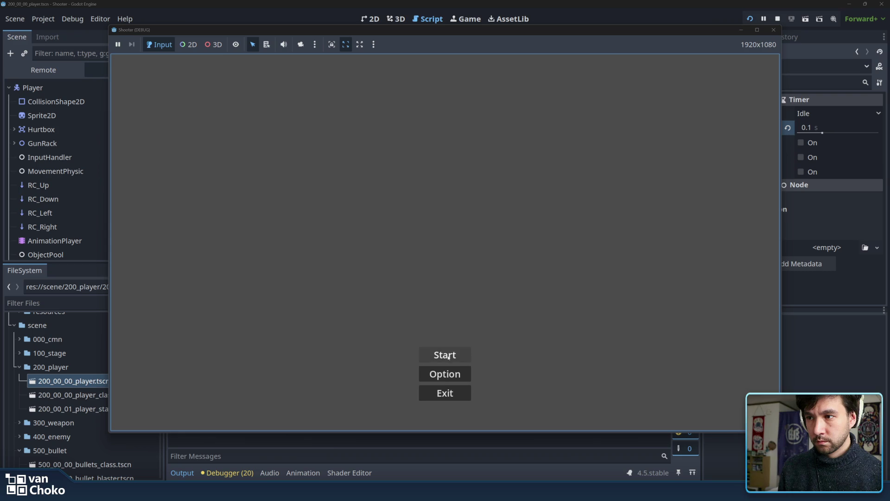
- Play Stage 1, toggling fire with space while steering the ship around with the arrow keys
left_click(449, 355)
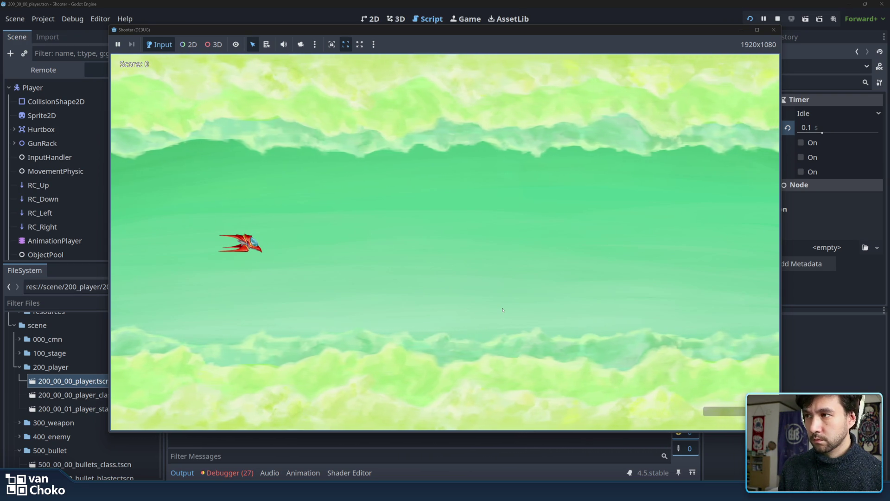
key("space")
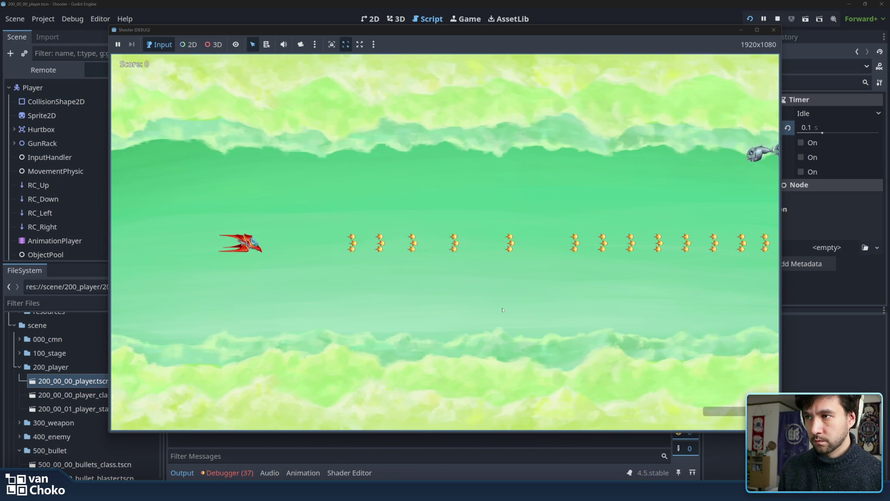
key("space")
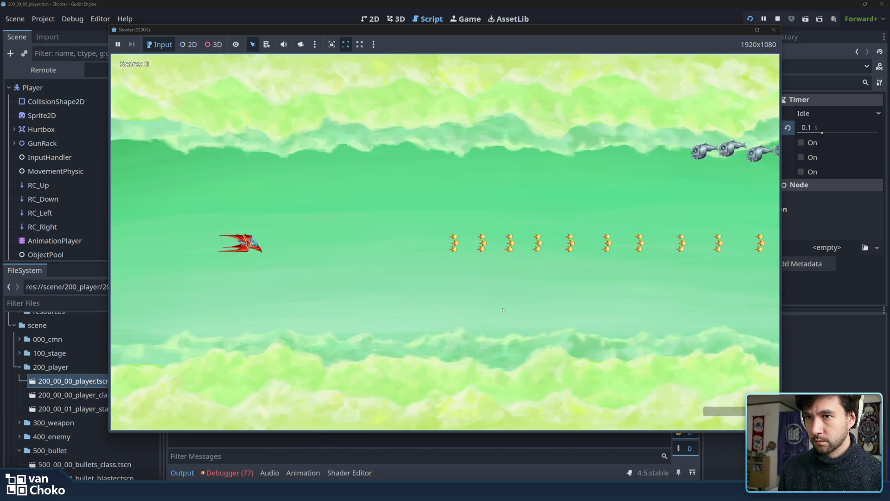
key("space")
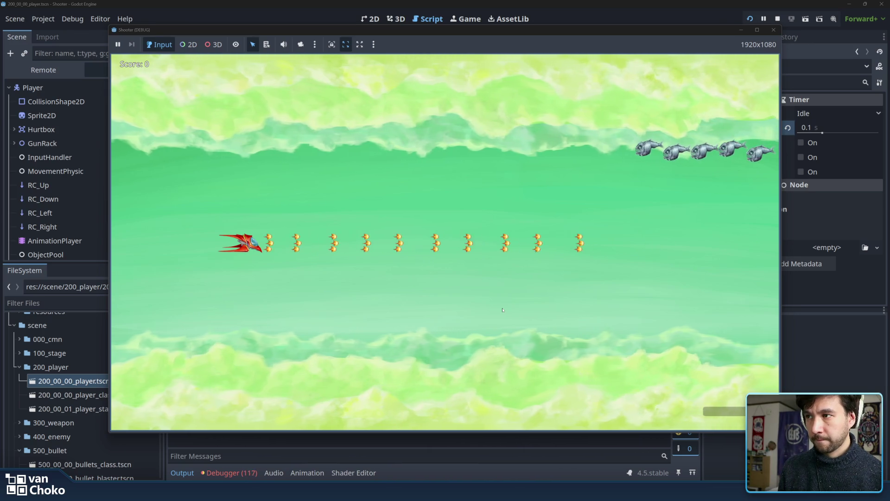
key("space")
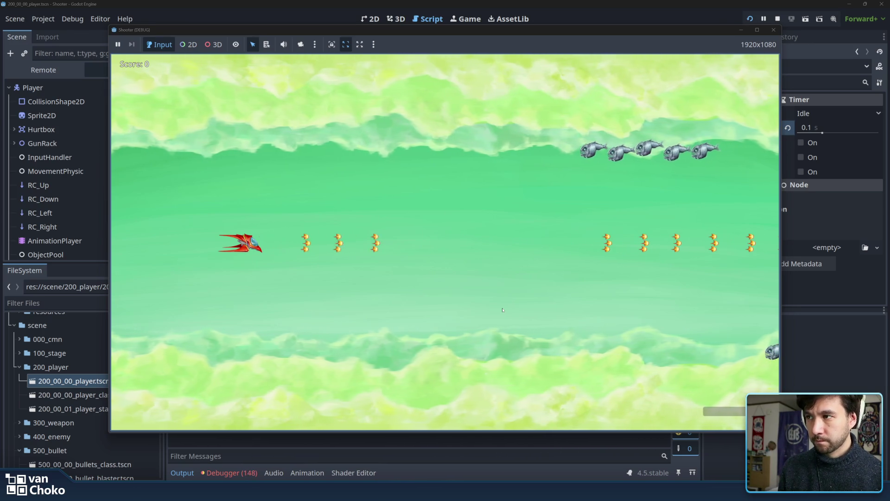
key("space")
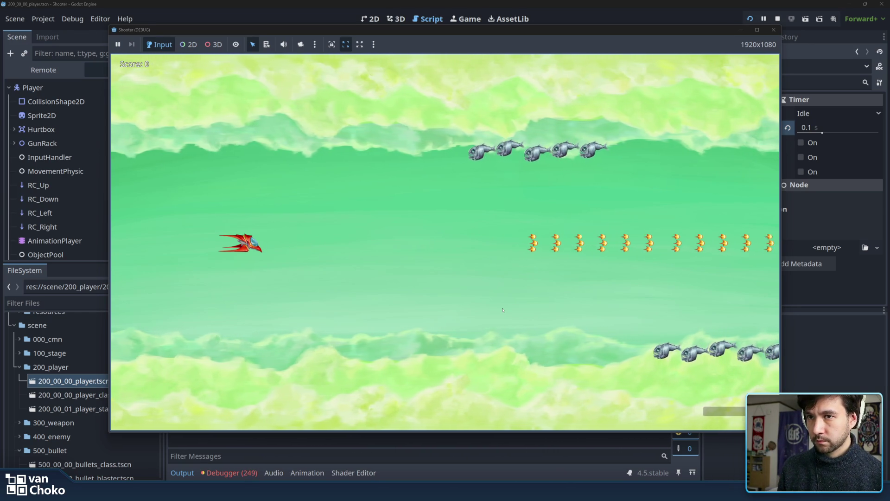
key("space")
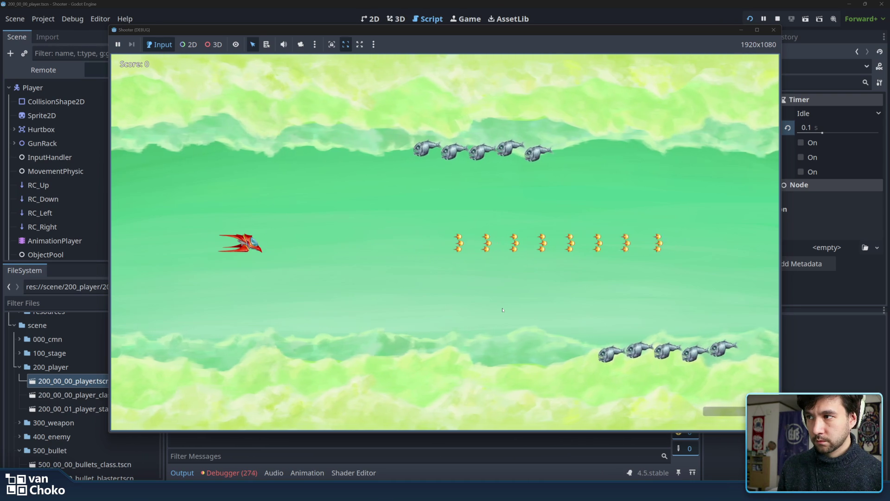
key("space")
key("space")
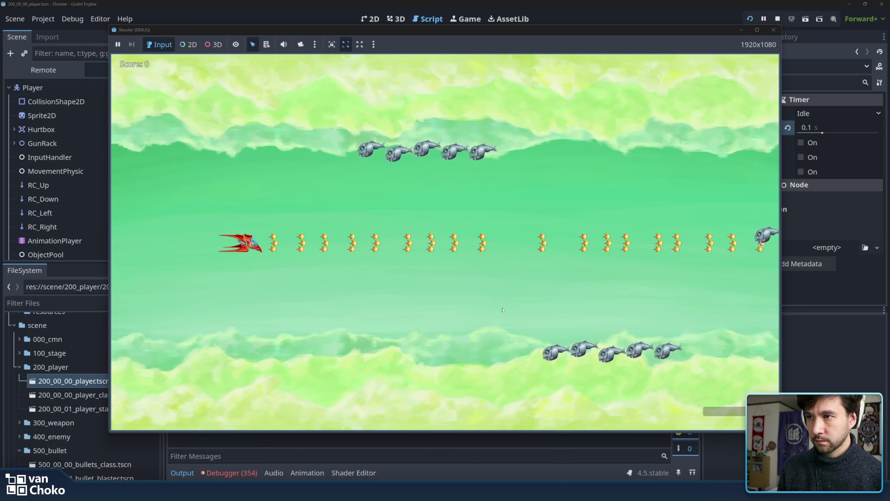
key("Up")
key("Left")
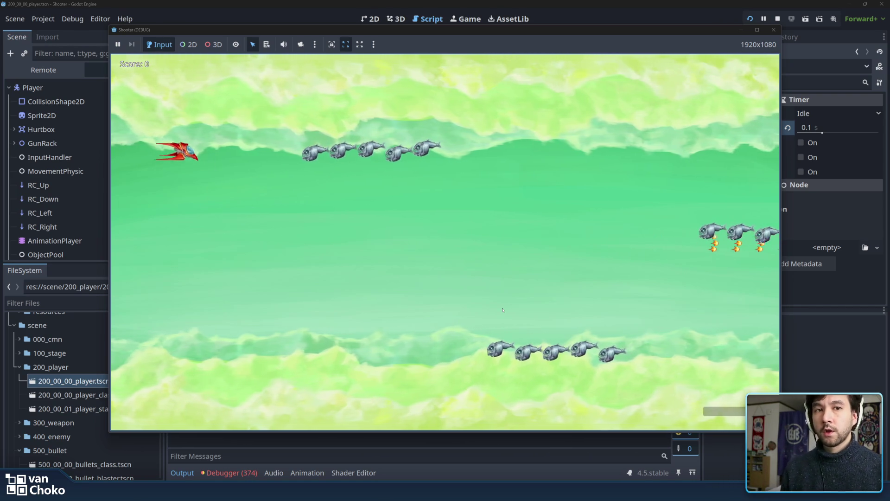
key("space")
key("Down")
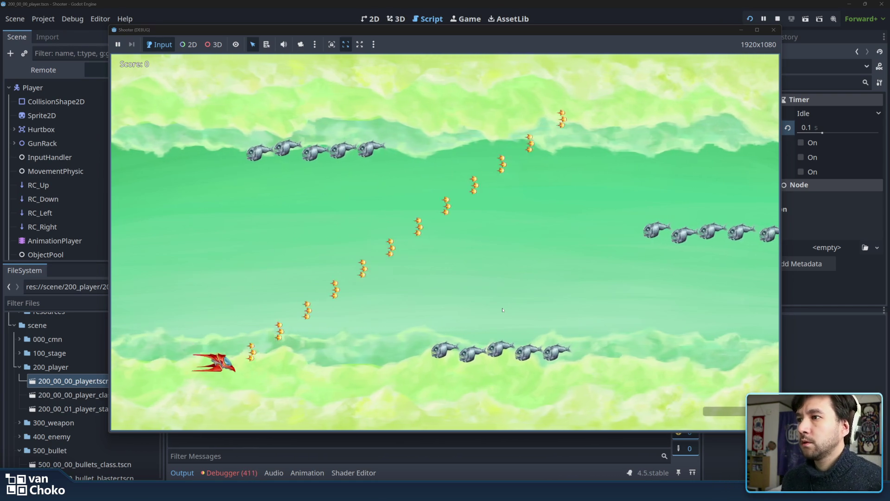
key("Up")
key("Left")
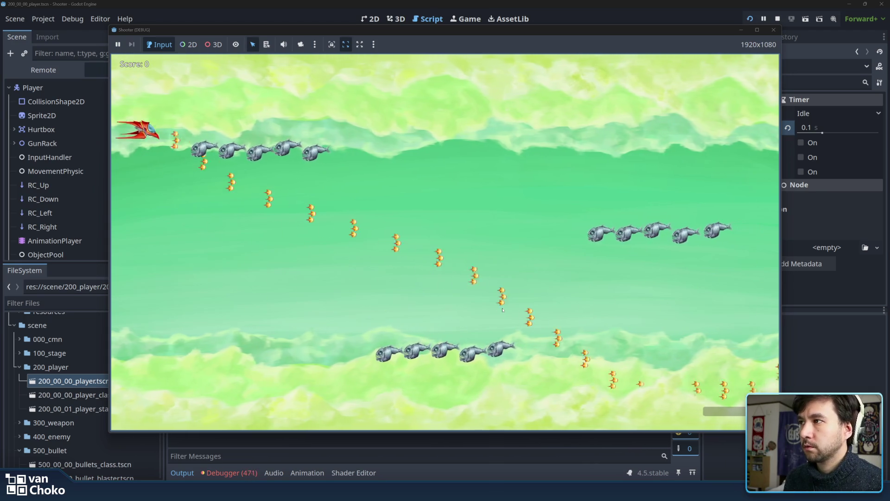
key("Right")
key("Down")
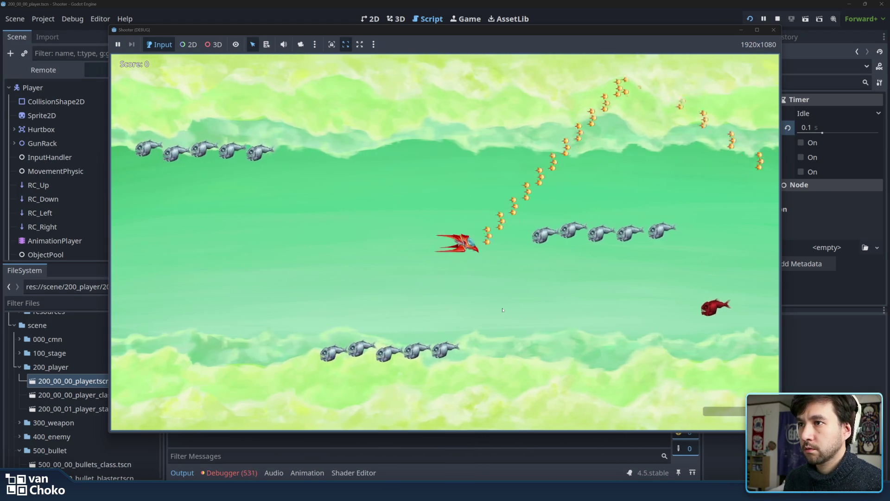
key("Left")
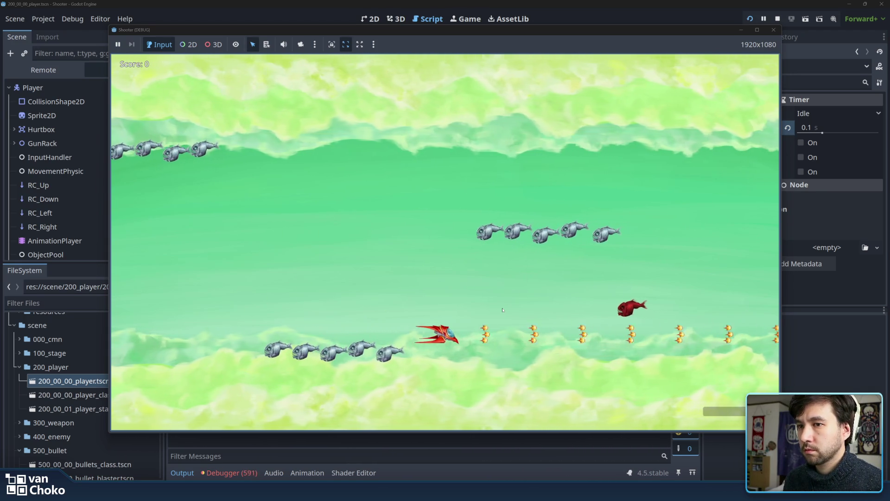
key("Up")
key("Down")
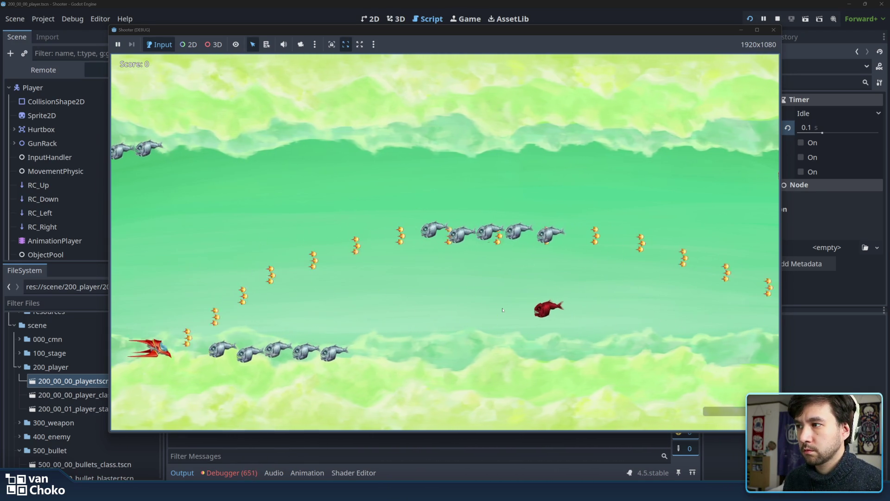
key("Right")
key("Right")
key("Up")
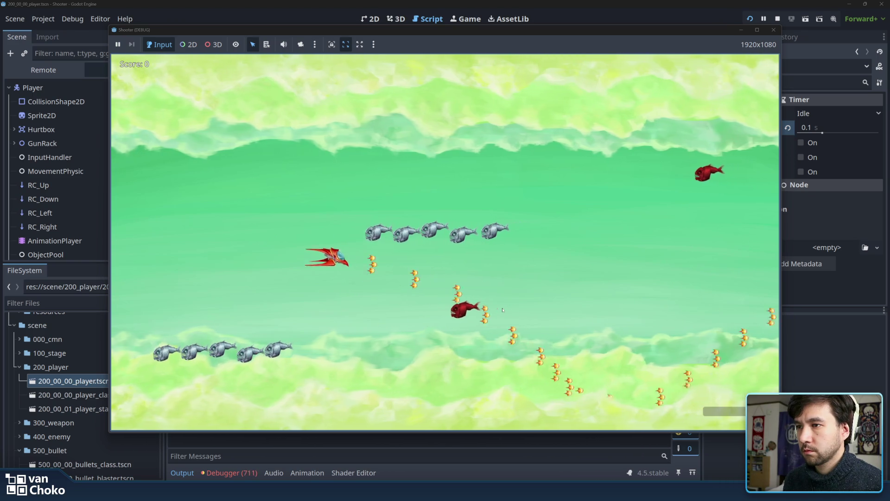
key("Right")
key("Down")
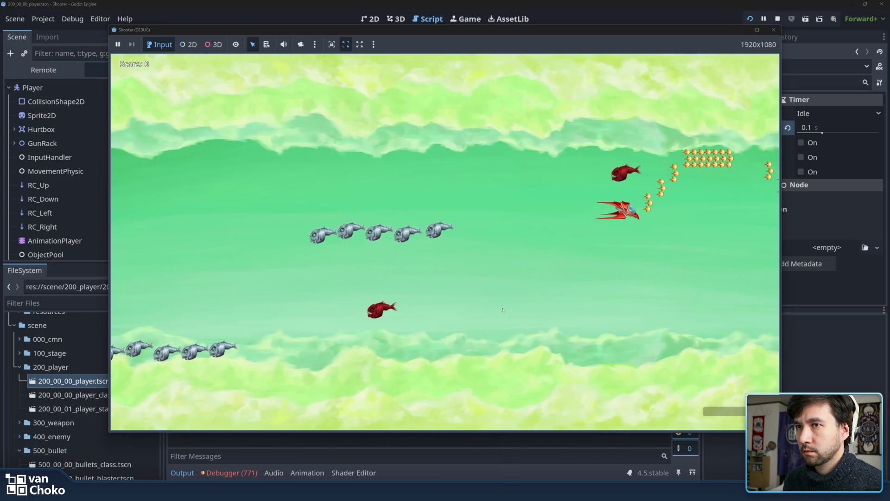
key("Up")
key("Left")
key("Down")
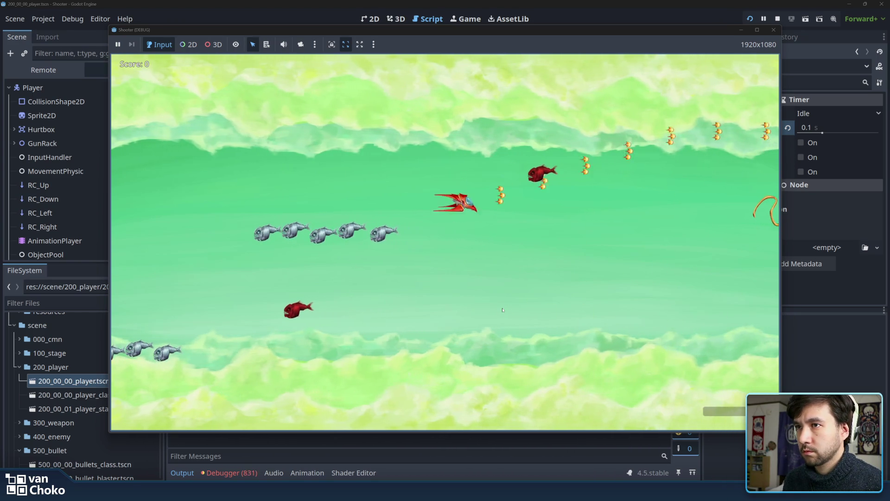
key("Right")
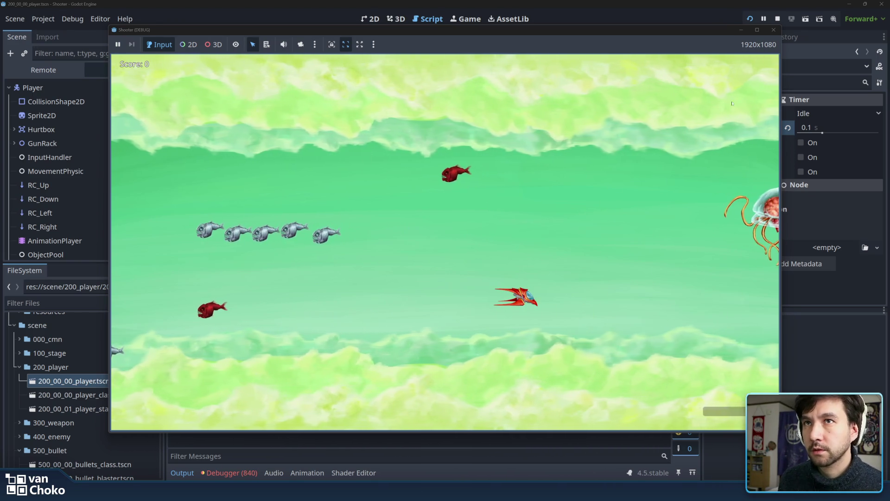
- Review the end of the player script down to the queue_free call on line 153
left_click(514, 283)
key("Up")
key("Up")
left_click(523, 280)
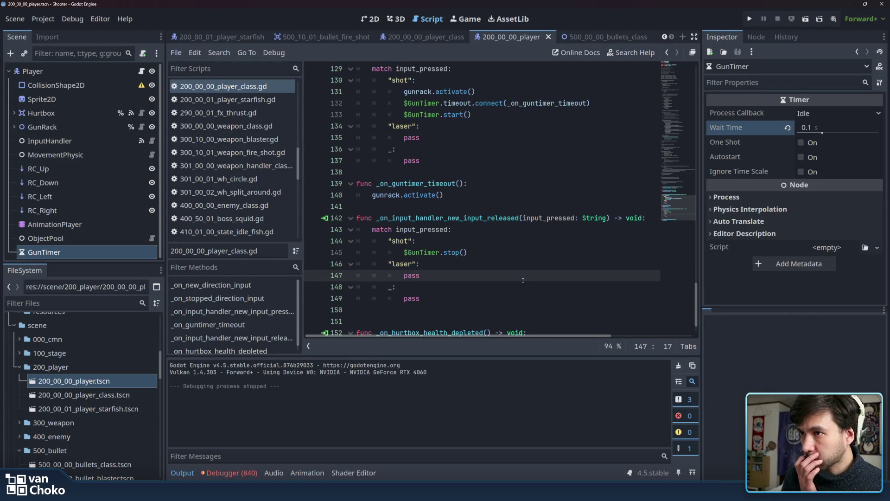
scroll(482, 253, "down", 1)
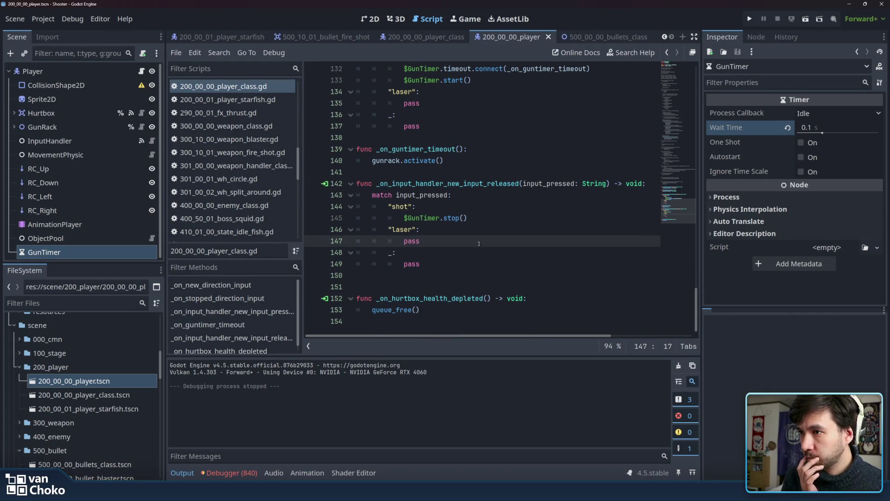
left_click(479, 305)
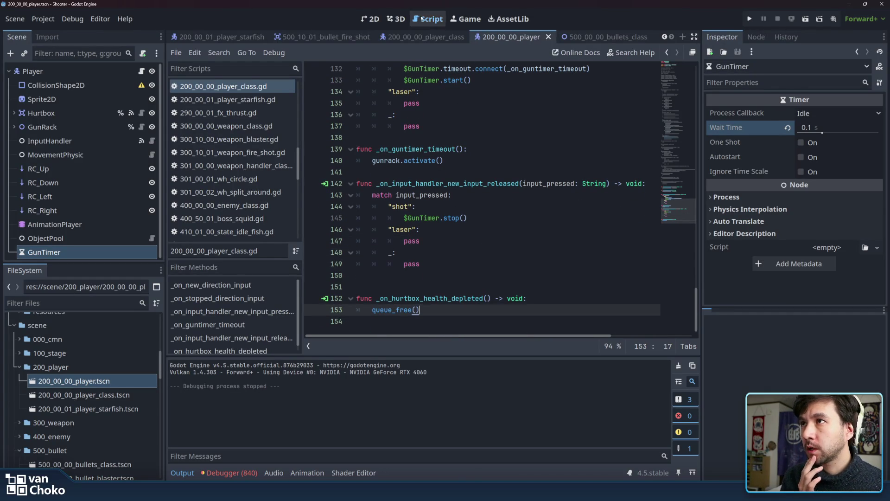
- Switch to the 2D view and expand GunRack to show Gun through Gun6
left_click(379, 20)
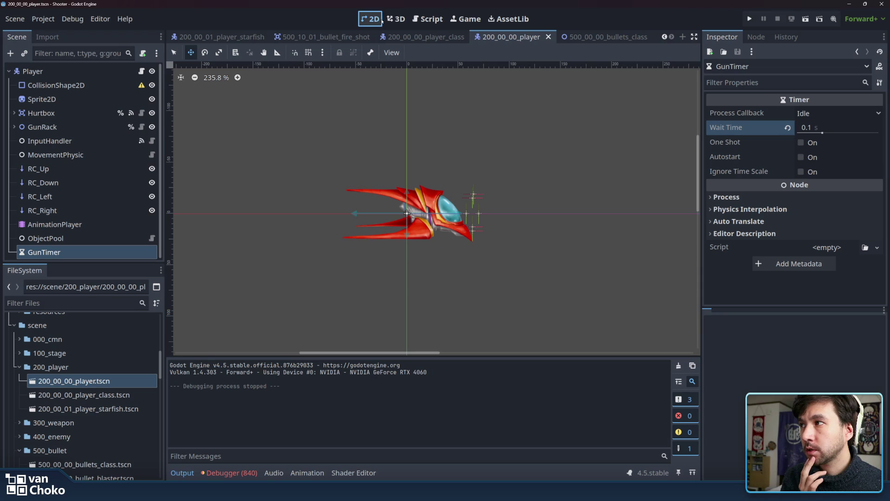
left_click(46, 238)
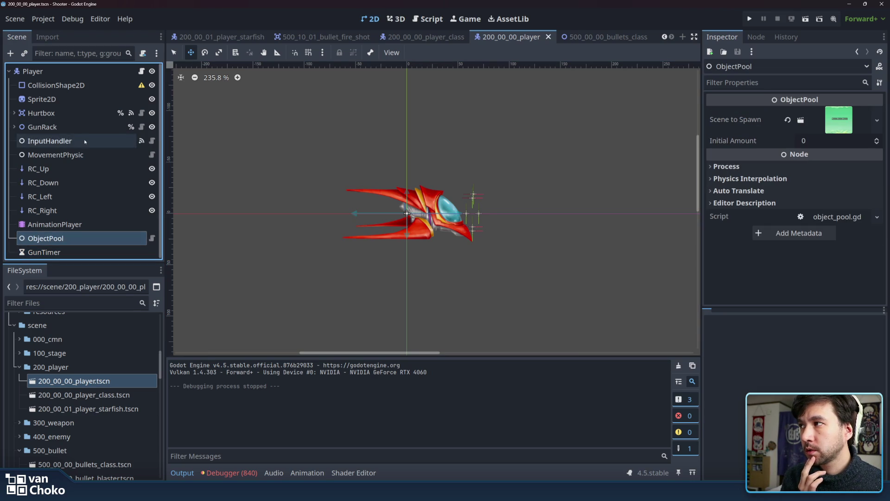
left_click(54, 129)
left_click(14, 127)
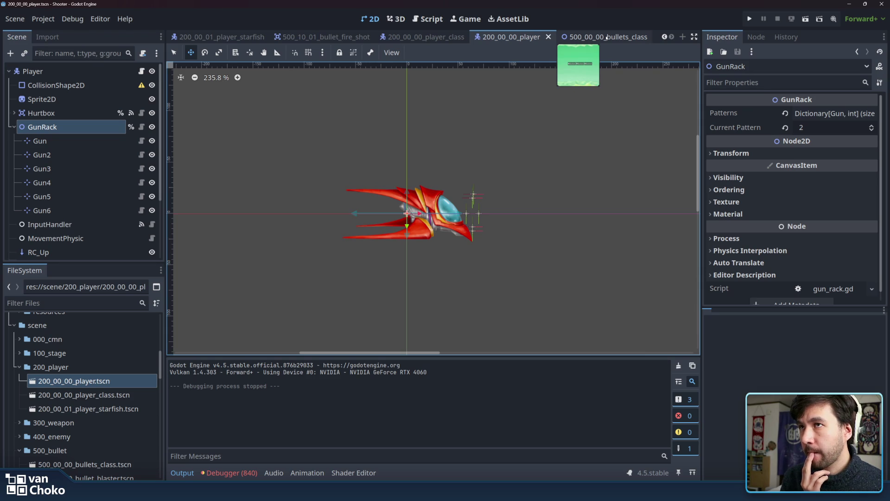
- Open the 500_00_00_bullets_class scene and the bullet.gd script on its Bullets root
left_click(606, 37)
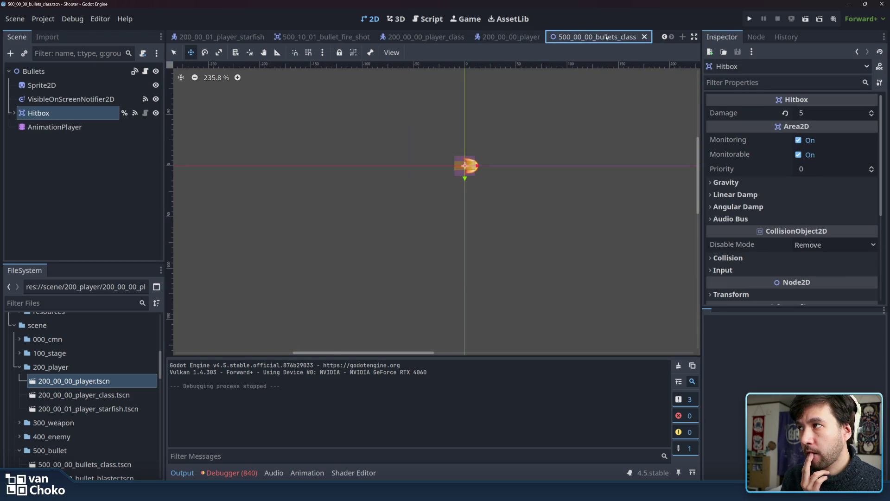
left_click(14, 113)
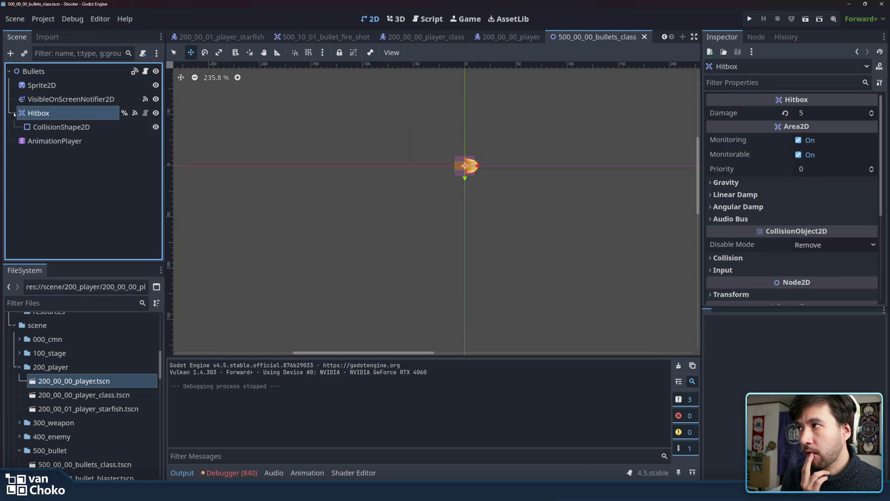
left_click(15, 113)
left_click(123, 70)
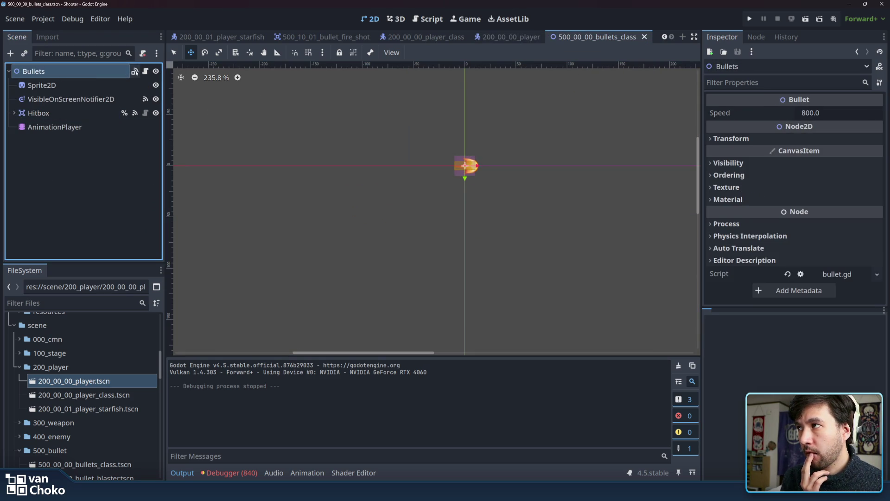
left_click(146, 71)
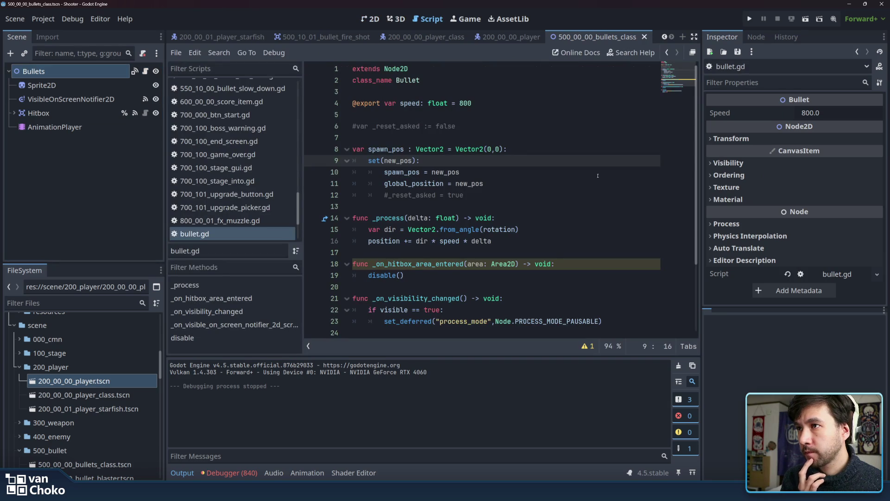
- Inspect disable()'s deferred process_mode and visible = false lines, then return to the Player scene
scroll(597, 193, "down", 3)
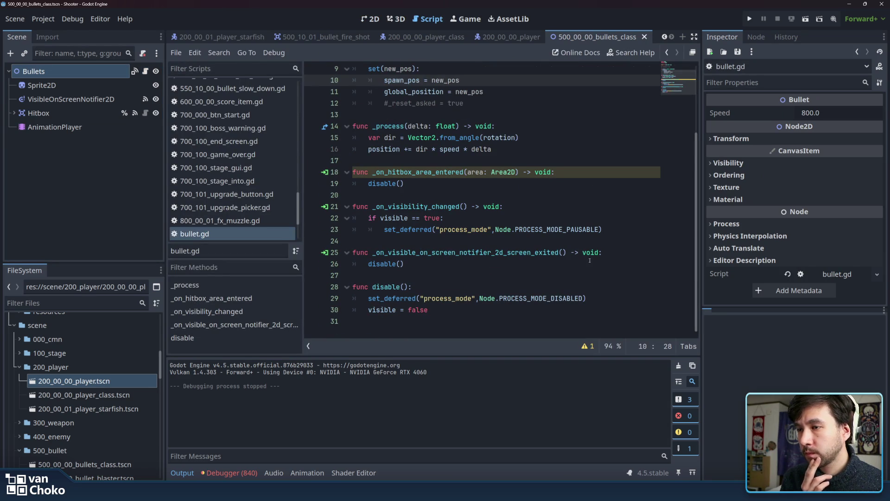
left_click(481, 310)
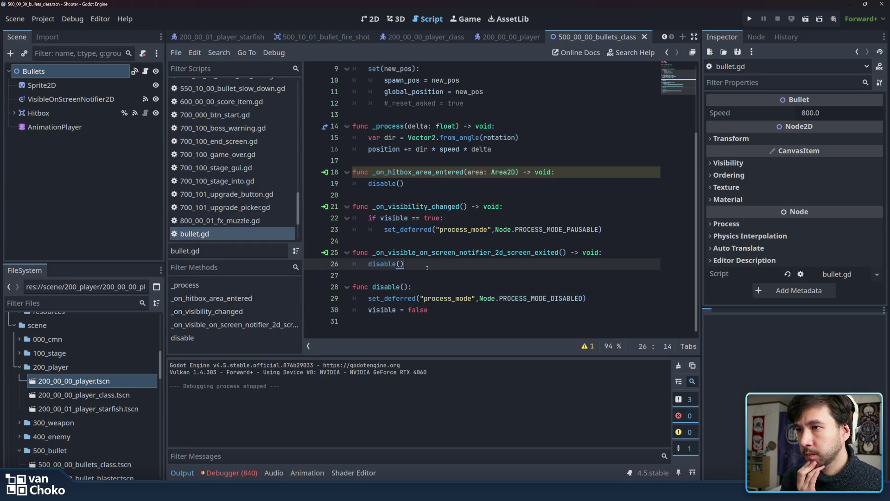
left_click(484, 300)
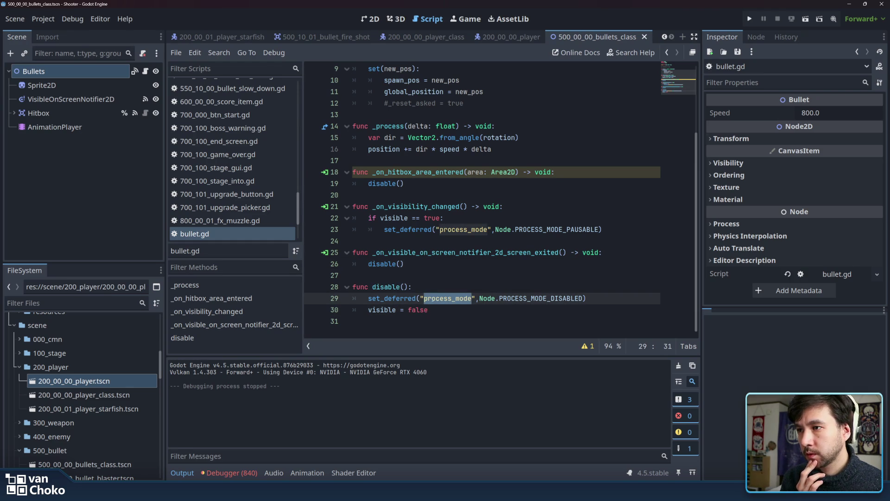
double_click(428, 310)
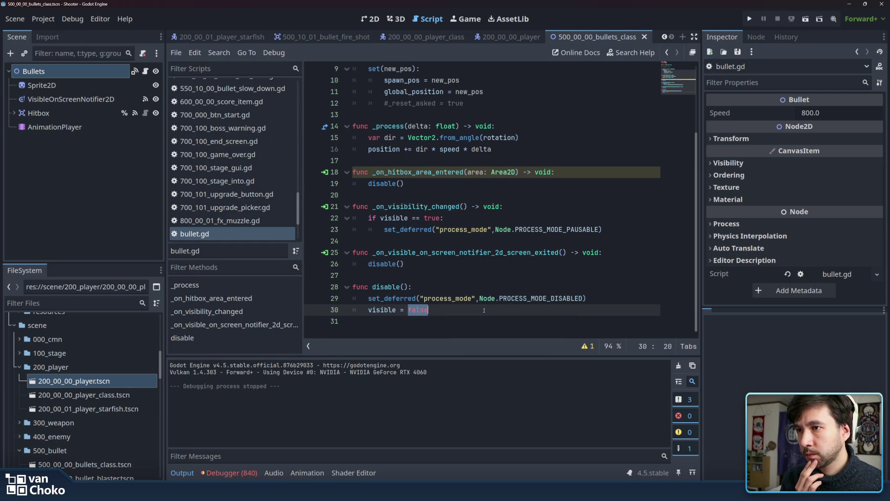
left_click(606, 296)
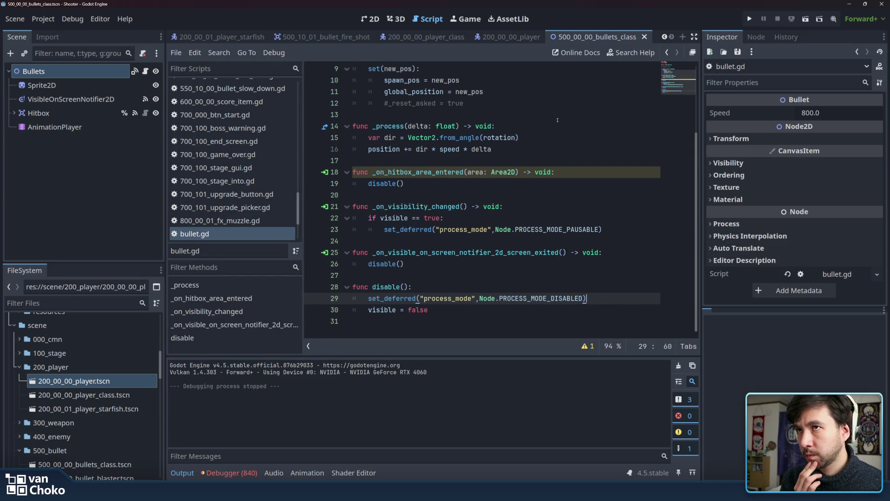
scroll(570, 193, "up", 3)
scroll(570, 193, "down", 3)
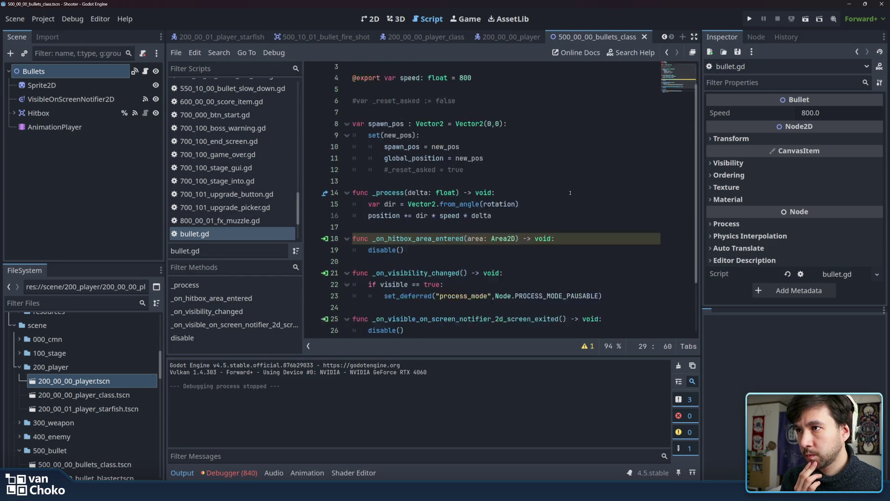
left_click(507, 36)
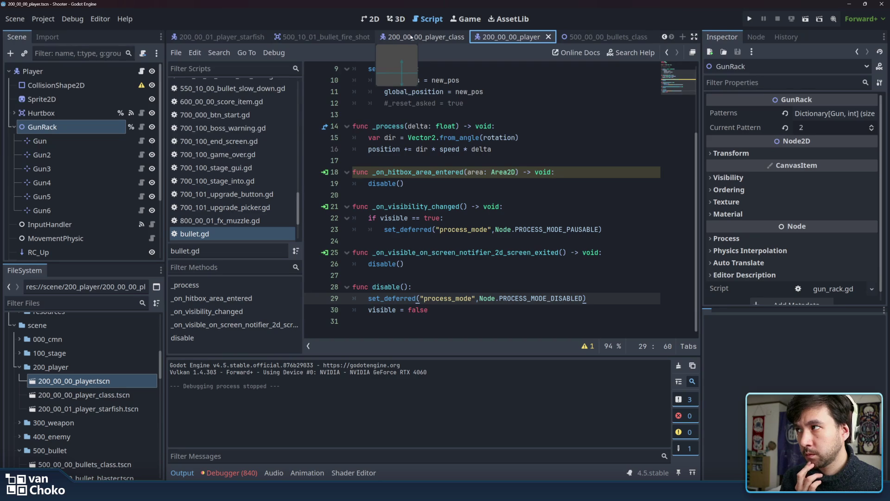
- Open the GunRack script and review its pattern loop, gun.shoot call and current_pattern variable
left_click(141, 127)
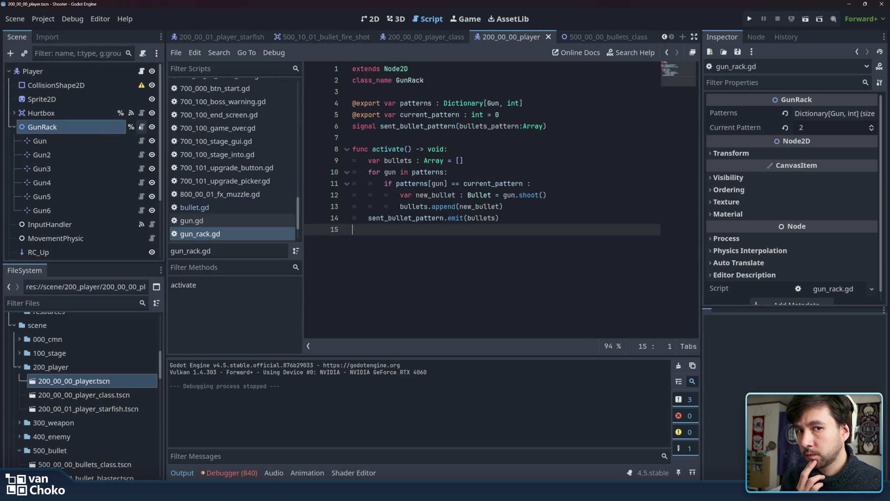
left_click(510, 172)
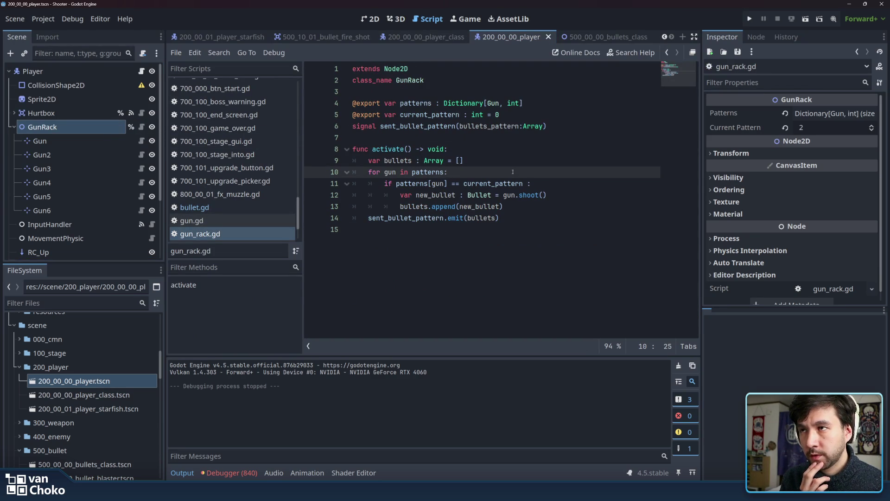
left_click(527, 270)
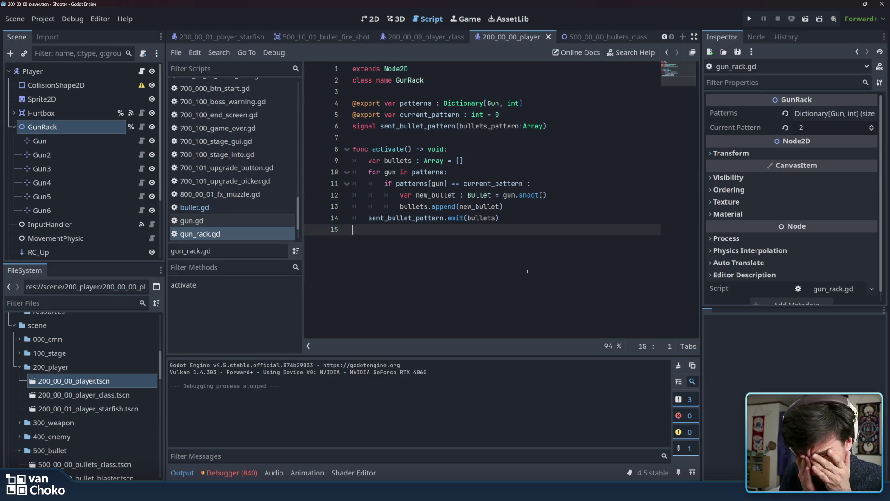
left_click(509, 195)
left_click(508, 140)
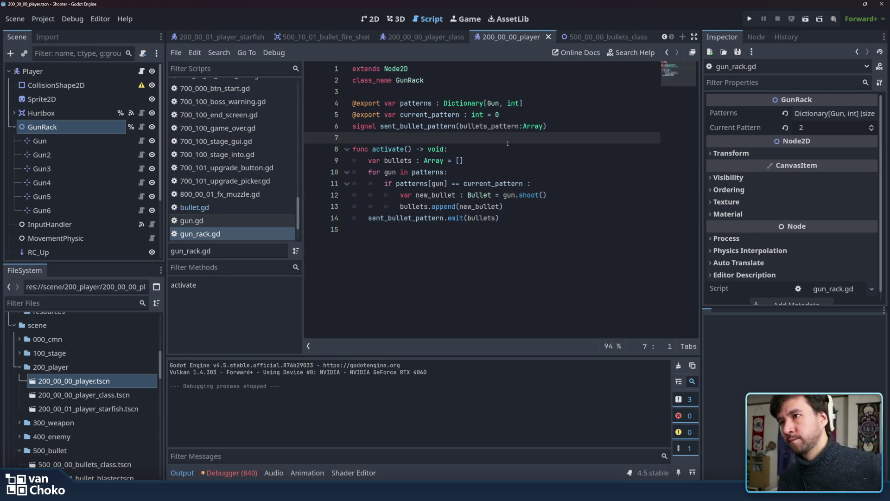
left_click(459, 115)
- Highlight patterns, the sent_bullet_pattern signal, its bullets_pattern parameter and the emit call on line 14
double_click(410, 103)
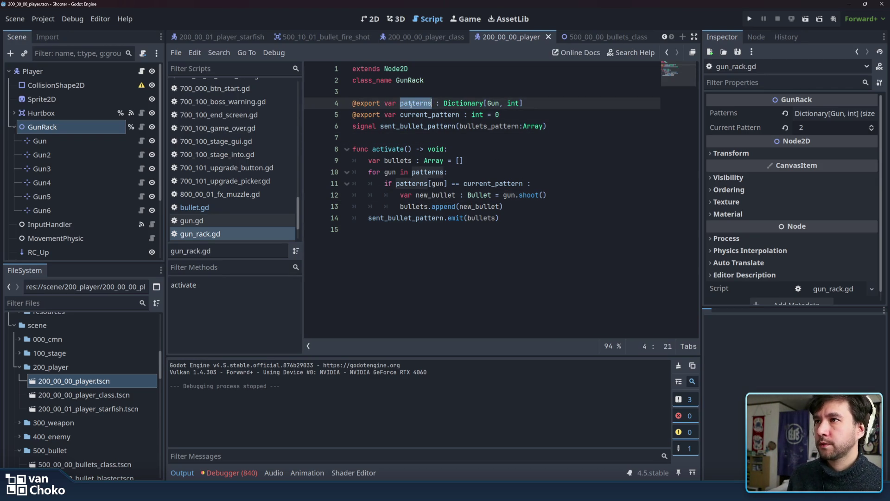
left_click(484, 103, "shift")
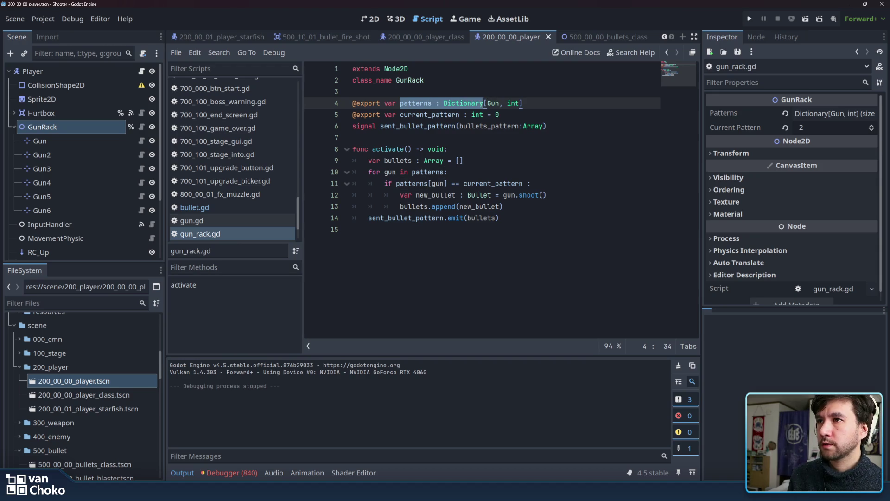
double_click(408, 126)
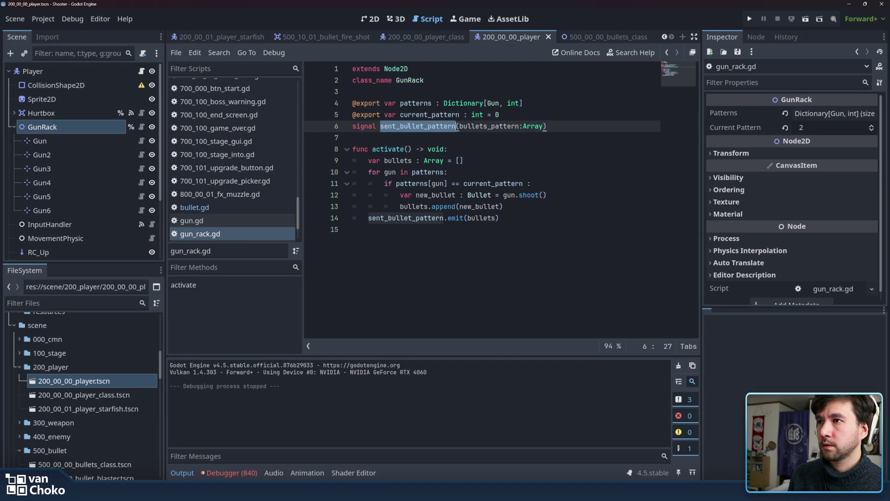
double_click(462, 126)
double_click(473, 217)
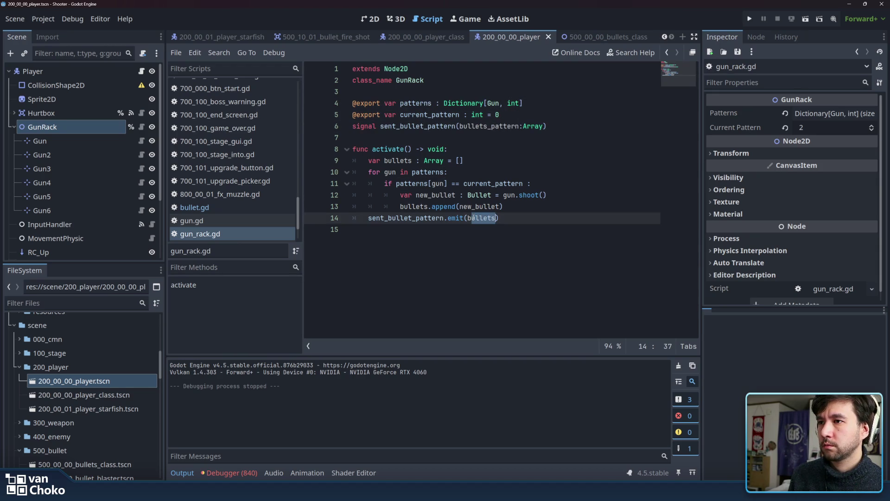
double_click(432, 218)
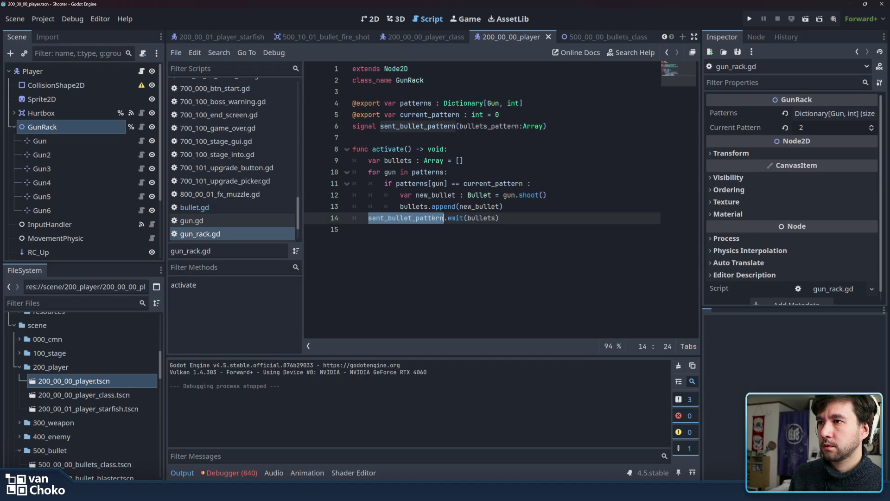
left_click(389, 172)
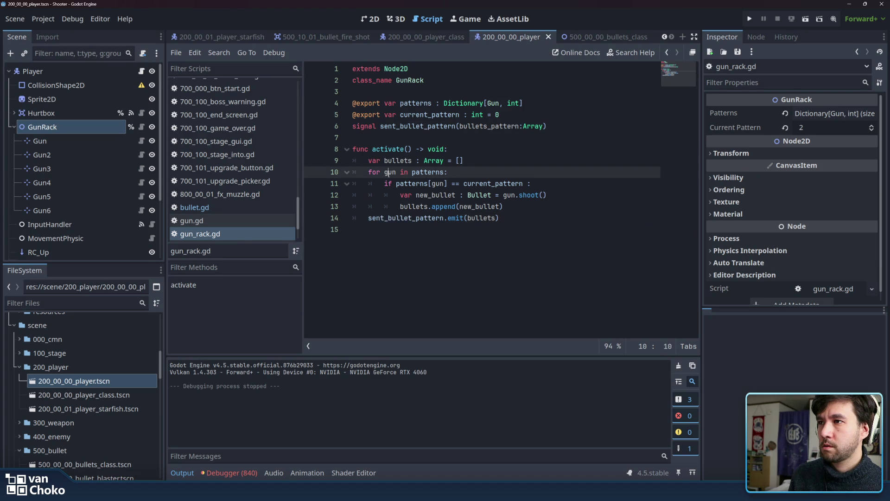
- Inspect InputHandler and MovementPhysic (speed 600), then open ObjectPool's attached script
left_click(103, 222)
left_click(106, 239)
scroll(107, 239, "down", 3)
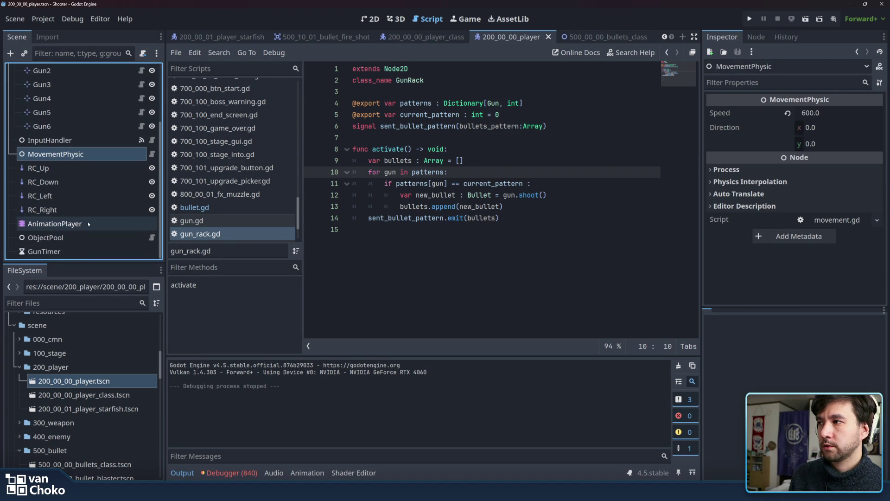
left_click(93, 237)
left_click(152, 237)
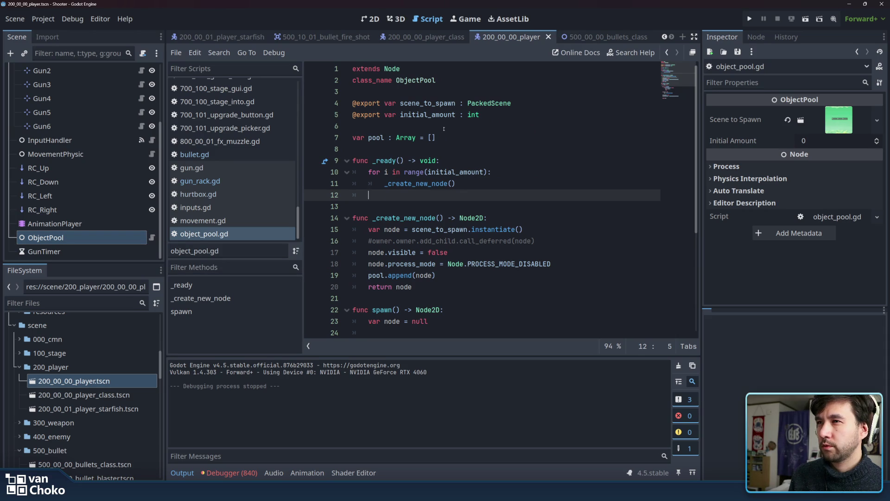
key("Up")
key("Up")
key("Up")
left_click(439, 204)
left_click(448, 195)
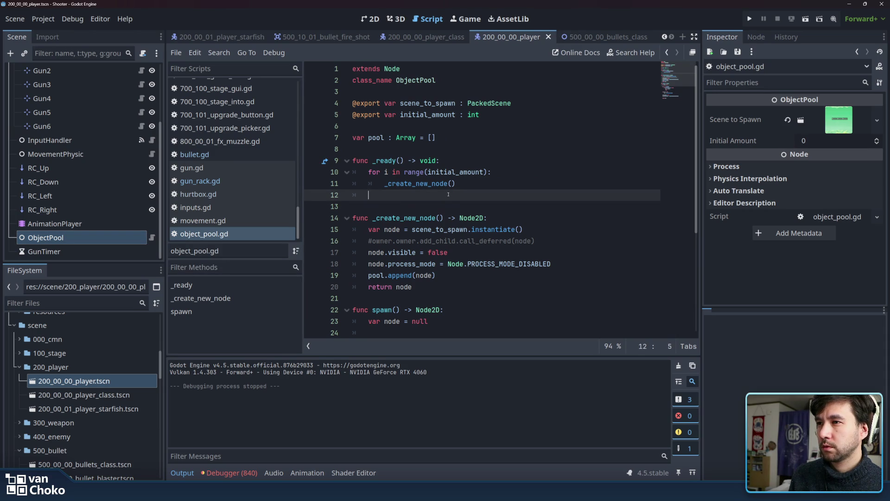
scroll(448, 195, "down", 3)
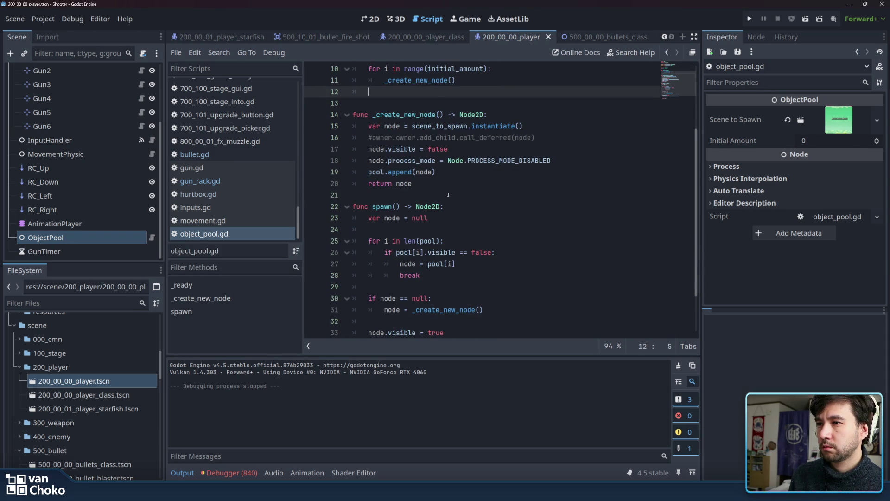
scroll(451, 232, "down", 2)
mouse_move(420, 218)
left_mouse_down()
mouse_move(348, 152)
mouse_move(356, 148)
mouse_move(370, 228)
mouse_move(364, 174)
mouse_move(373, 149)
mouse_move(372, 165)
left_mouse_up()
left_click(372, 165)
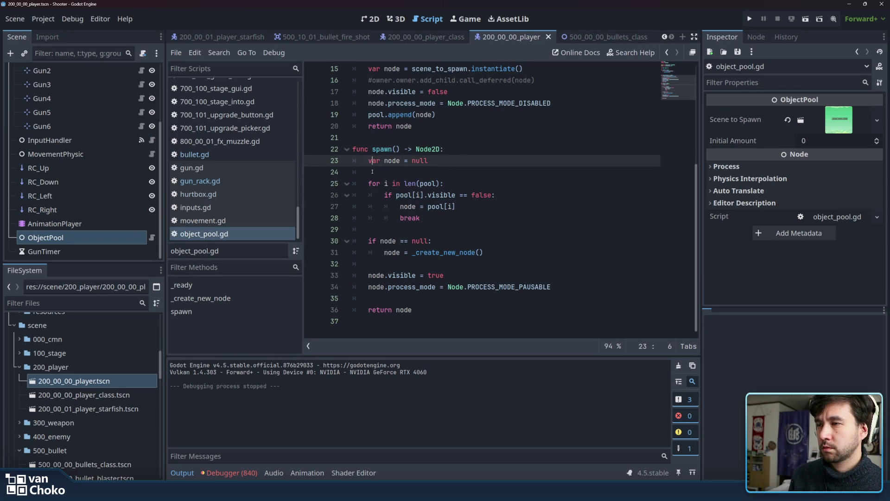
left_click(372, 171)
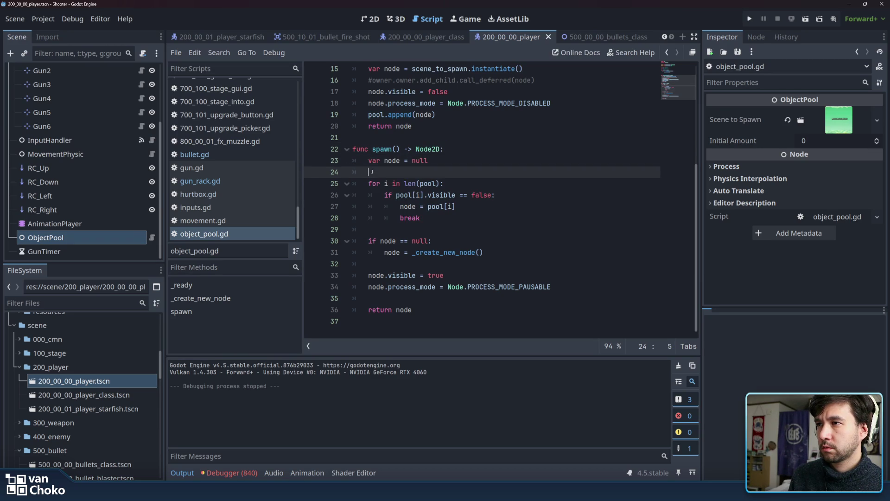
left_click(463, 183)
left_click(483, 206)
key("Down")
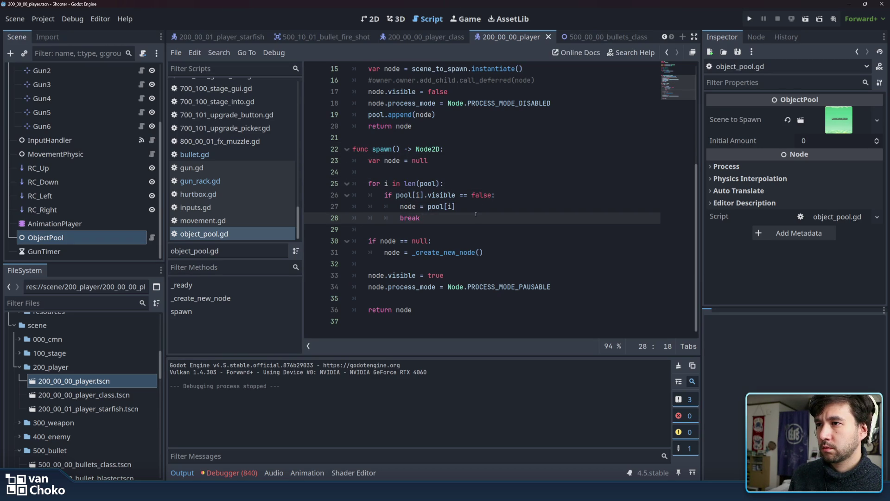
key("Up")
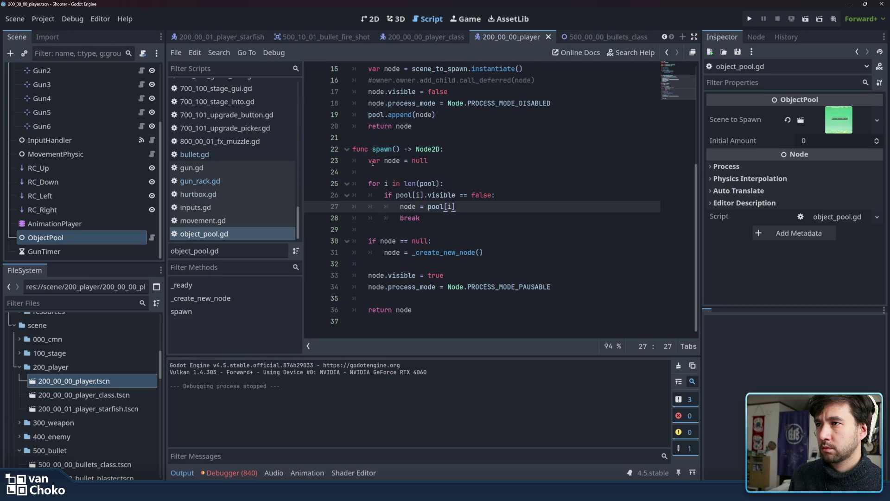
left_click_drag(426, 177, 483, 165)
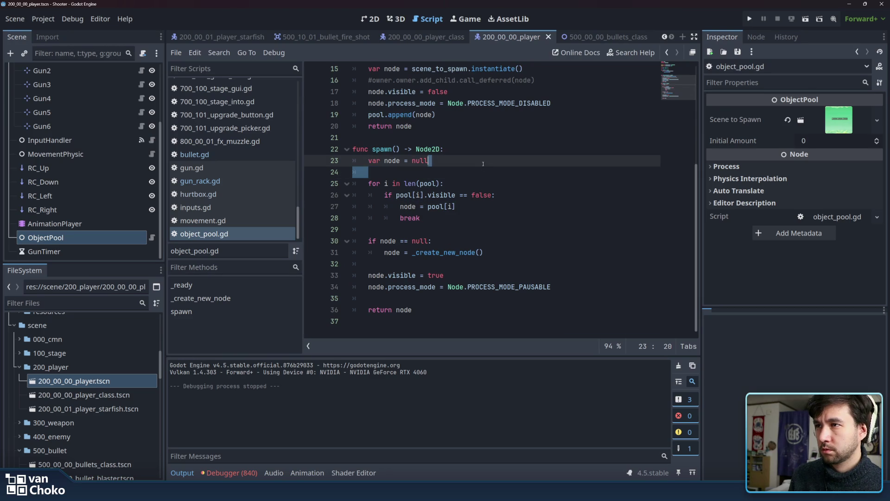
left_click(483, 163)
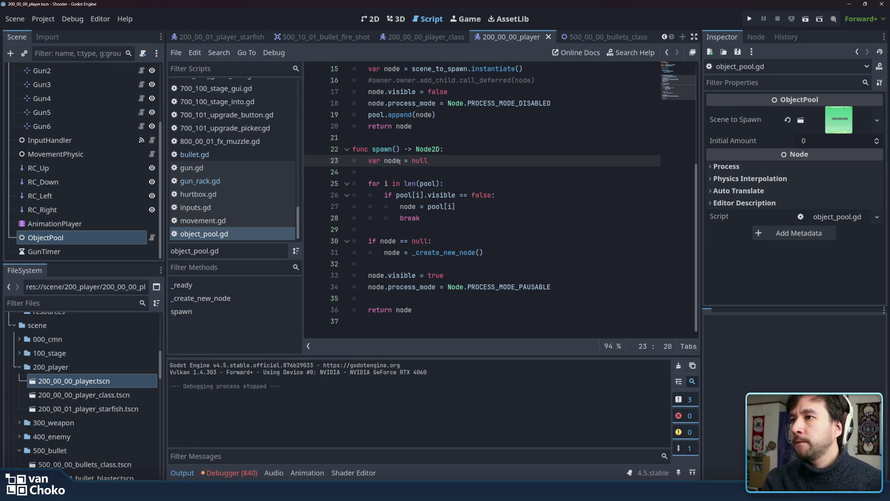
mouse_move(373, 184)
left_mouse_down()
mouse_move(444, 184)
mouse_move(426, 195)
left_mouse_up()
double_click(398, 195)
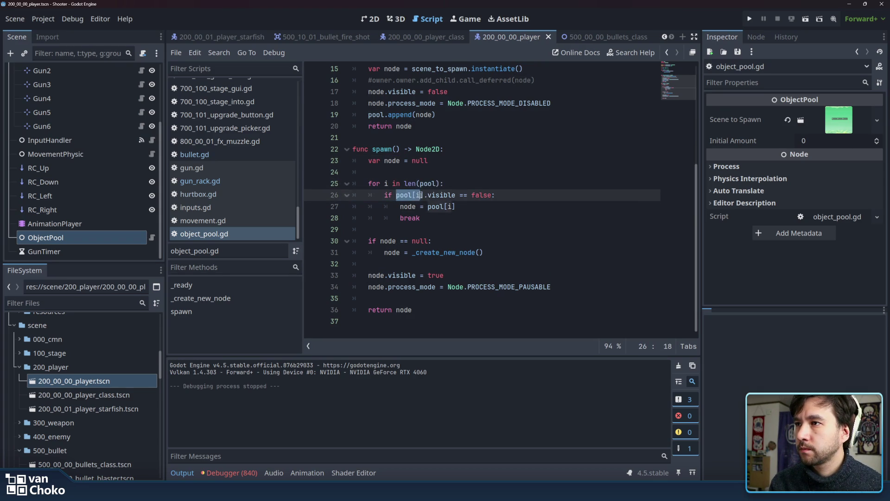
double_click(441, 196)
left_click(459, 196)
left_click(415, 204)
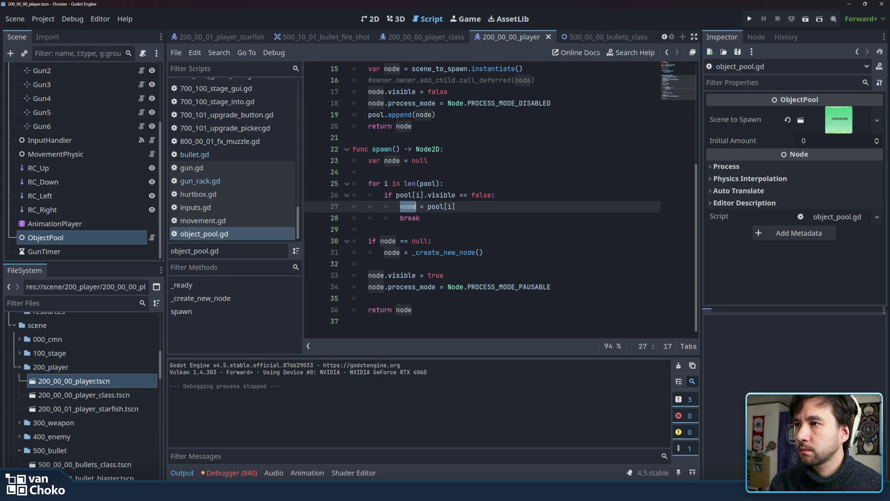
left_click(457, 218)
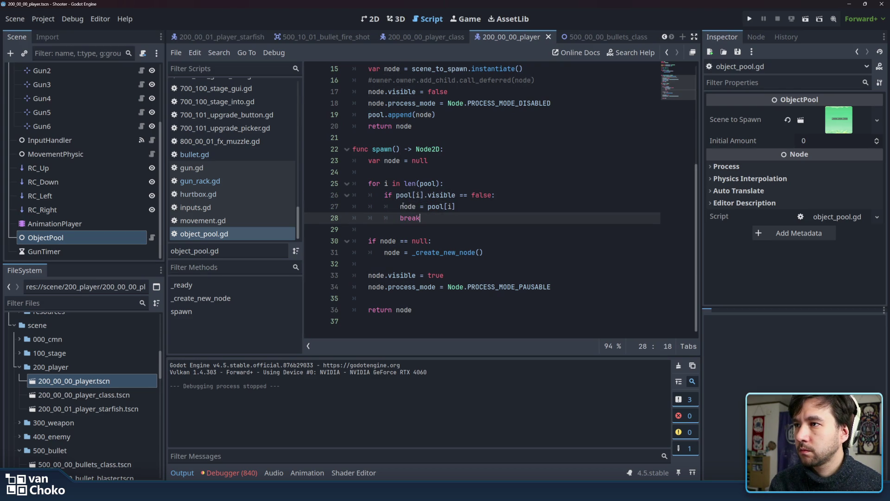
left_click(400, 206)
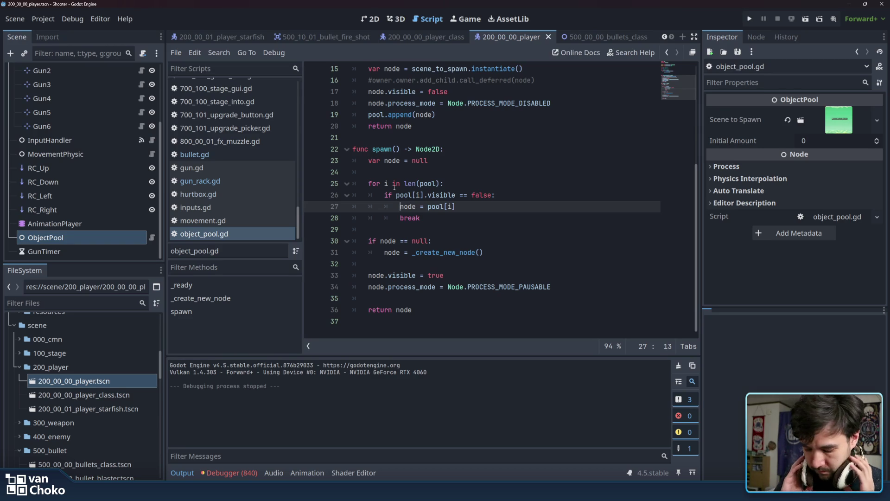
left_click(393, 184)
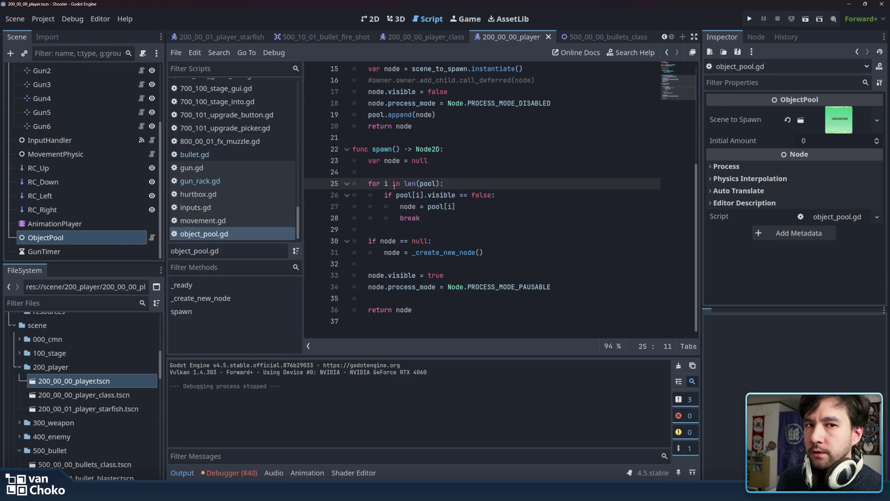
left_click(392, 195, "shift")
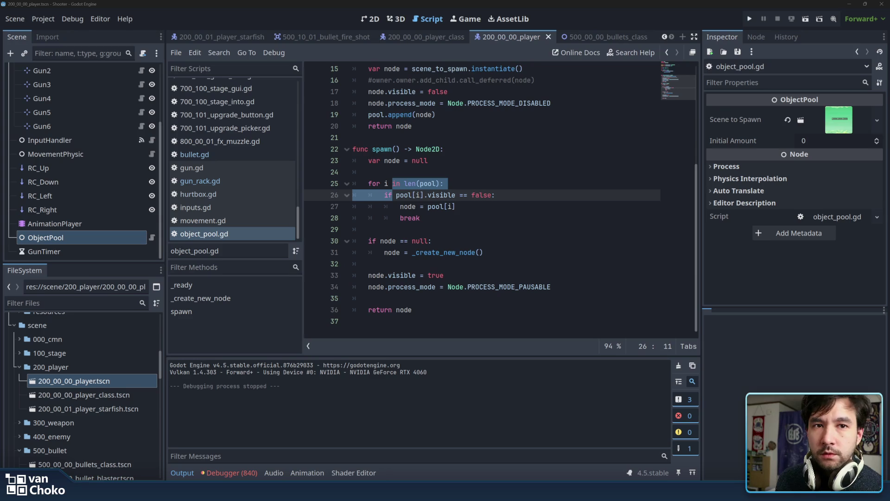
left_click(387, 183)
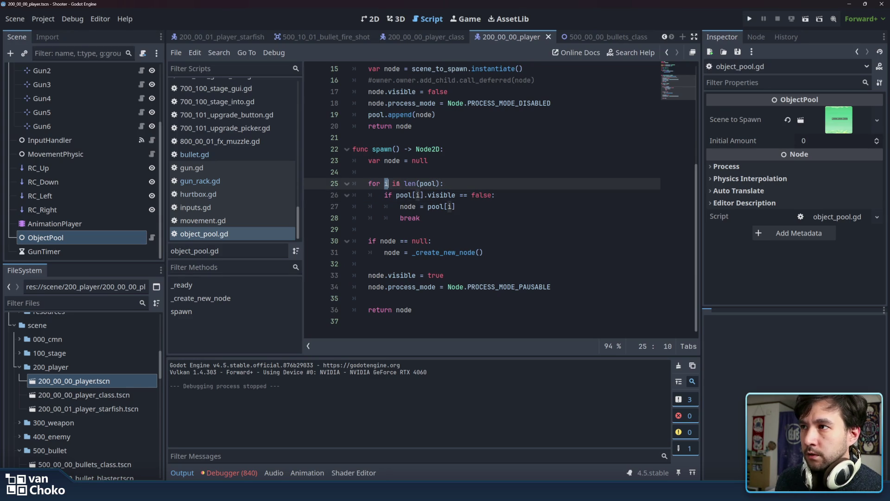
left_click(429, 194)
scroll(521, 200, "up", 5)
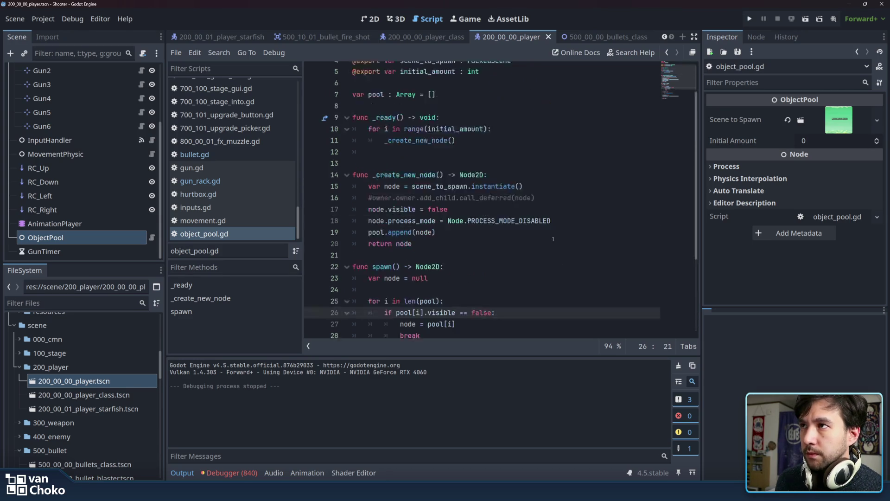
scroll(410, 133, "down", 5)
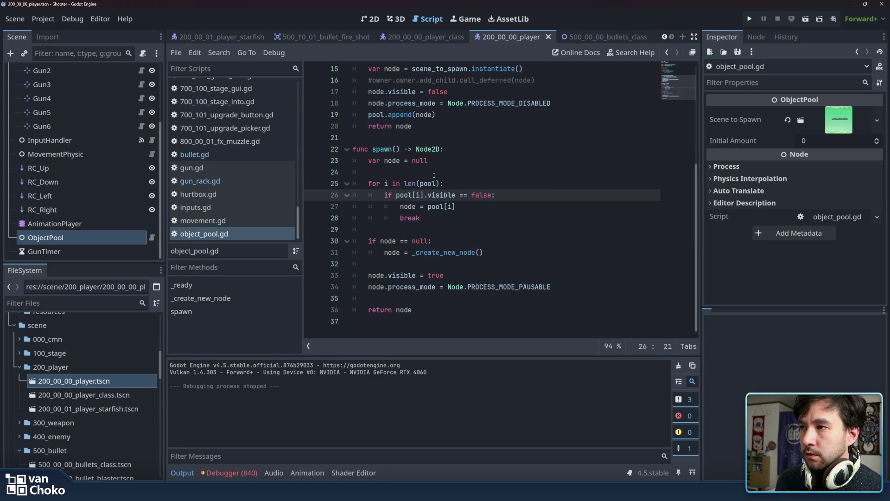
left_click(399, 184)
left_click(398, 195)
left_click(398, 206)
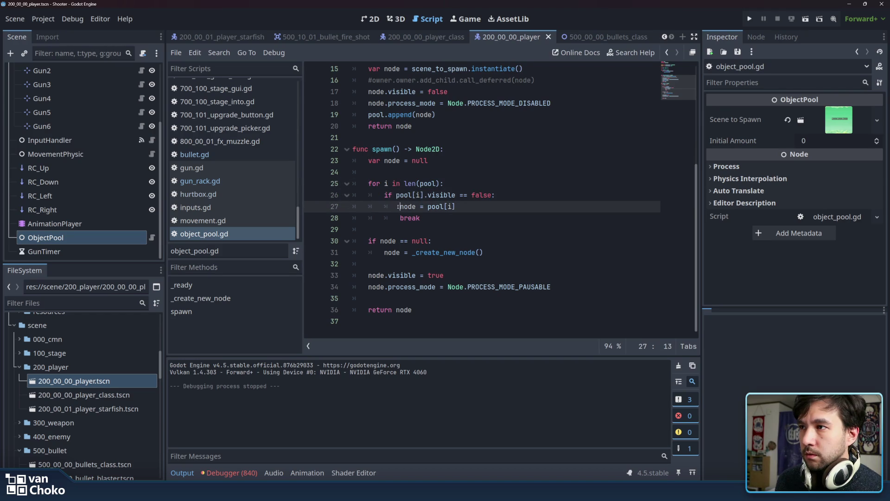
left_click(399, 218)
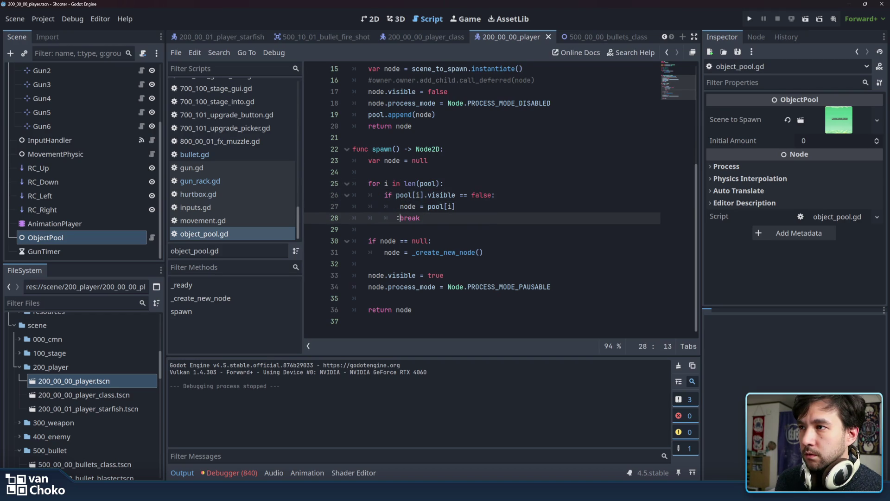
left_click(488, 230)
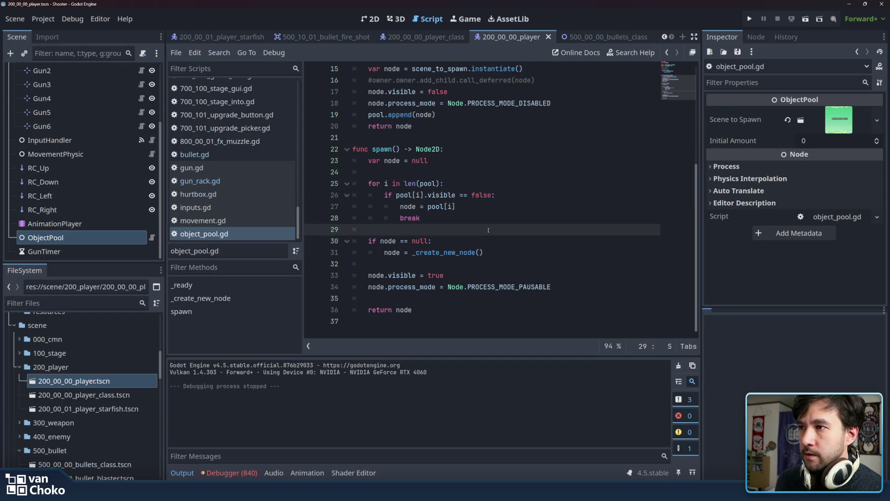
left_click(241, 181)
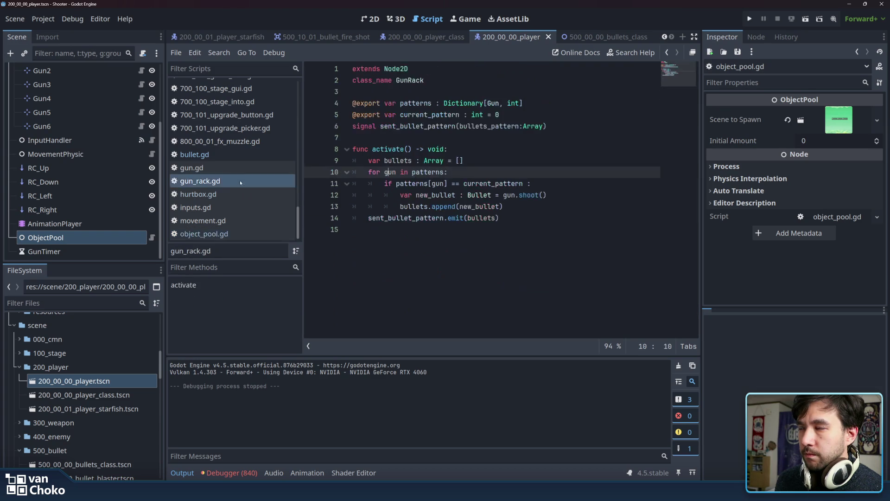
- Review the sent_bullet_pattern signal declaration and its emit call with the bullets argument
left_click(512, 241)
left_click(463, 149)
left_click(418, 116)
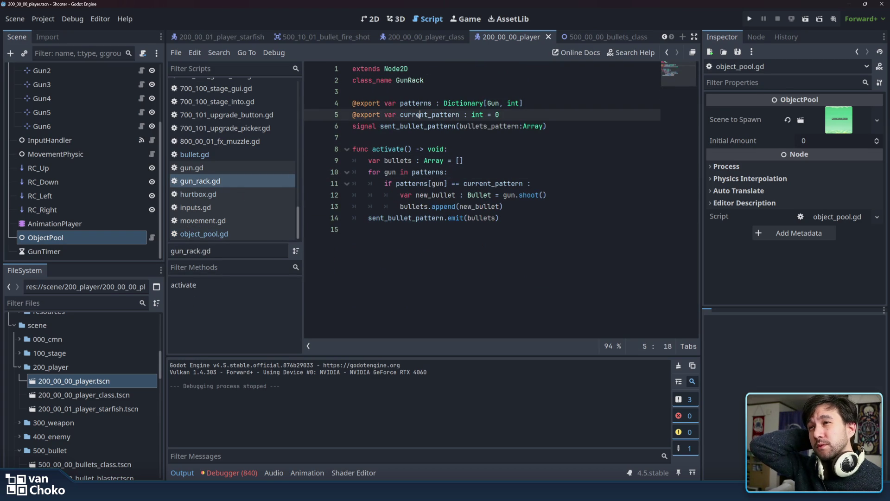
double_click(417, 126)
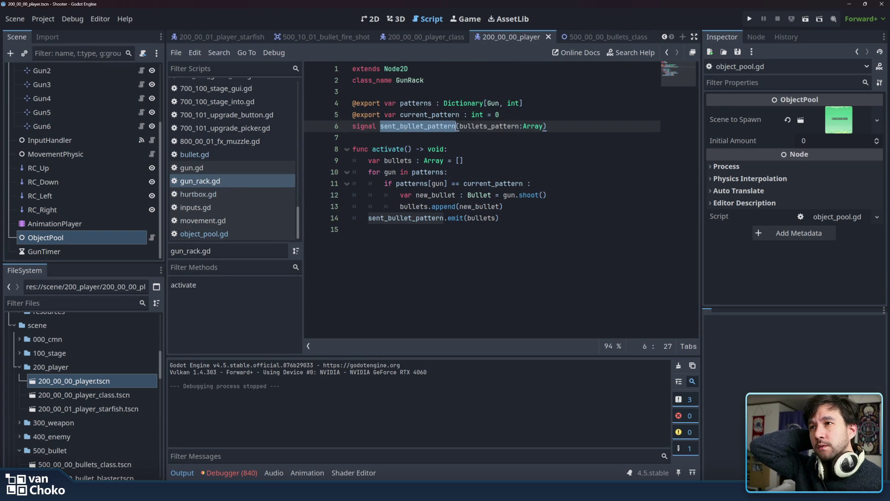
left_click(504, 126)
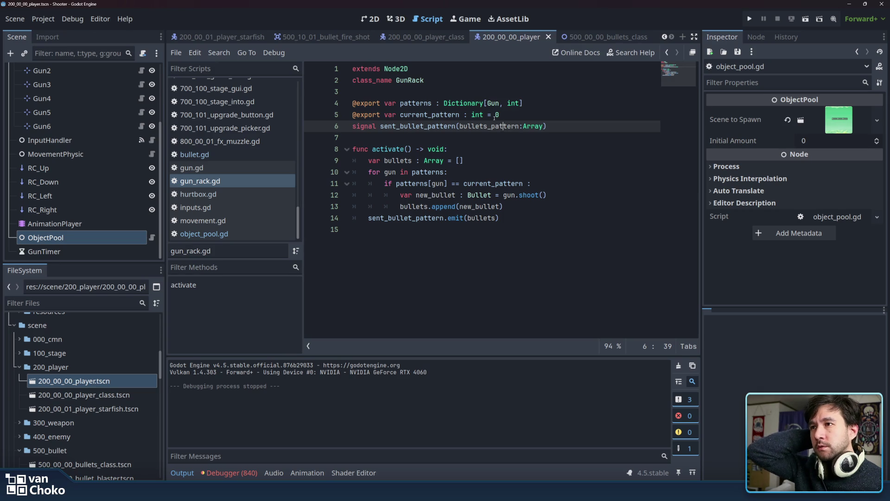
double_click(416, 218)
double_click(480, 218)
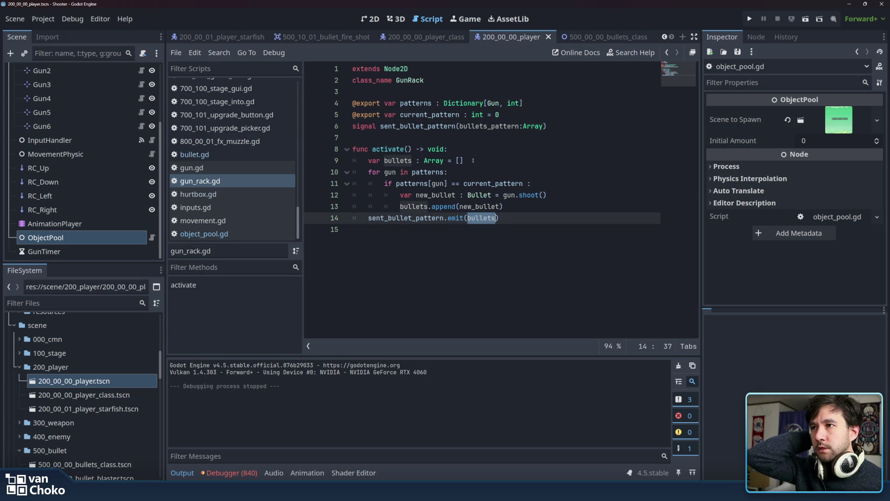
- Insert blank lines above the signal declaration and type var on line 6
left_click(584, 127)
key("Return")
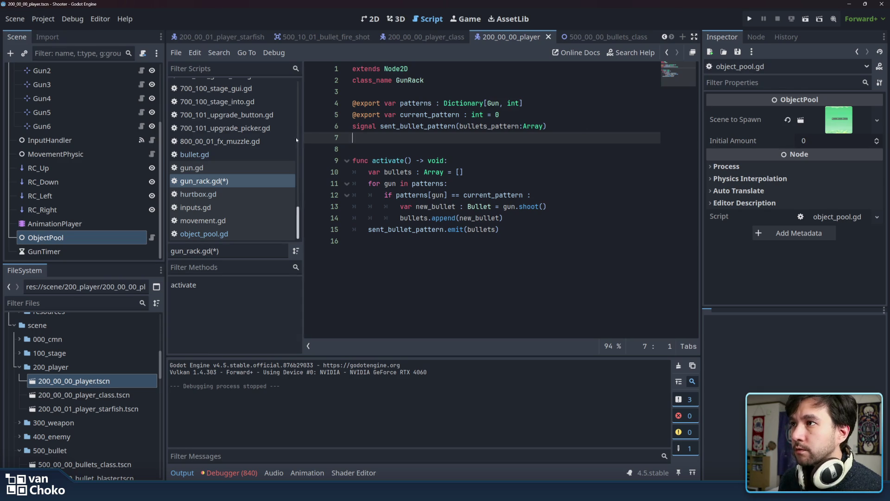
key("Up")
key("Return")
key("Return")
key("Up")
key("Up")
type("var")
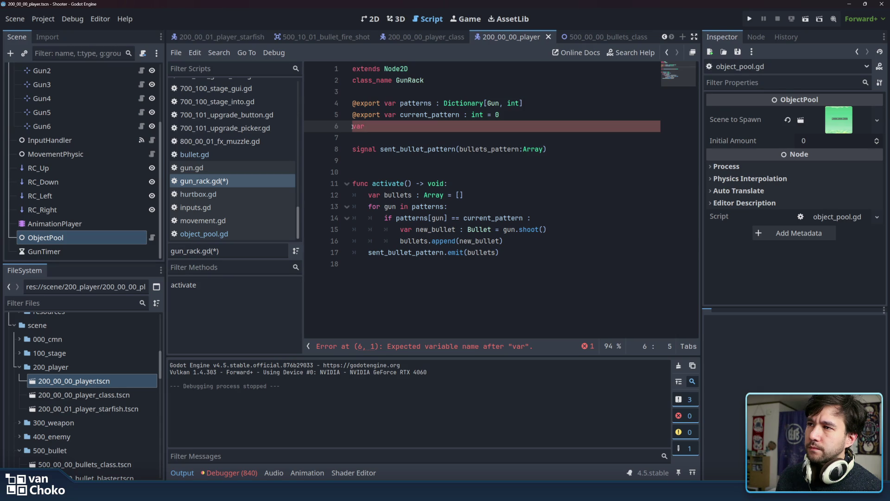
- Declare the variable as an Array initialised to [] on line 6
type("bullets_")
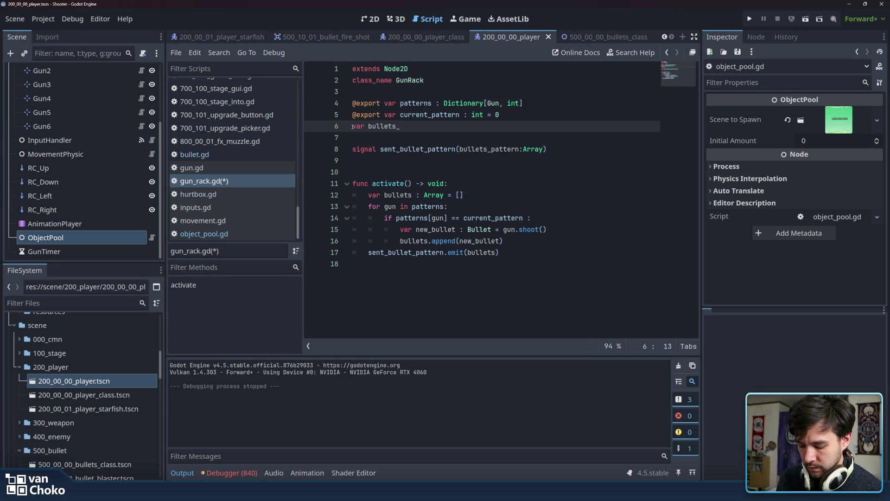
type("patterns")
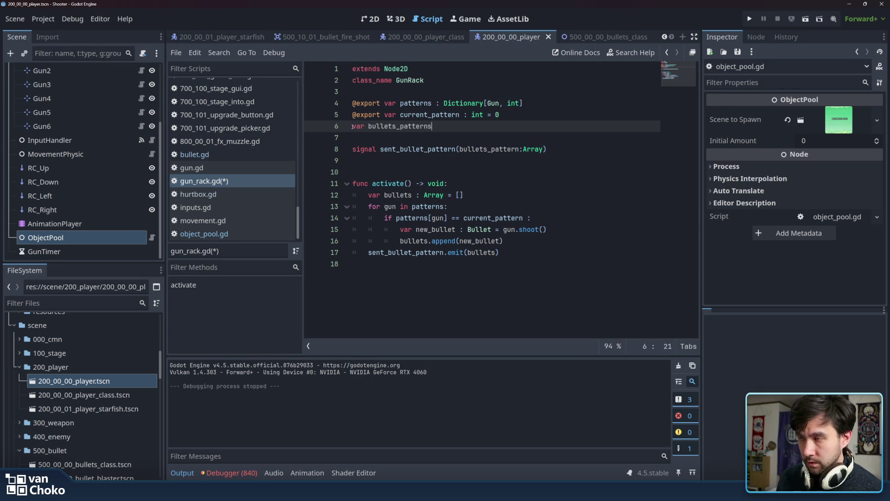
type("arr")
key("Return")
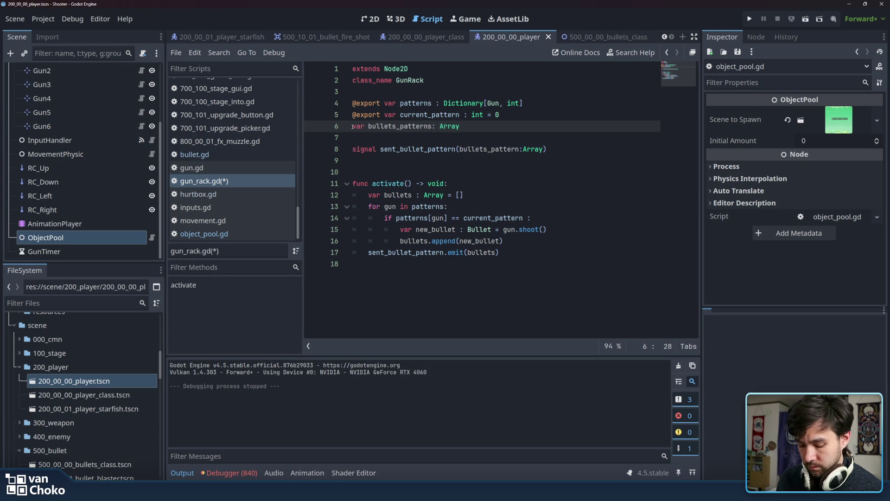
key("ctrl+space")
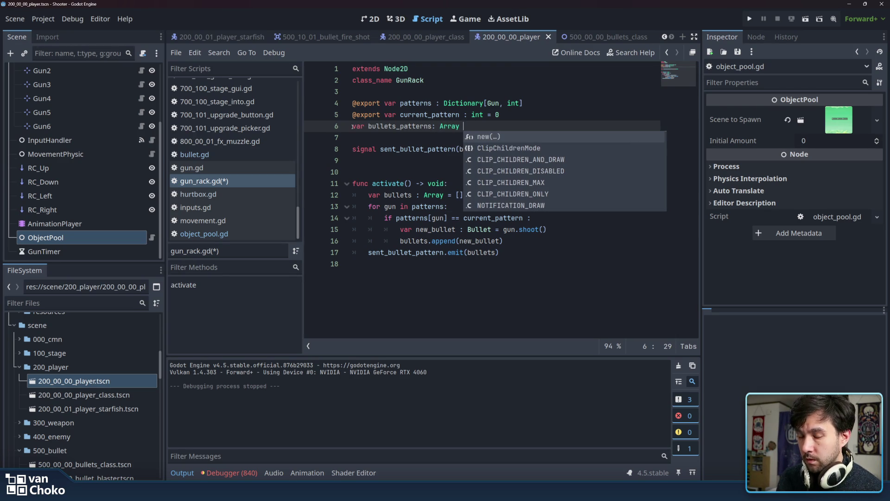
type("=[]")
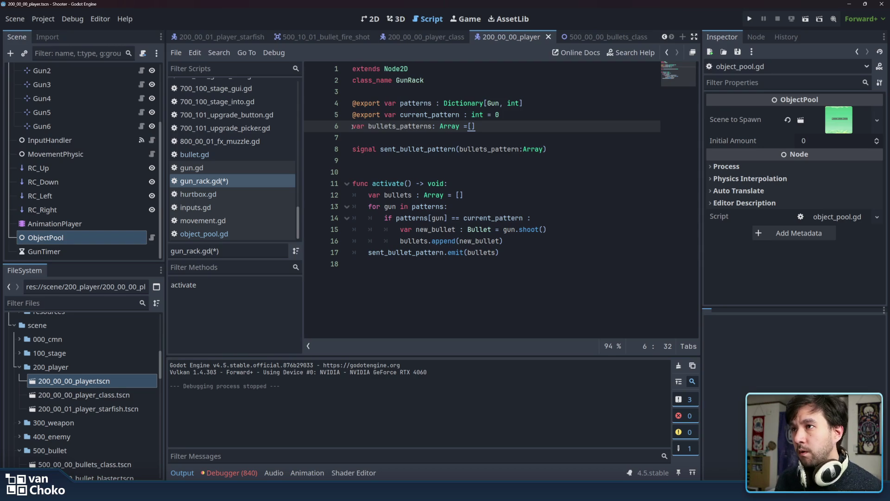
- Rename it to bullet_patterns, copy the name, and delete empty line 9
left_click(430, 126)
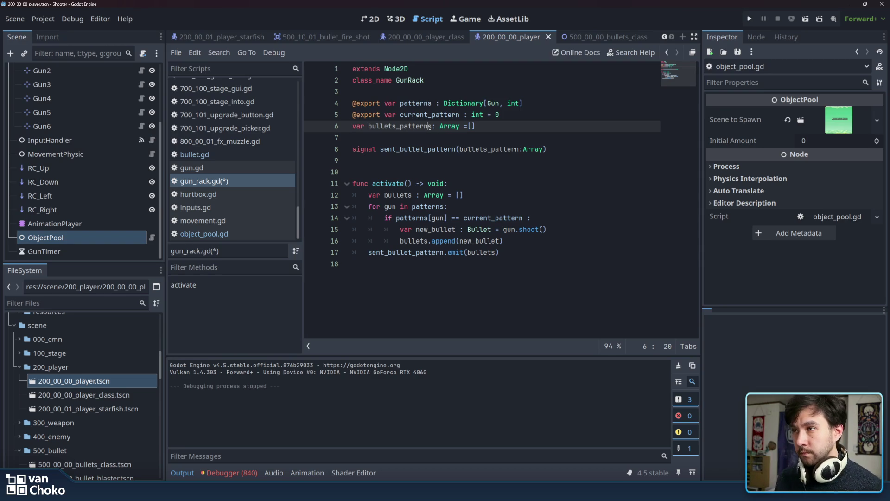
left_click(397, 126)
key("BackSpace")
double_click(397, 126)
right_click(397, 126)
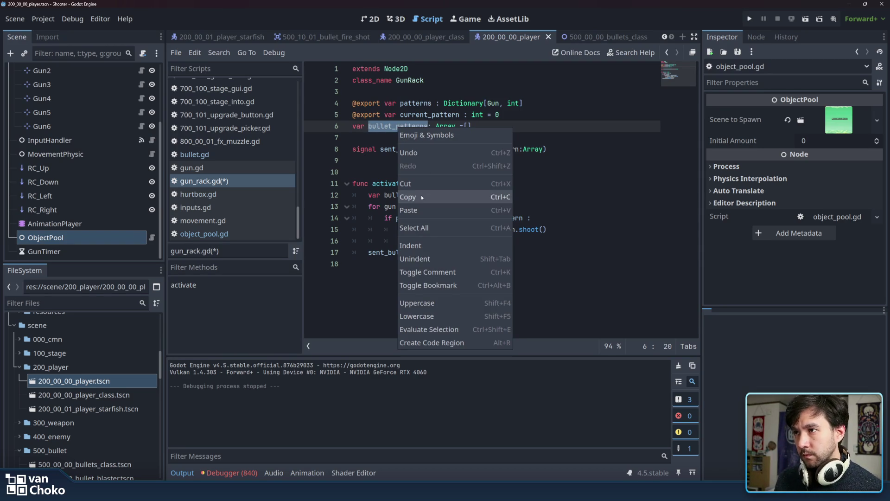
left_click(422, 198)
left_click(415, 163)
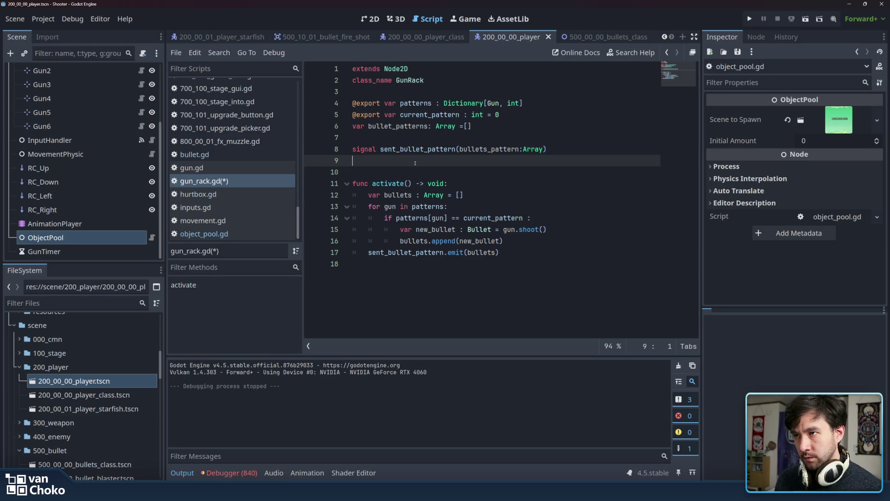
key("BackSpace")
left_click(525, 235)
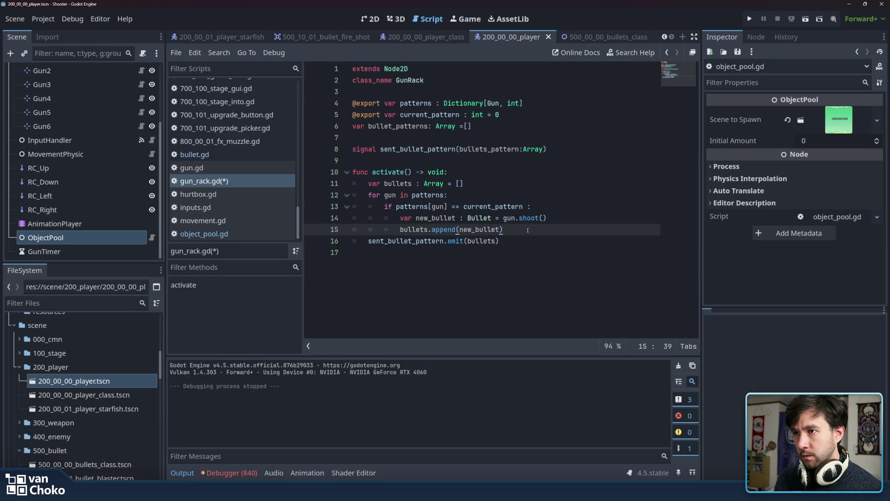
- Add bullet_patterns.append(bullets) on a new line after the gun loop
key("Return")
key("BackSpace")
key("BackSpace")
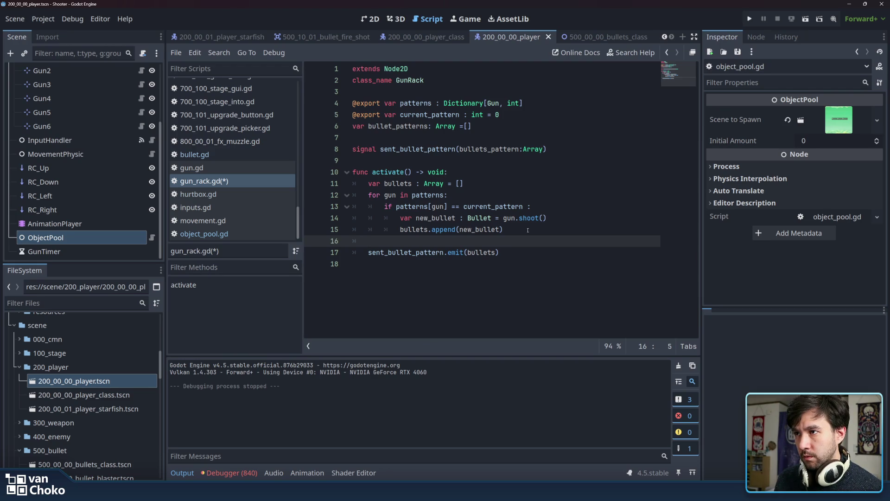
type("bullet")
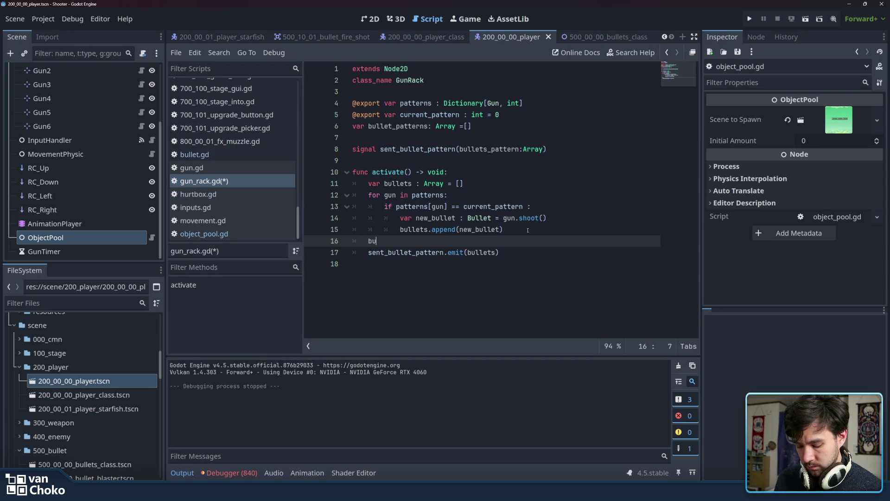
key("Down")
key("Return")
type(".append")
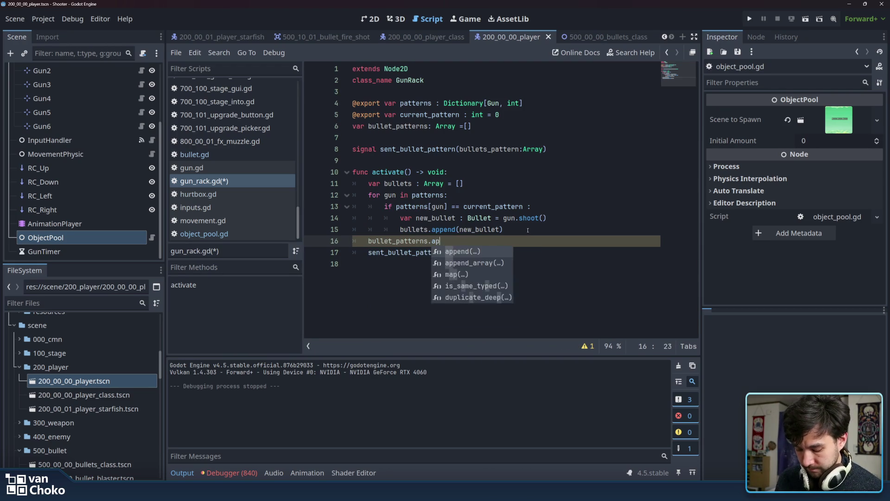
key("Return")
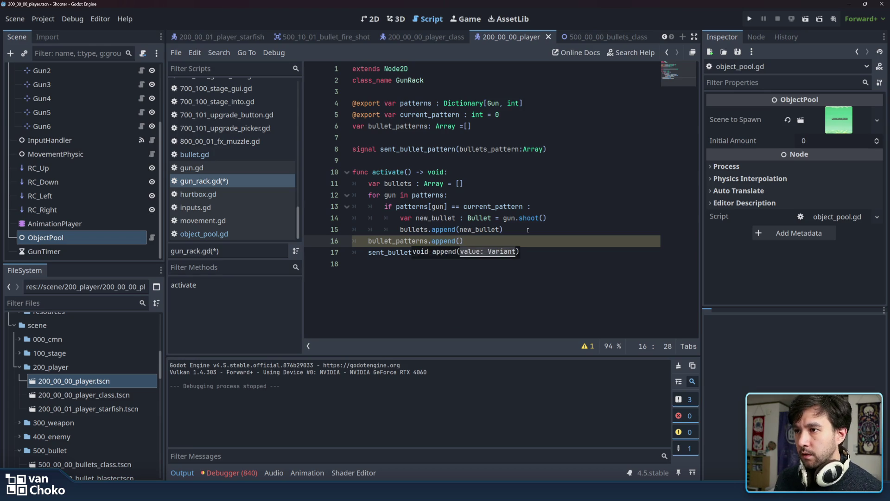
type("bullet")
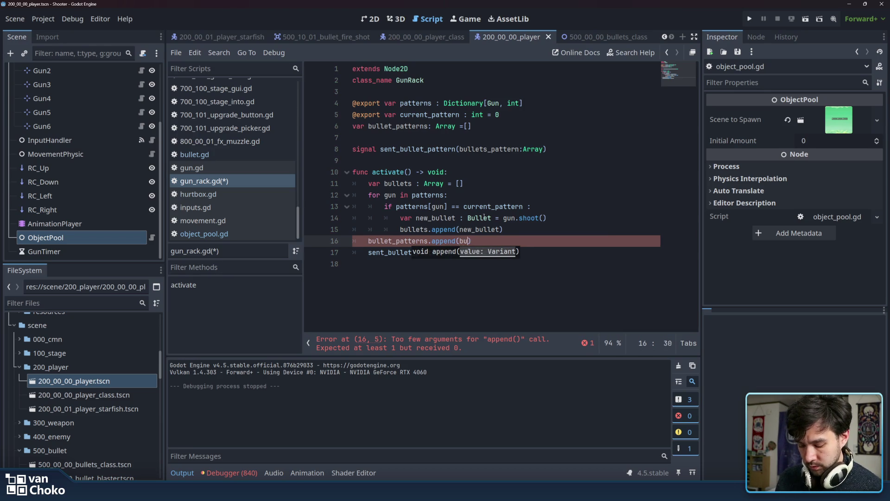
type("s")
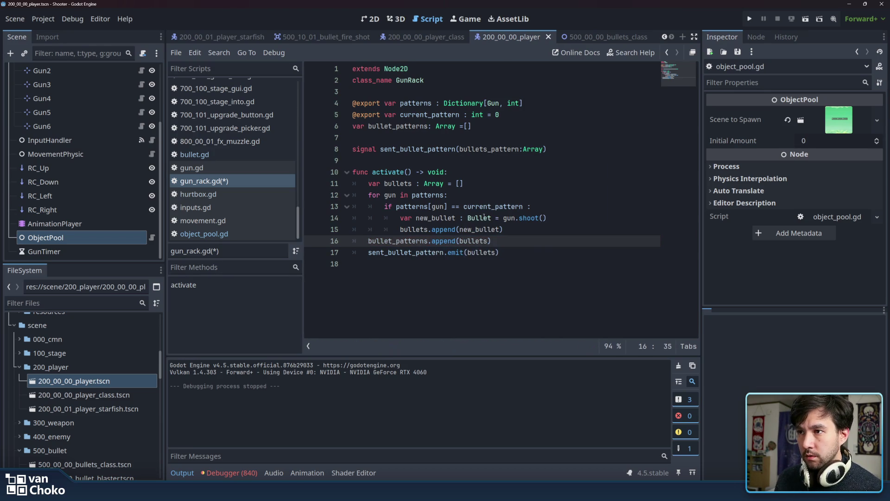
- Highlight bullet_patterns to check its usages across lines 11-17
double_click(399, 242)
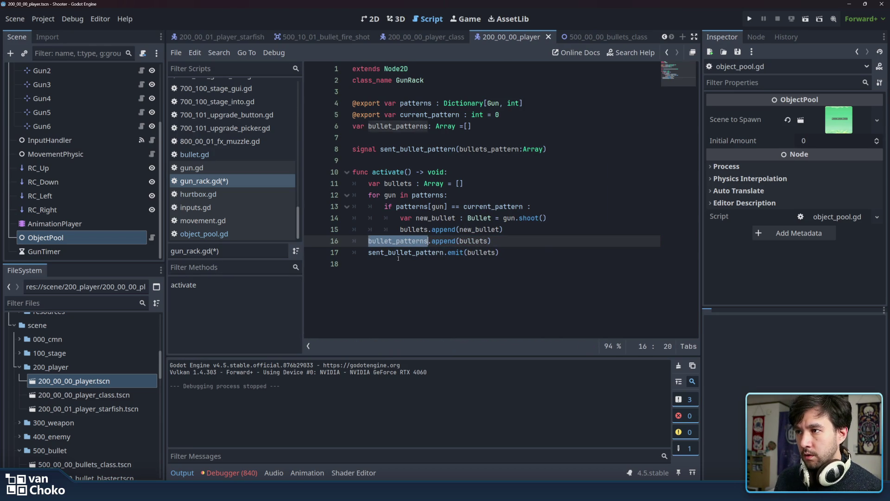
left_click(404, 255)
left_click(487, 195)
left_click(510, 184)
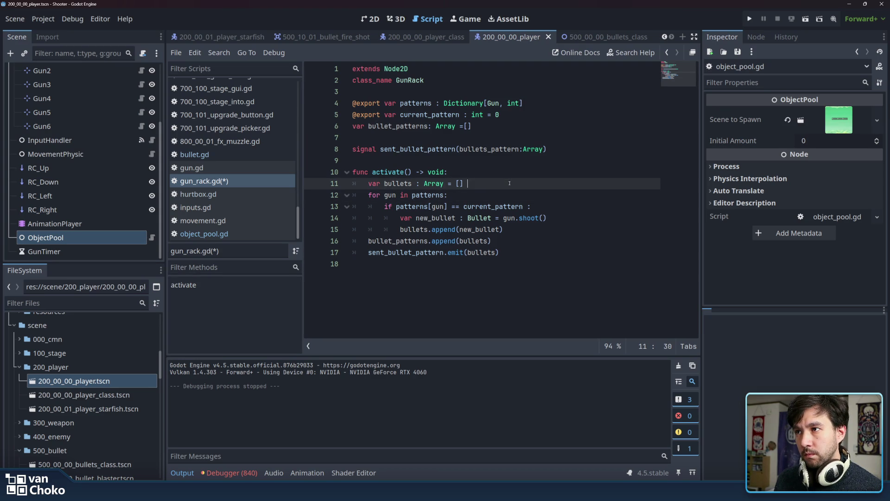
left_click_drag(369, 194, 419, 195)
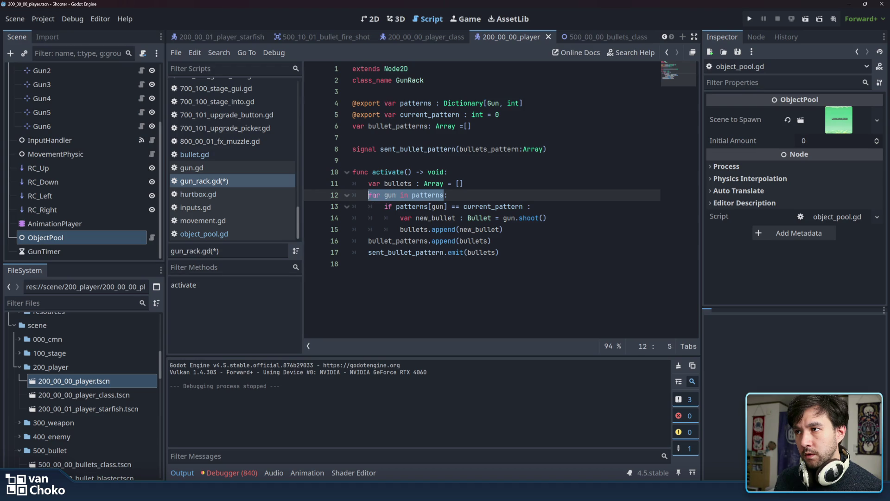
left_click(376, 195)
left_click(485, 184)
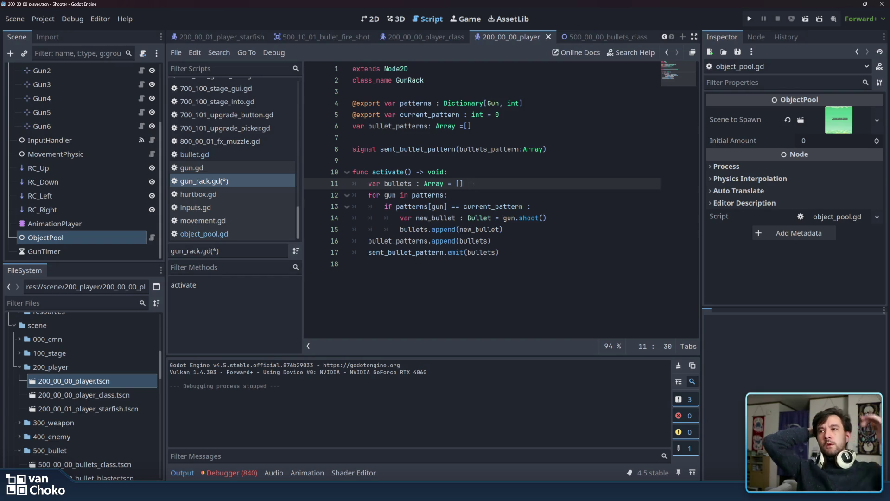
left_click(541, 126)
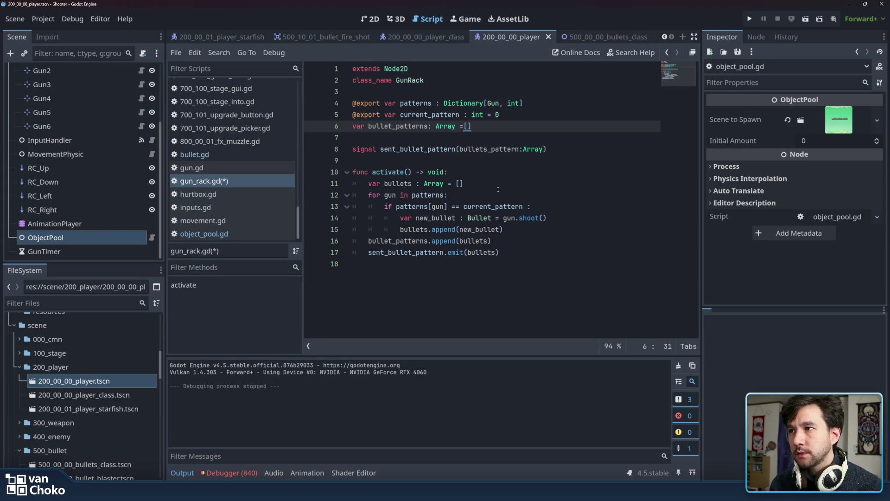
key("Down")
key("Down")
key("Down")
left_click(417, 126)
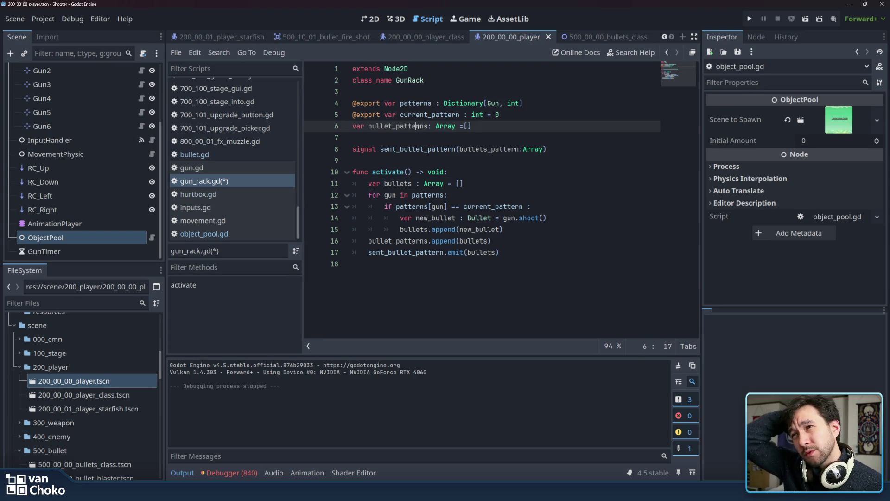
- Add a single blank line after the bullets declaration in activate()
left_click(518, 184)
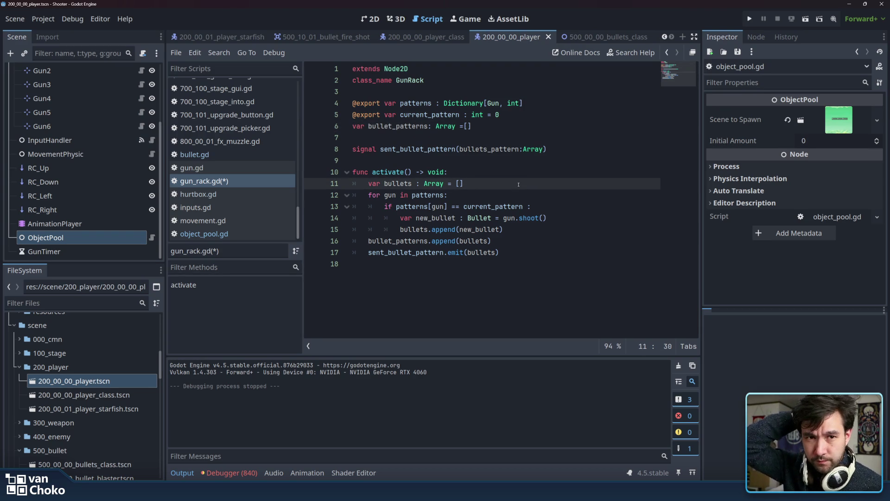
key("Return")
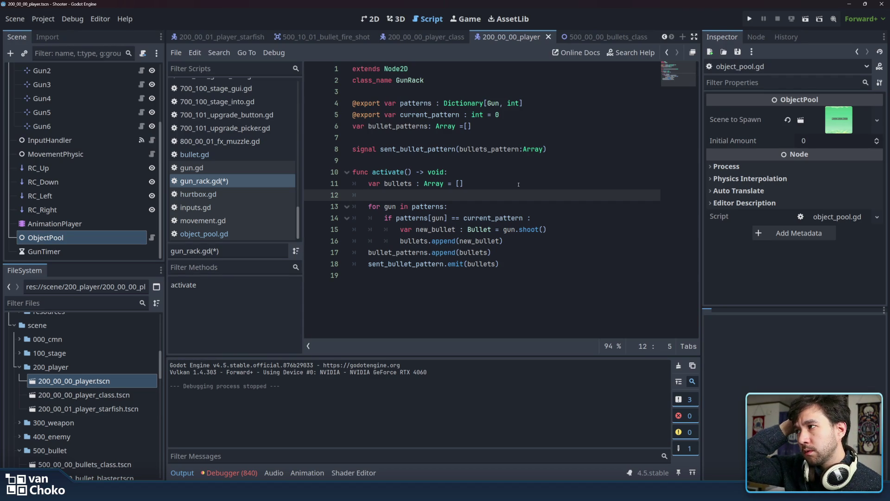
key("Return")
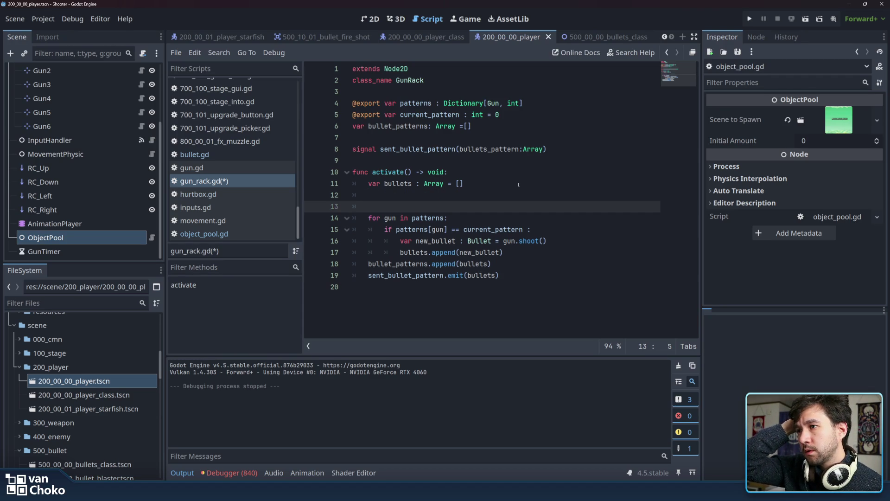
key("Up")
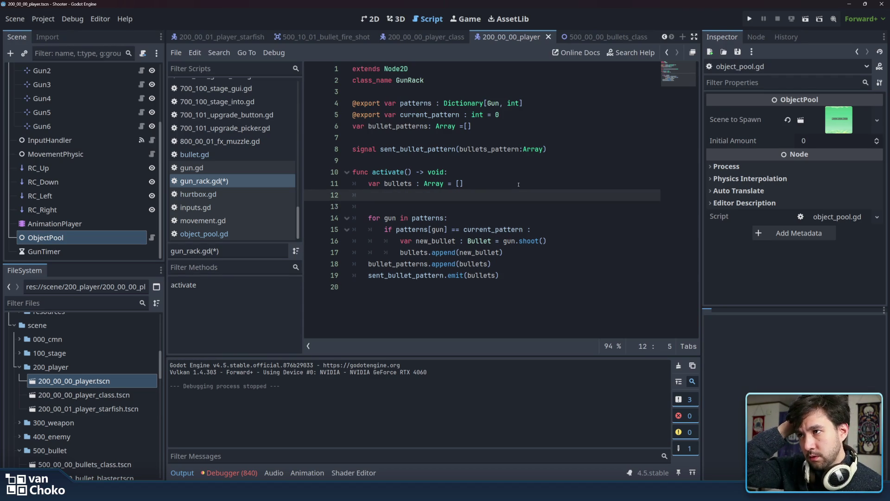
key("Down")
key("Up")
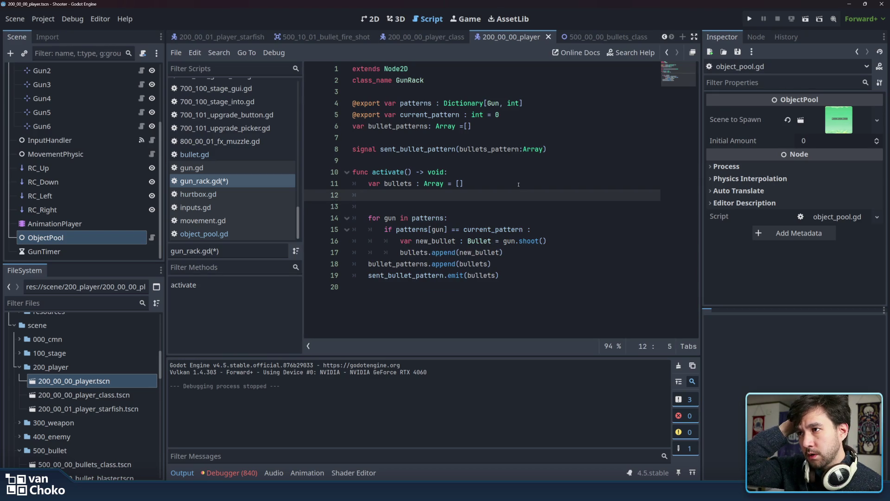
key("BackSpace")
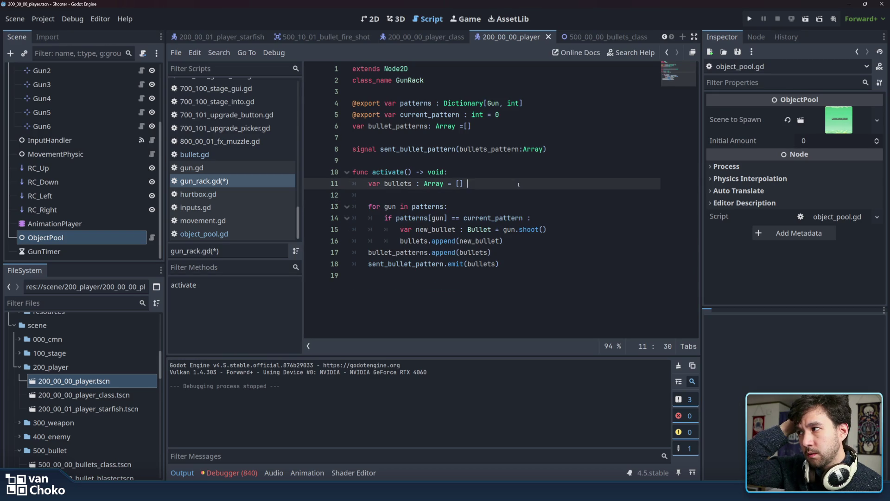
- Collapse GunRack's child guns in the Scene dock and begin an if statement on line 12
scroll(26, 124, "up", 3)
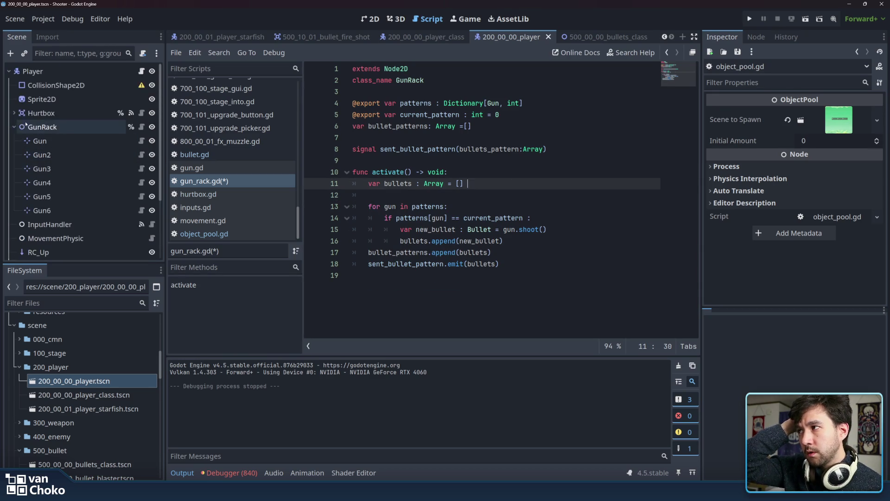
left_click(16, 127)
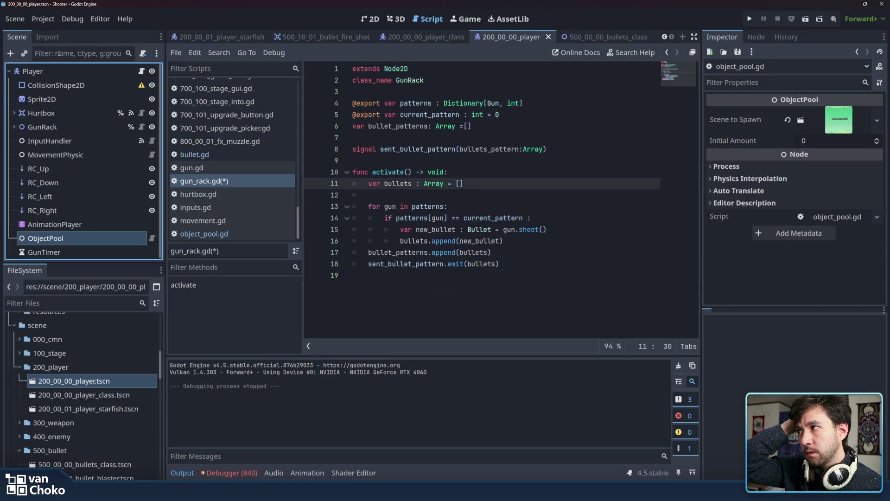
left_click(475, 195)
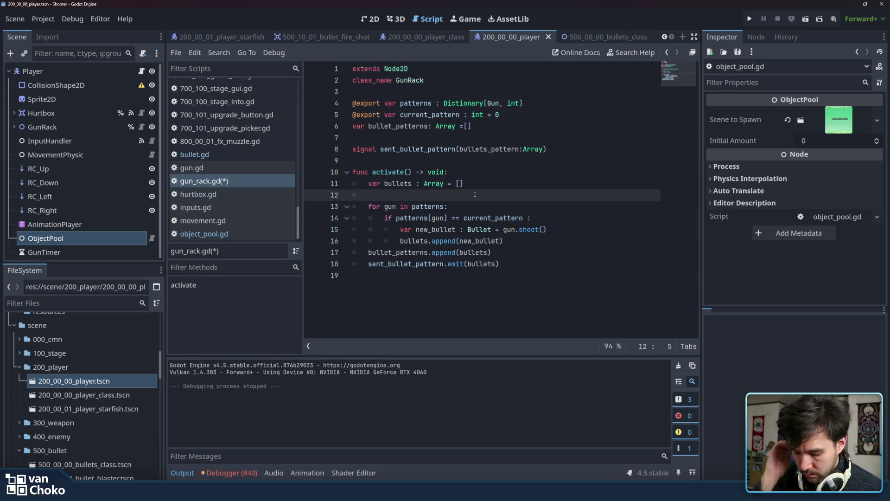
type("if ")
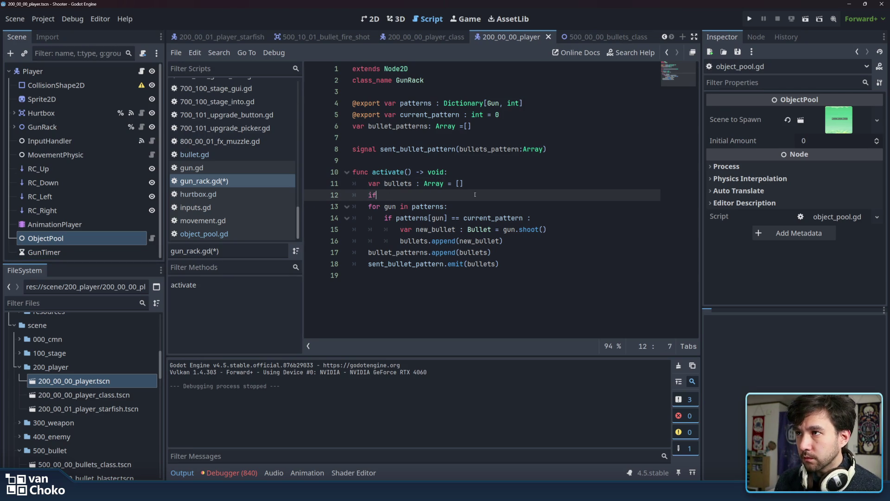
type("ullet")
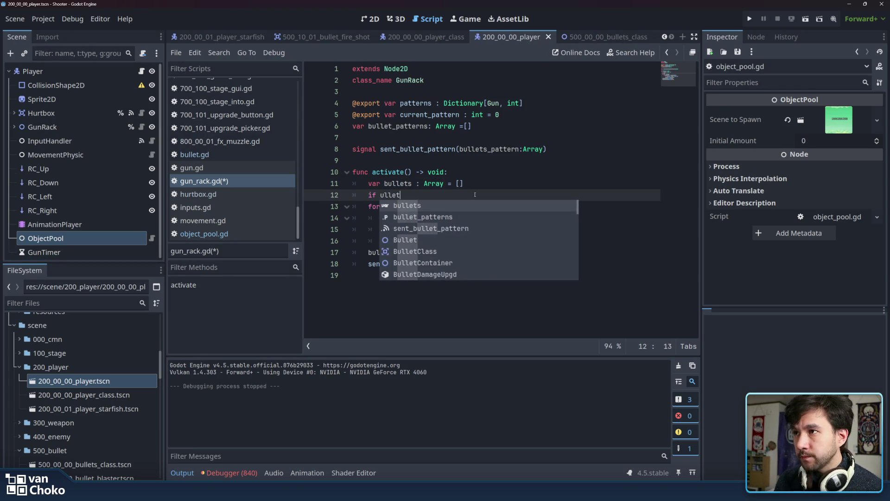
key("Down")
key("Return")
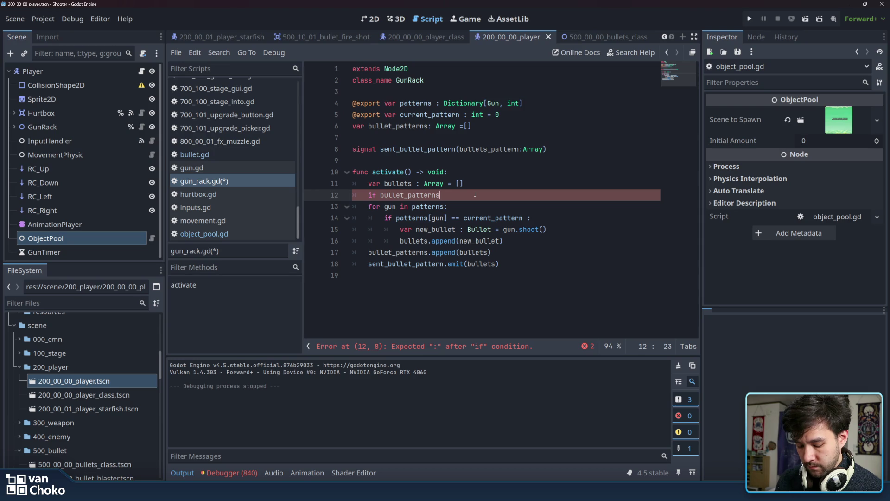
type(".")
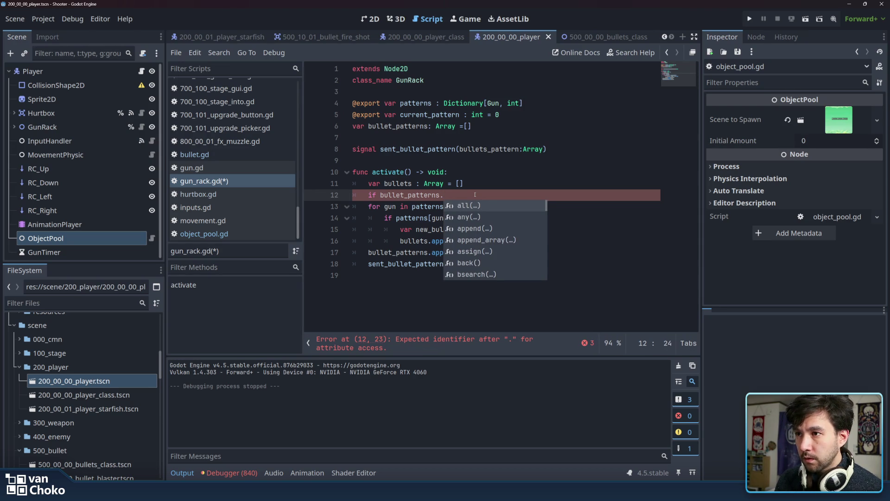
scroll(483, 238, "down", 2)
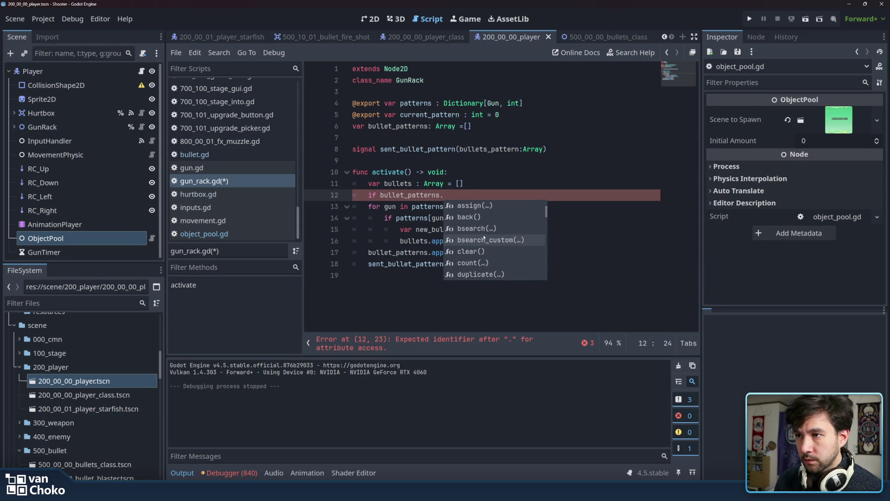
scroll(515, 237, "down", 2)
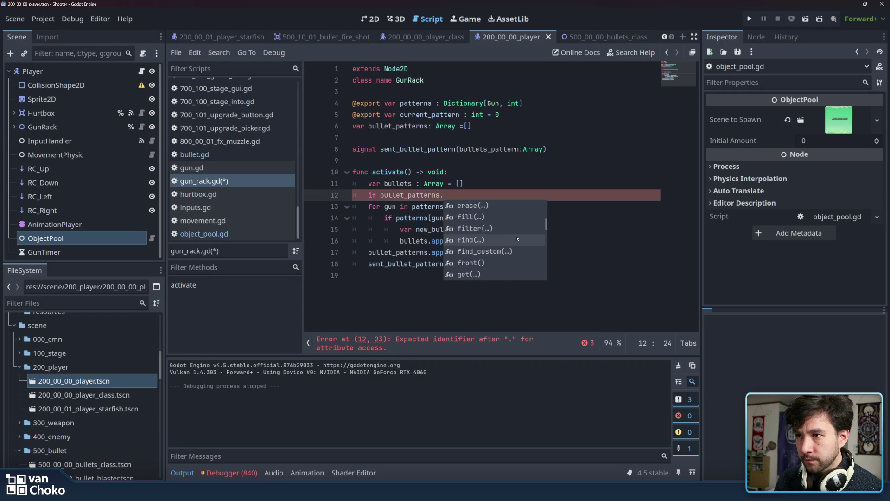
scroll(517, 244, "down", 4)
scroll(517, 252, "down", 5)
scroll(517, 253, "down", 2)
scroll(517, 253, "down", 7)
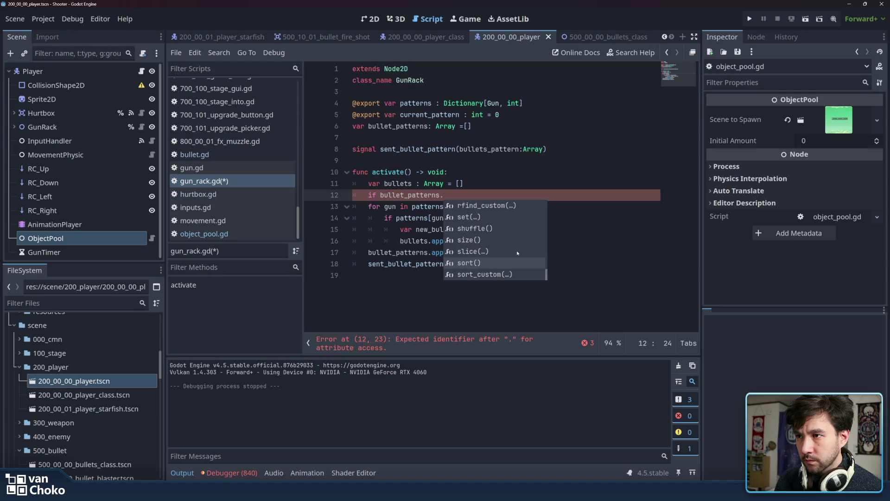
scroll(517, 253, "down", 1)
scroll(517, 252, "up", 20)
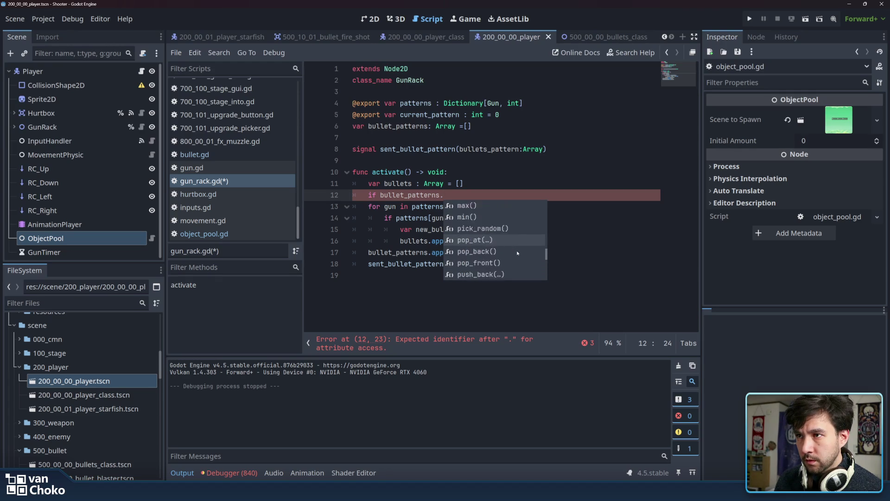
scroll(518, 251, "up", 2)
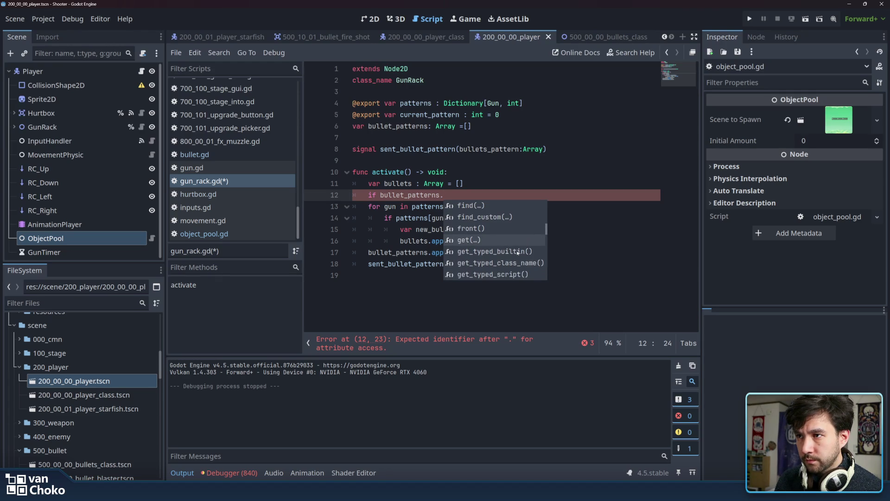
scroll(524, 241, "up", 4)
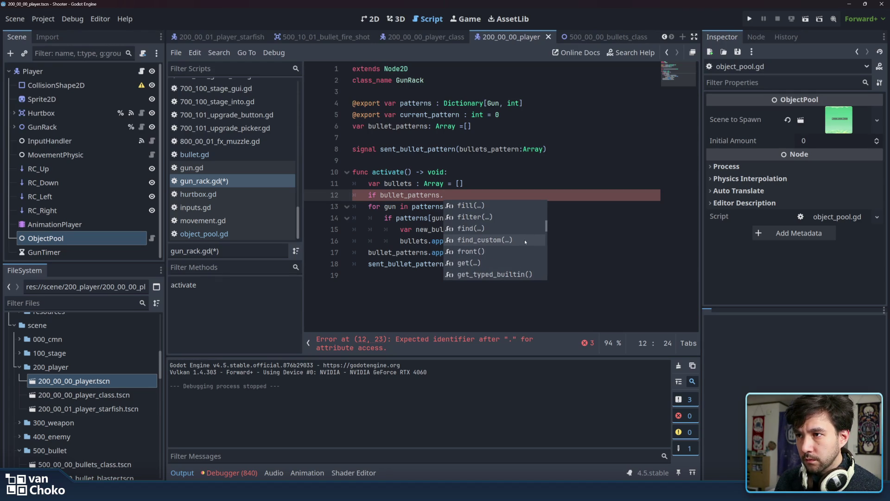
scroll(524, 240, "up", 11)
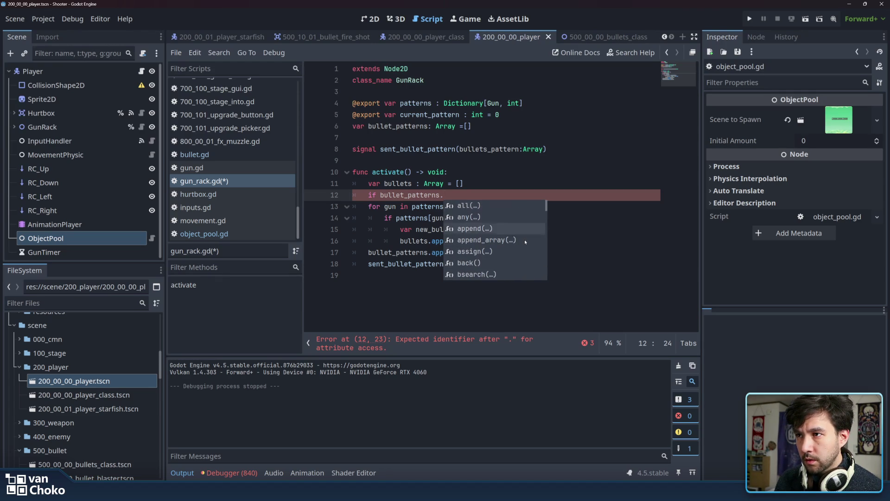
left_click_drag(380, 194, 454, 192)
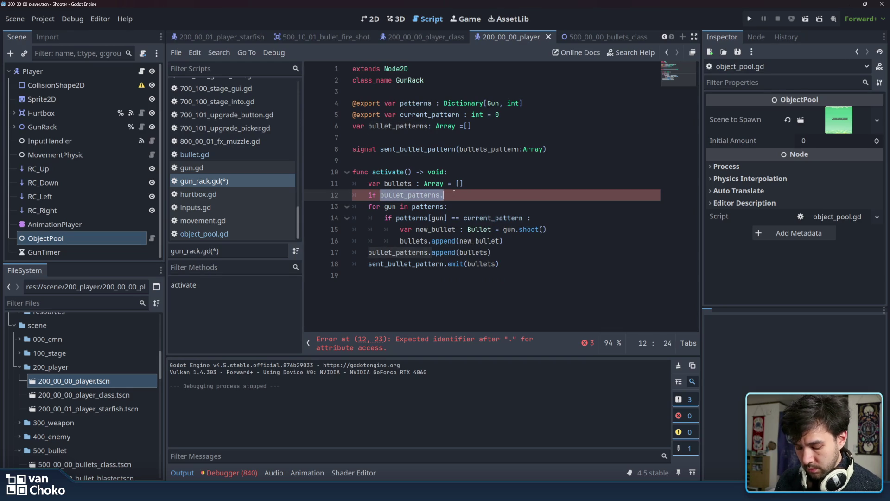
left_click(454, 192)
type("len")
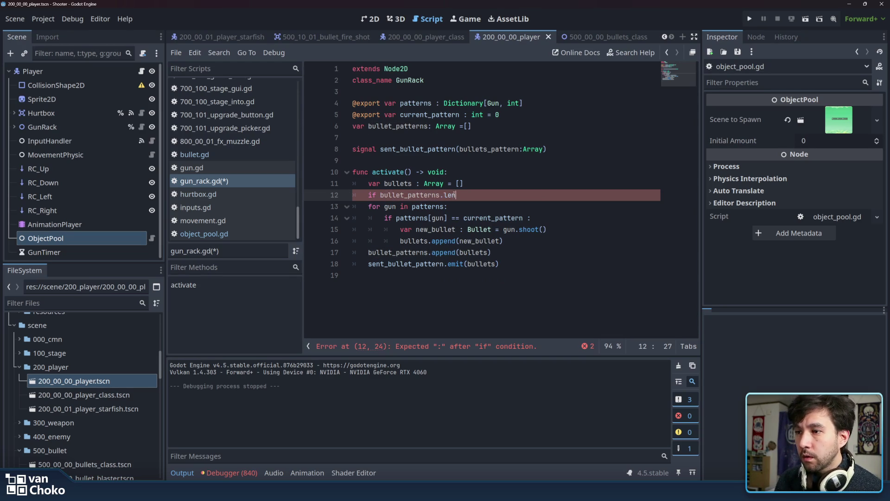
key("BackSpace")
key("BackSpace")
key("BackSpace")
key("BackSpace")
key("BackSpace")
key("BackSpace")
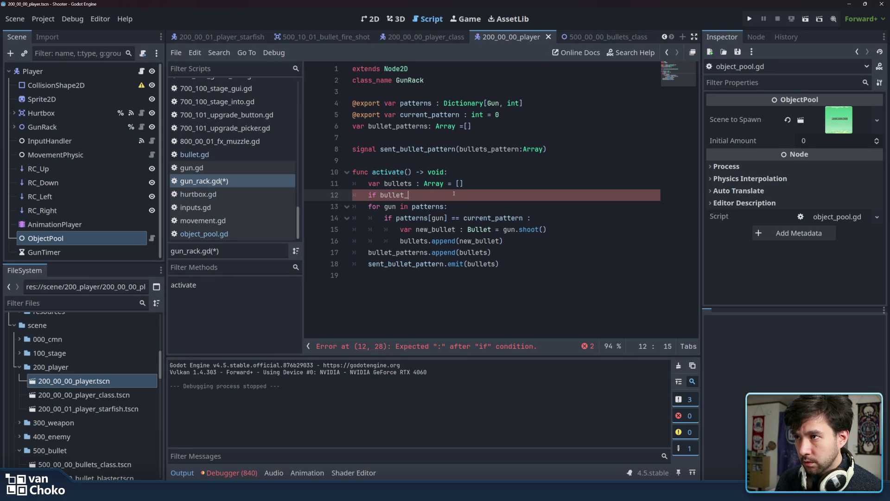
key("BackSpace")
key("BackSpace")
key("BackSpace")
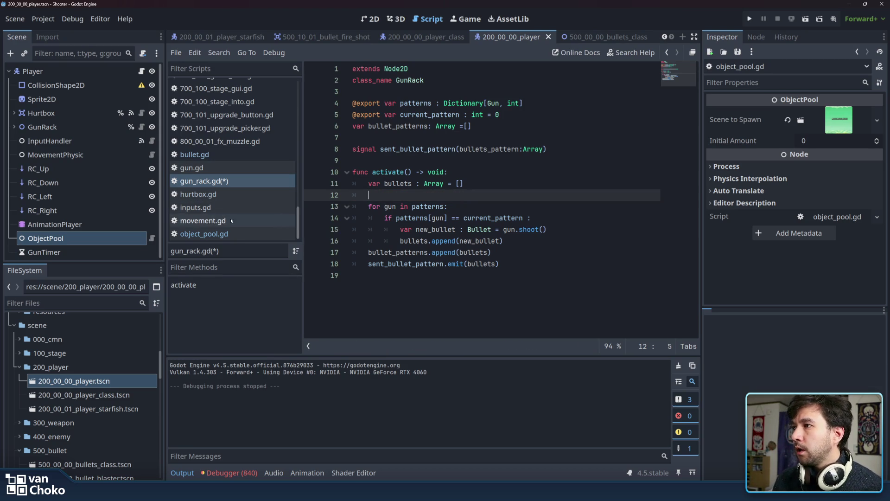
scroll(283, 211, "up", 5)
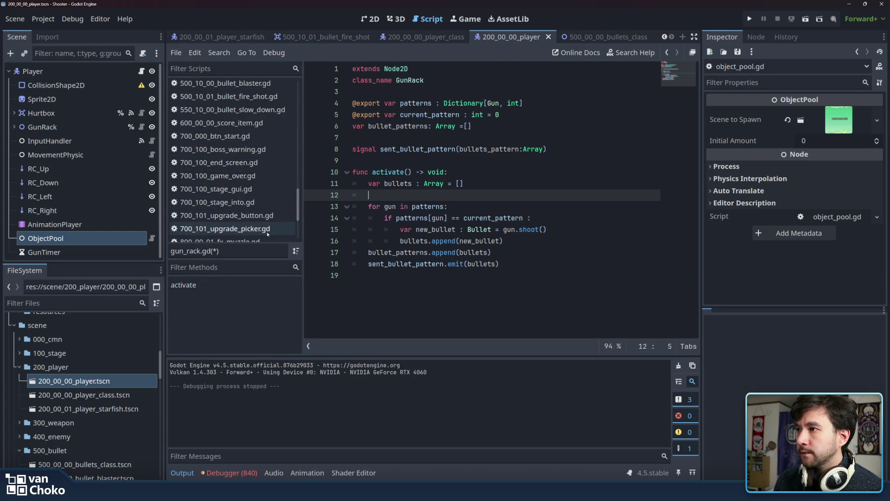
- Open 301_00_00_weapon_handler_class.gd and examine the bullets.size() wave check on line 66
scroll(270, 126, "up", 5)
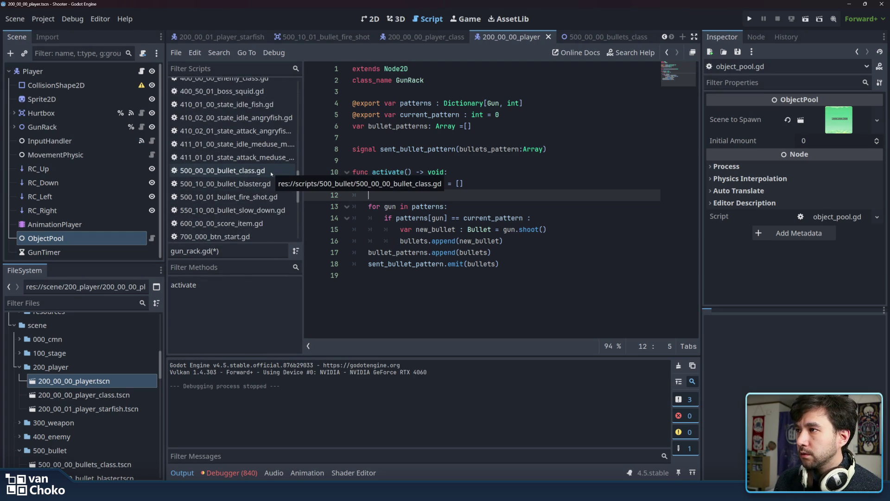
scroll(272, 175, "up", 5)
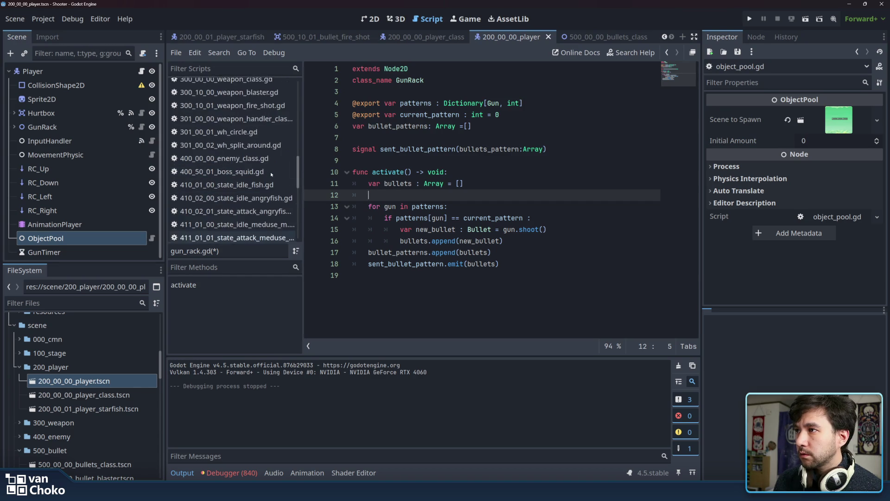
scroll(271, 174, "up", 2)
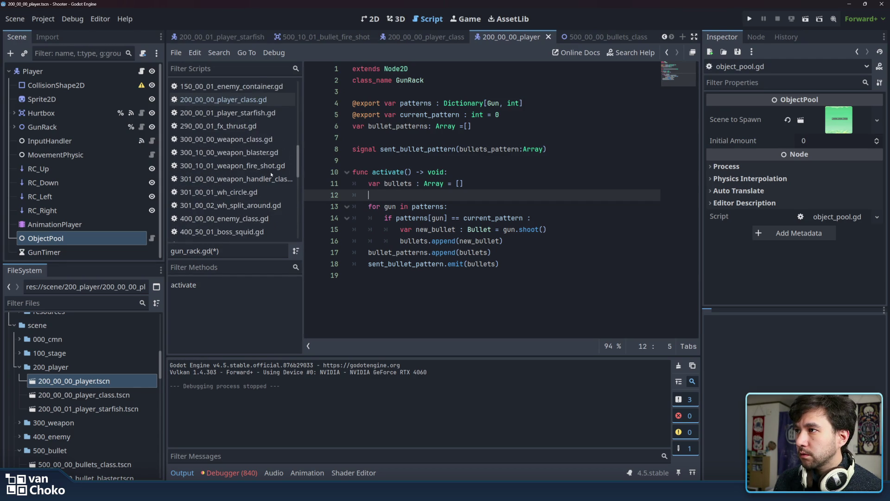
scroll(271, 175, "up", 3)
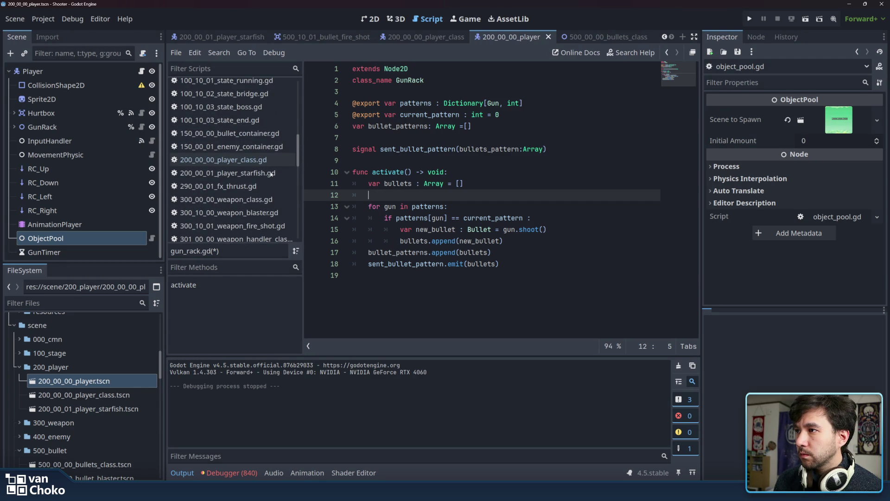
left_click(272, 238)
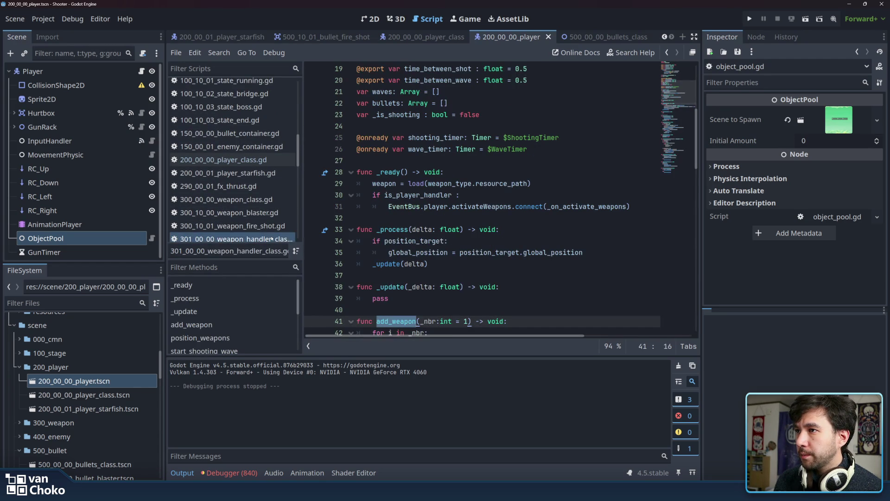
double_click(387, 103)
scroll(468, 115, "down", 15)
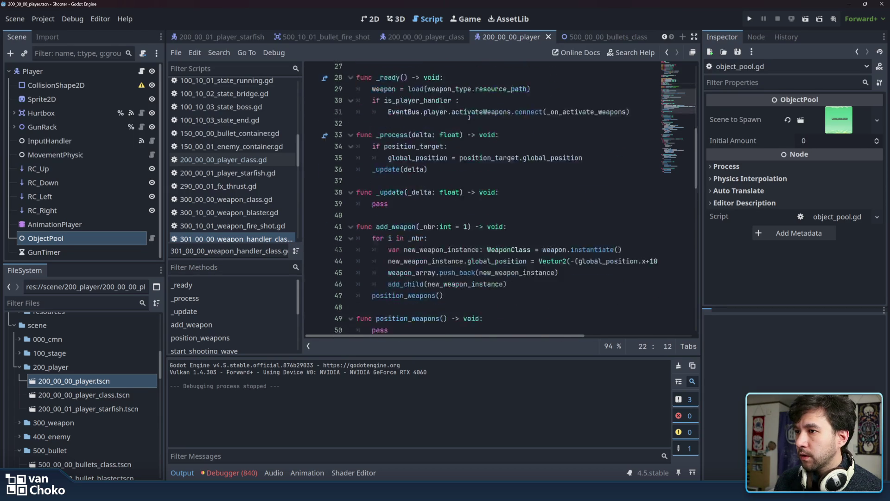
scroll(489, 159, "up", 3)
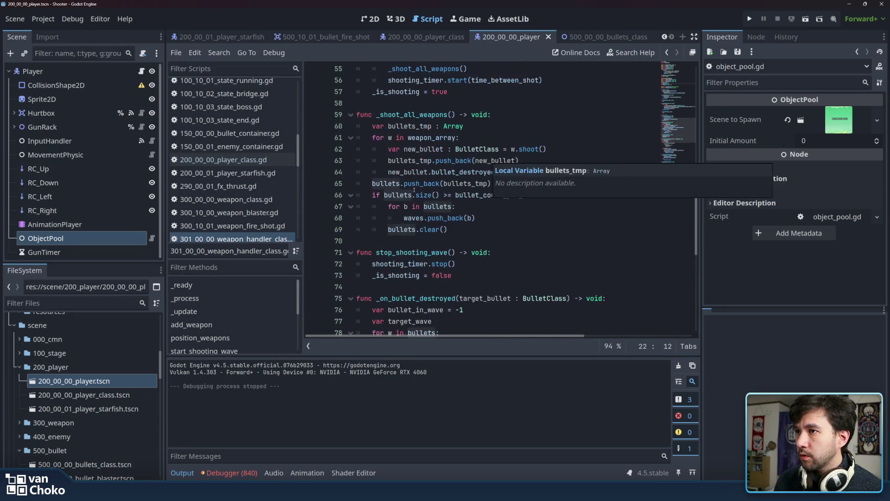
double_click(398, 195)
left_click_drag(398, 195, 441, 195)
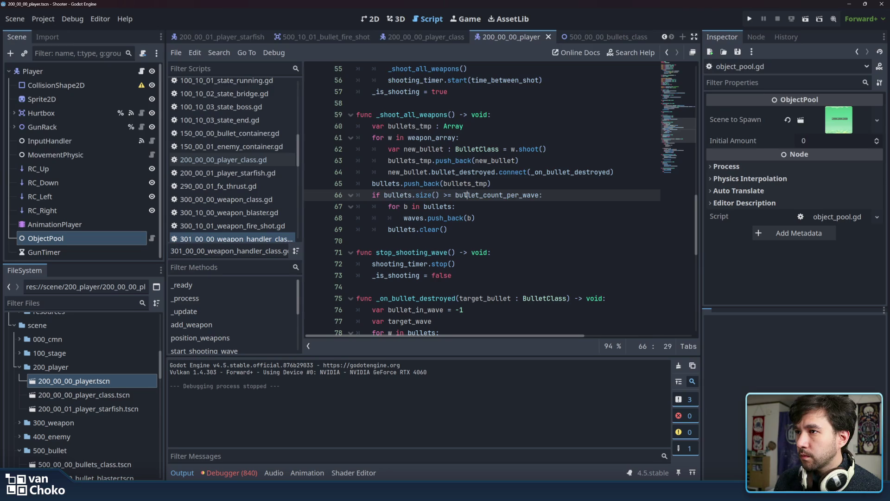
- Copy bullet_count_per_wave from line 66 and go back to gun_rack.gd
double_click(466, 194)
right_click(465, 195)
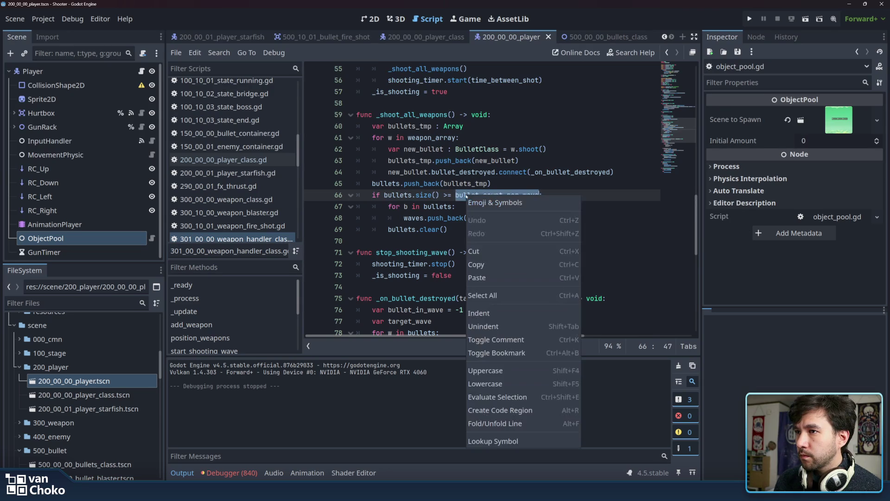
left_click(497, 265)
key("Down")
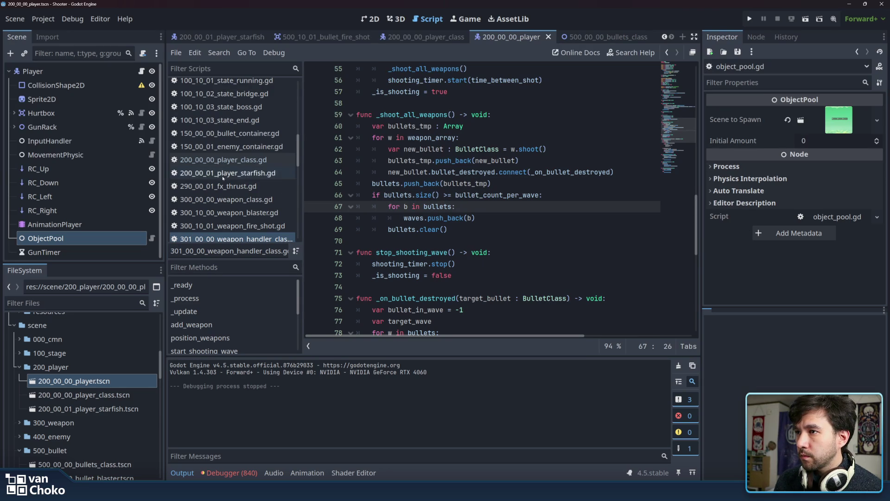
scroll(246, 216, "down", 5)
scroll(246, 216, "down", 3)
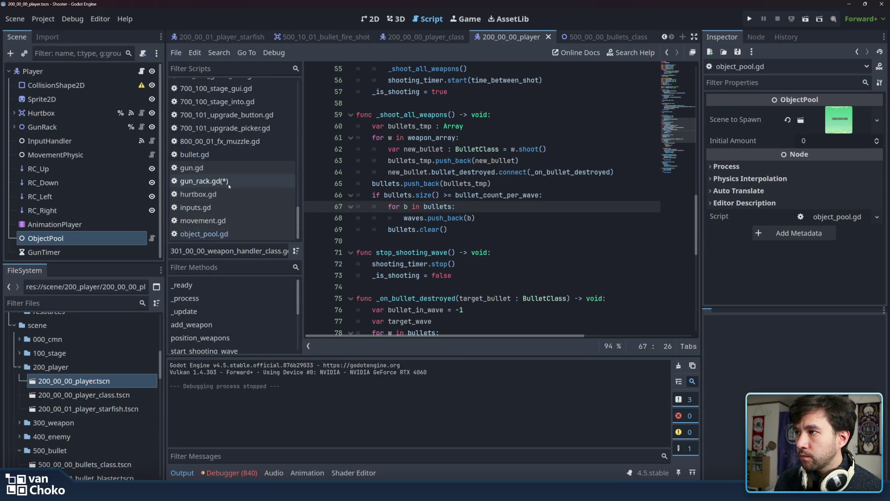
left_click(208, 181)
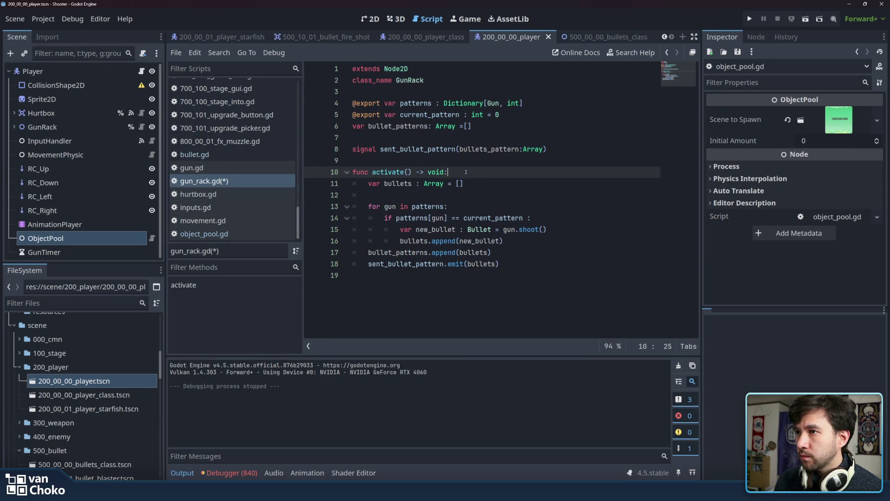
- Add 'var bullet_count_per_wave = 5' on line 7 below bullet_patterns
left_click(512, 128)
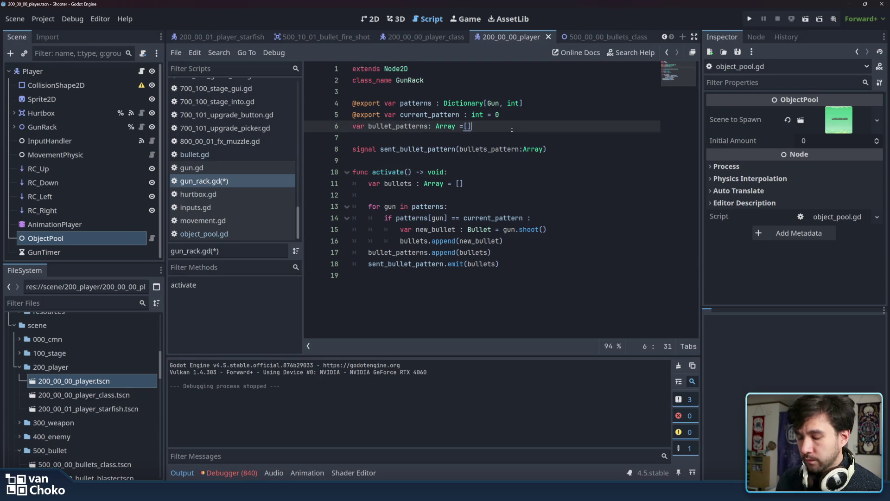
key("Return")
type("var bullet_count_per_wave")
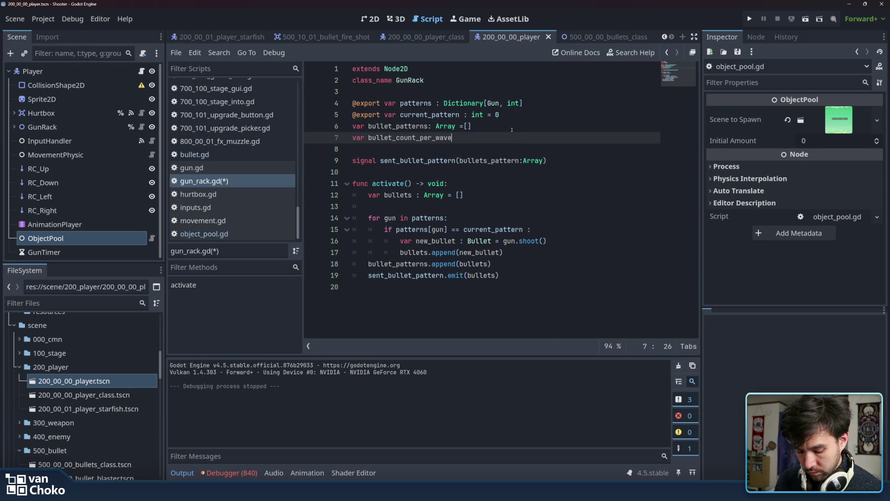
type(" = ")
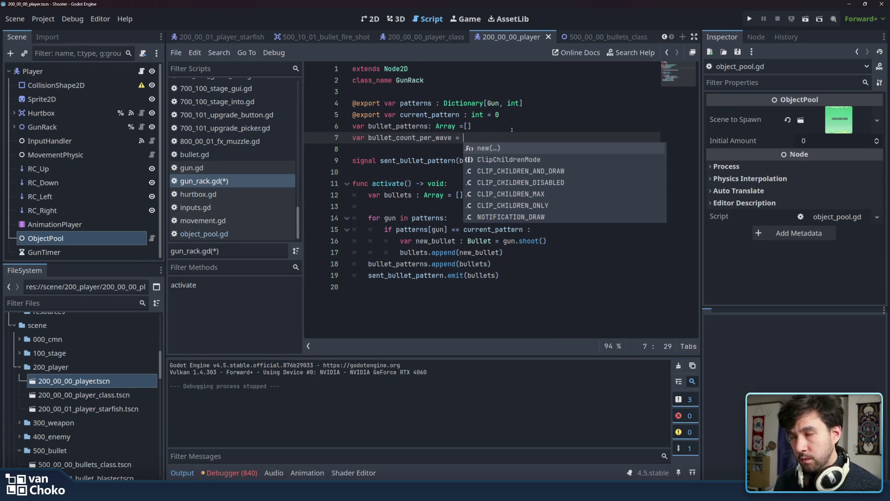
type("5")
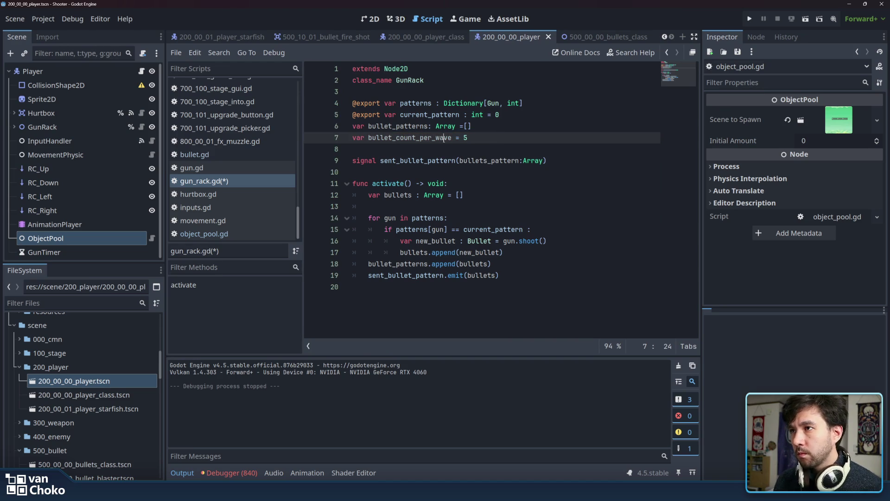
double_click(444, 139)
- Start activate() with 'if bullet_patterns.size() >= bullet_count_per_wave: return' and save
left_click(464, 218)
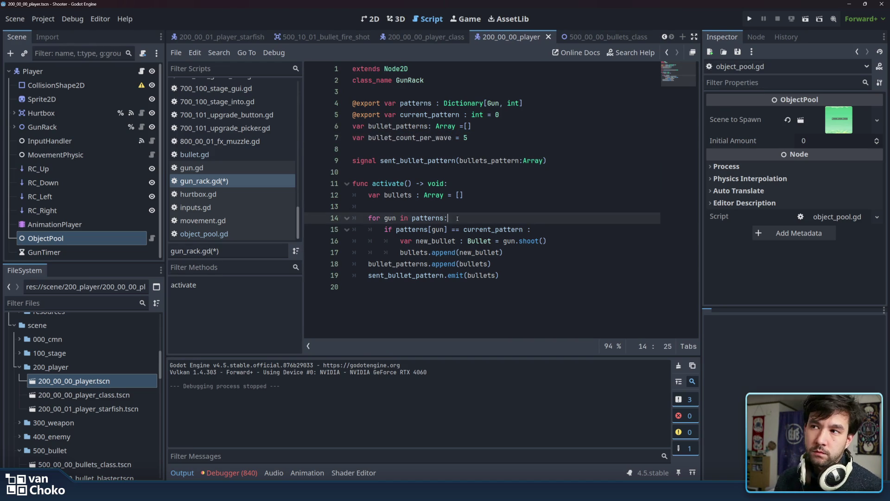
left_click(414, 195)
left_click(409, 206)
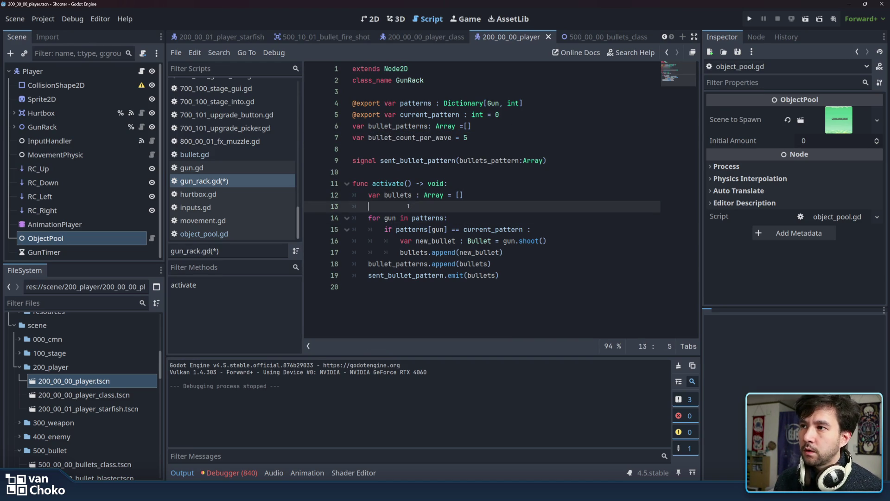
type("if ")
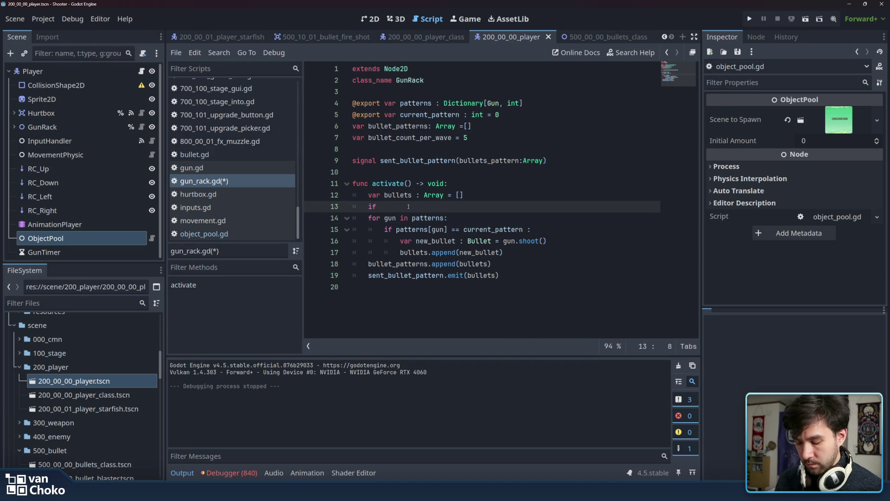
type("bullet")
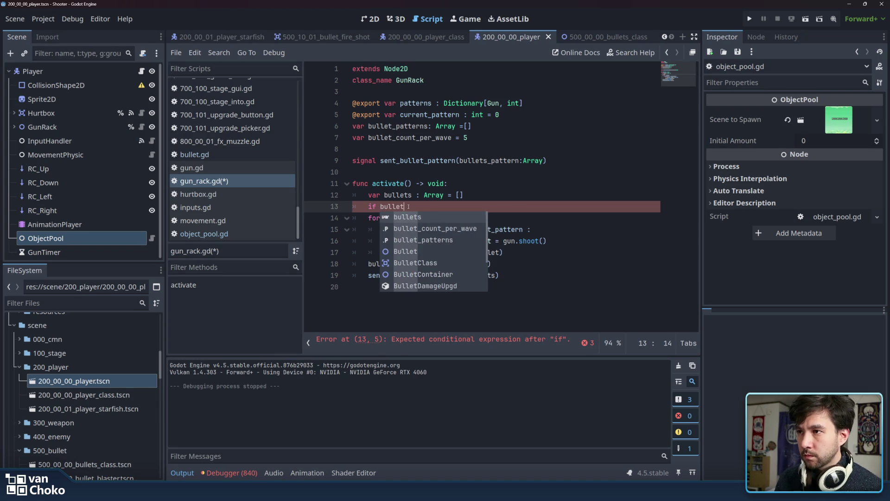
key("Down")
key("Down")
key("Return")
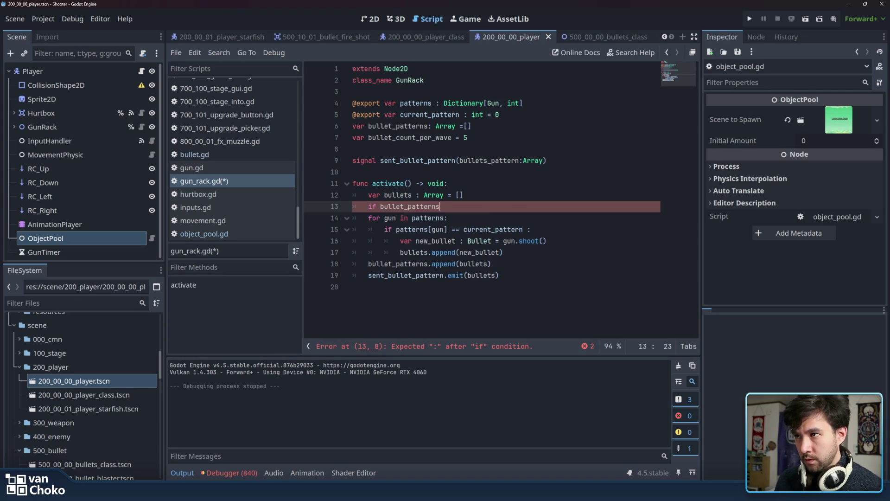
type(".")
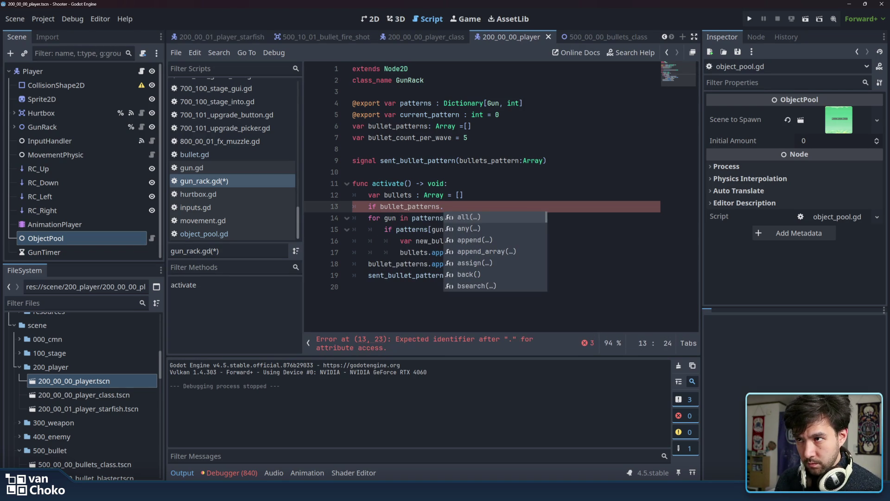
type("si")
key("Return")
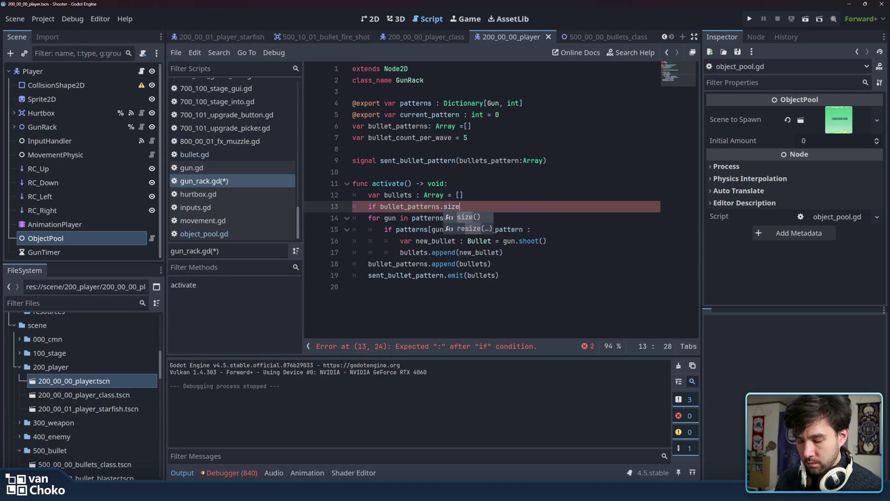
key("Right")
type(">=")
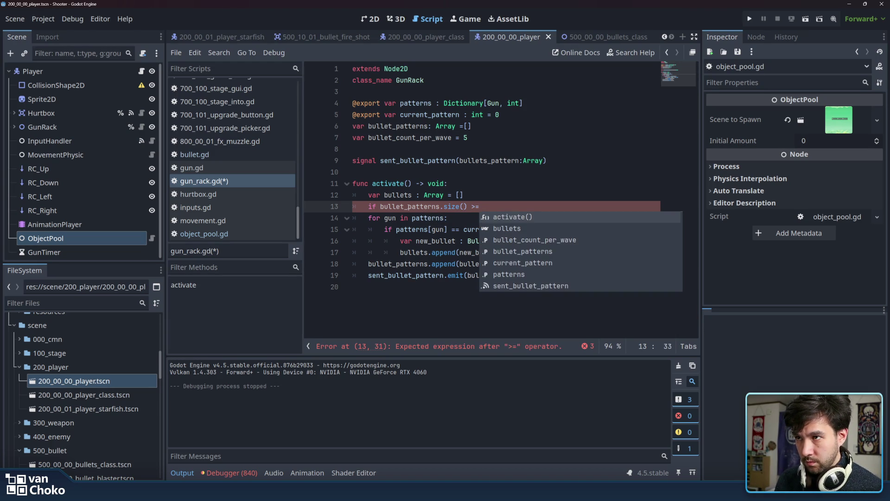
type(" bullet_count_per_wave")
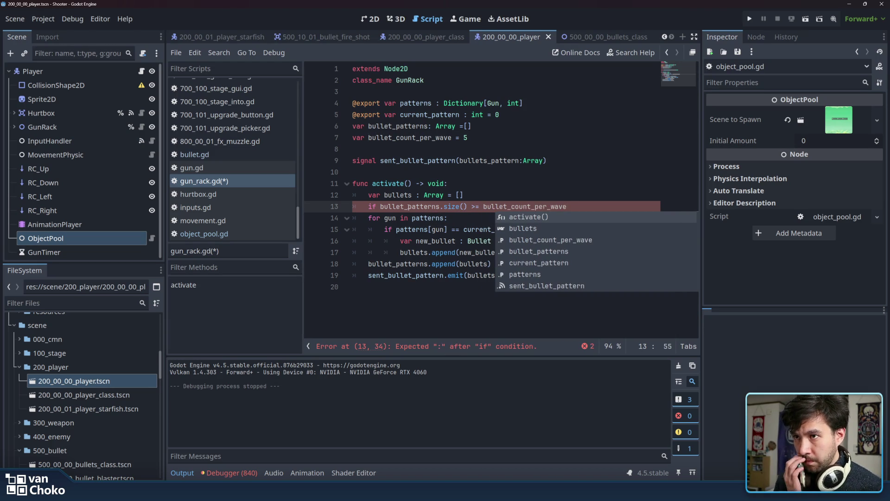
type(":")
key("Return")
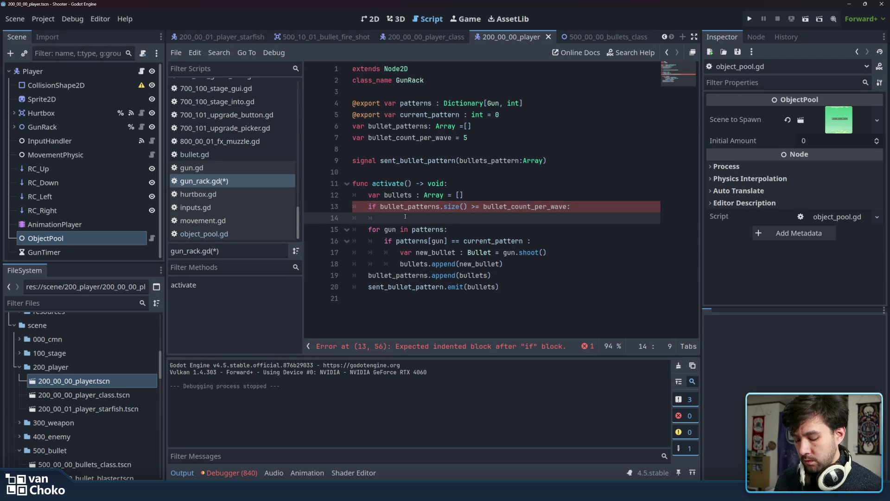
type("return")
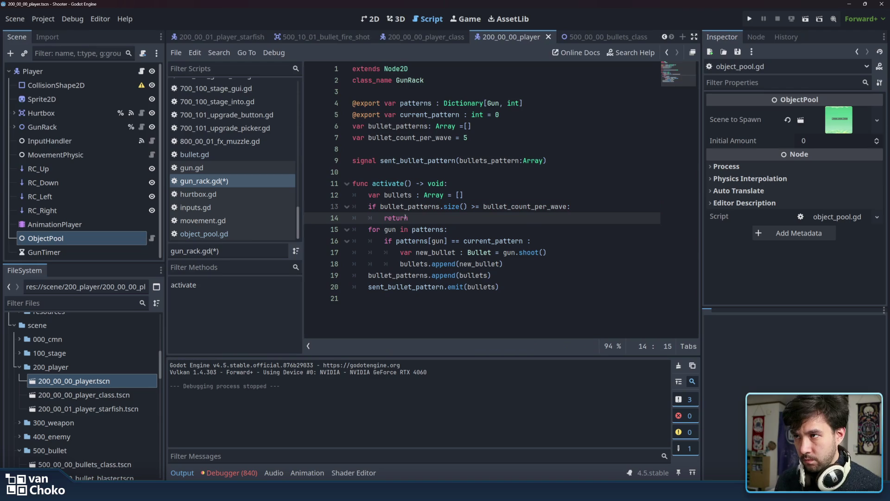
key("ctrl+s")
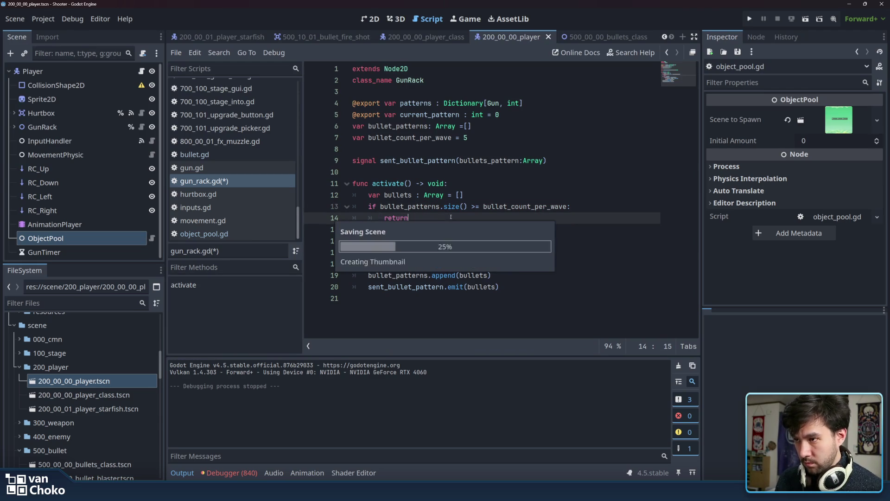
- Move the bullets Array declaration below the early return, save gun_rack.gd, and launch a test run
left_click_drag(467, 195, 338, 195)
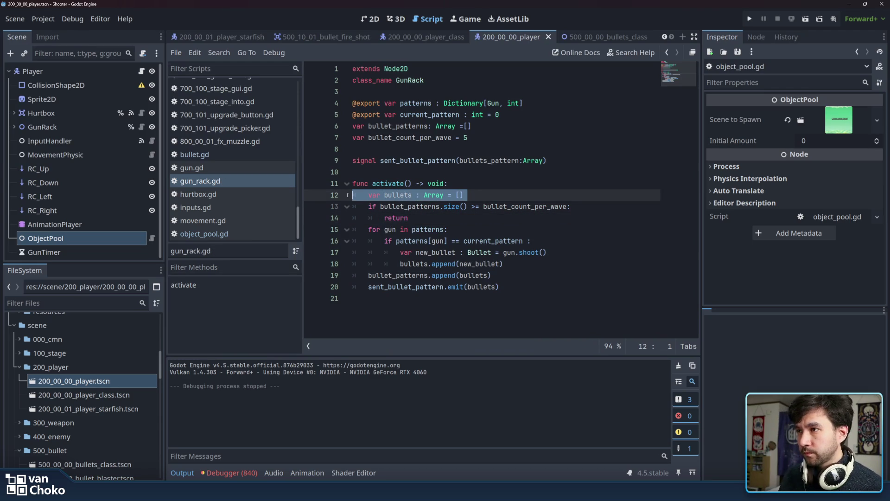
key("BackSpace")
left_click(469, 217)
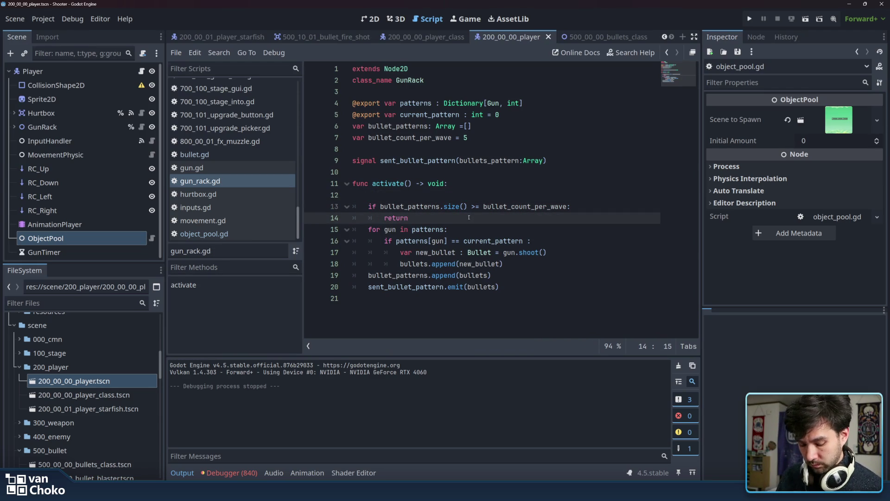
key("Return")
key("Return")
type("var bullets : Array = []")
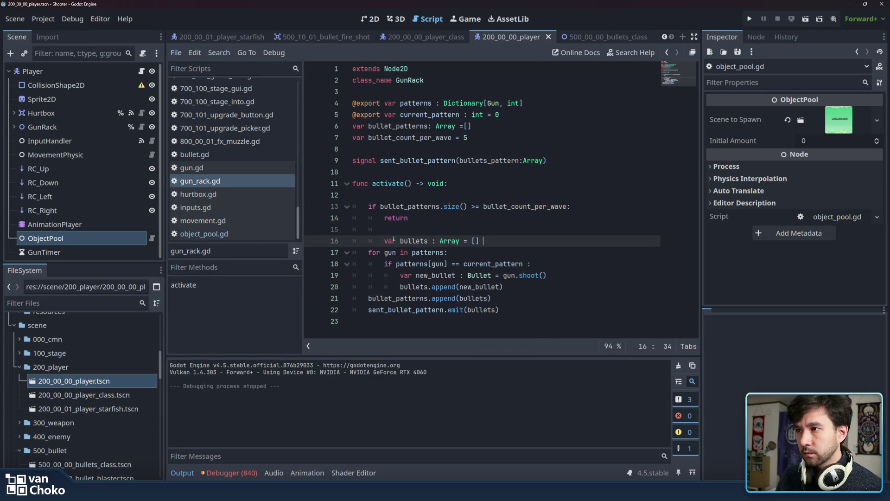
left_click(380, 240)
key("BackSpace")
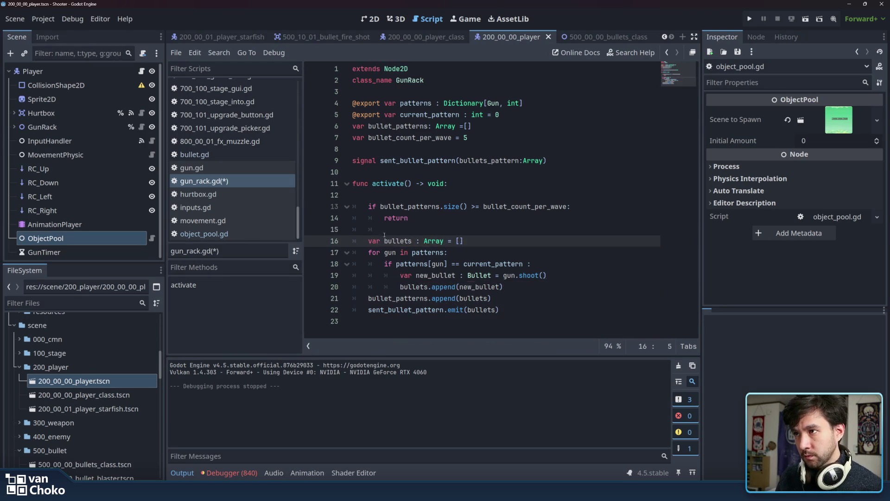
left_click(389, 229)
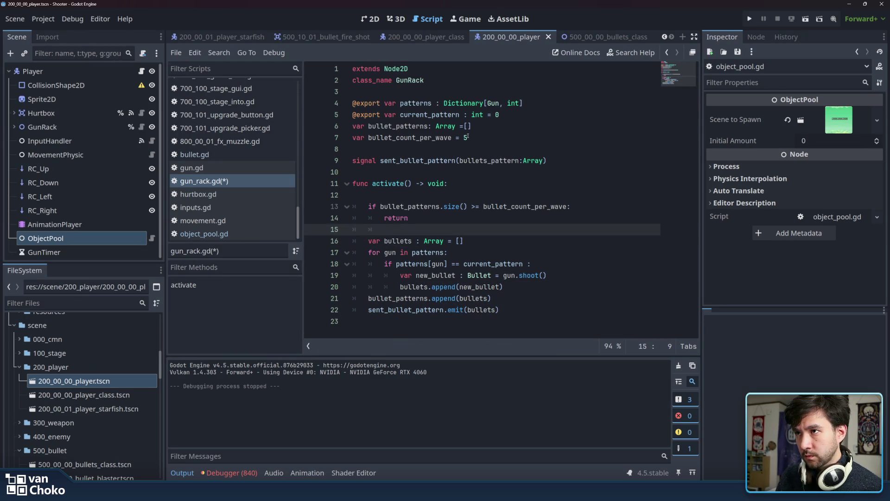
left_click(462, 218)
key("ctrl+s")
left_click(748, 20)
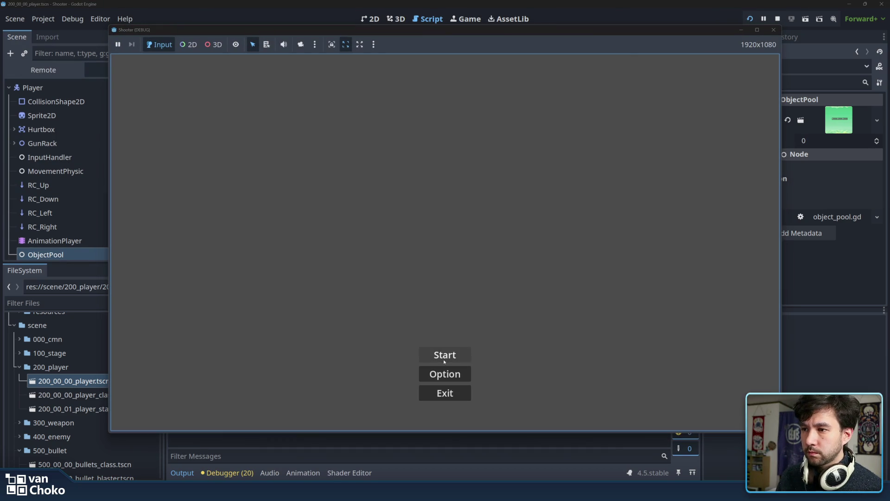
key("Return")
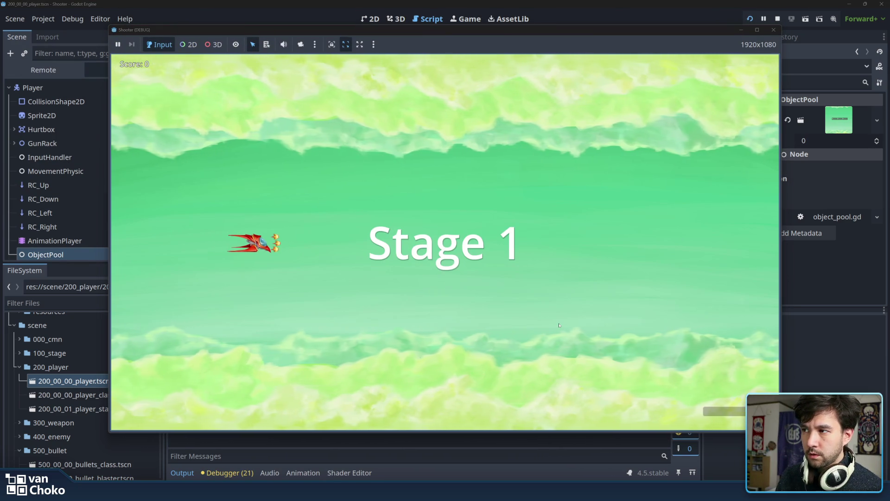
key("space")
key("space")
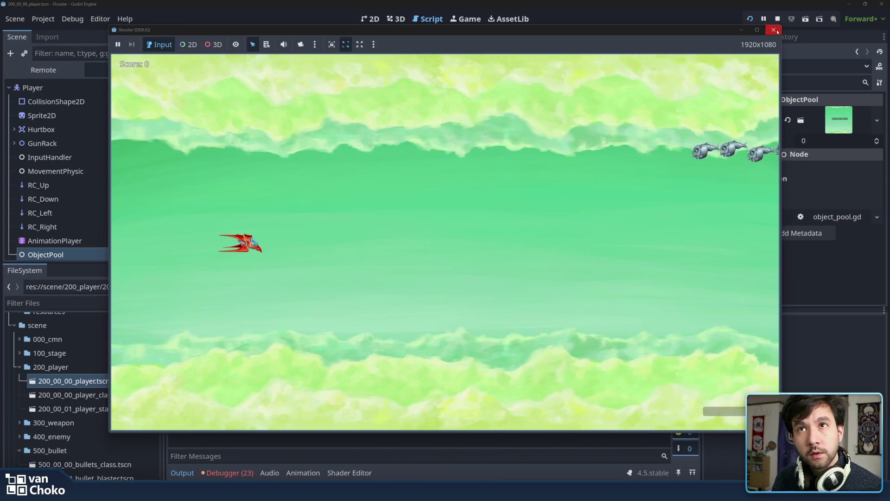
key("F8")
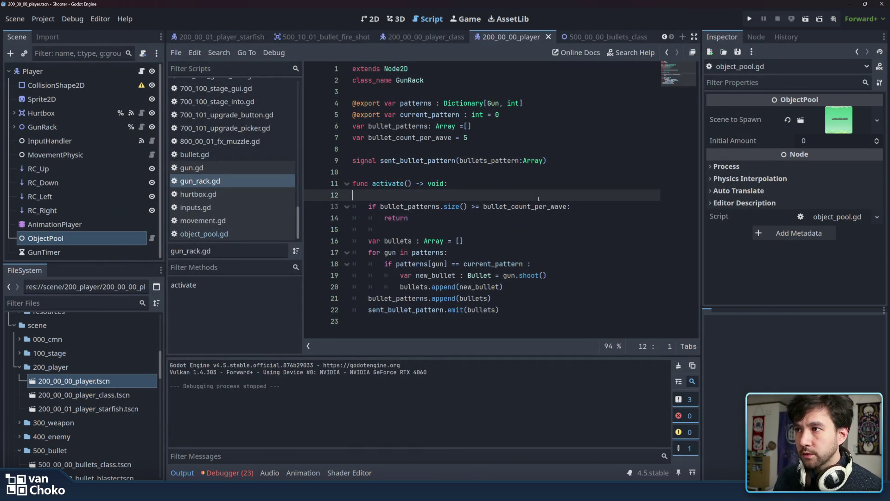
- Delete the empty line 12 in activate() of gun_rack.gd
left_click(538, 195)
key("BackSpace")
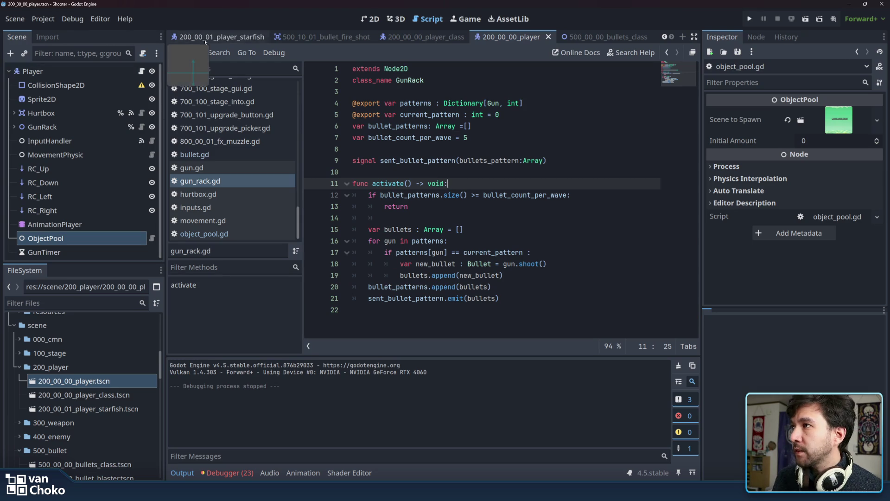
left_click(414, 138)
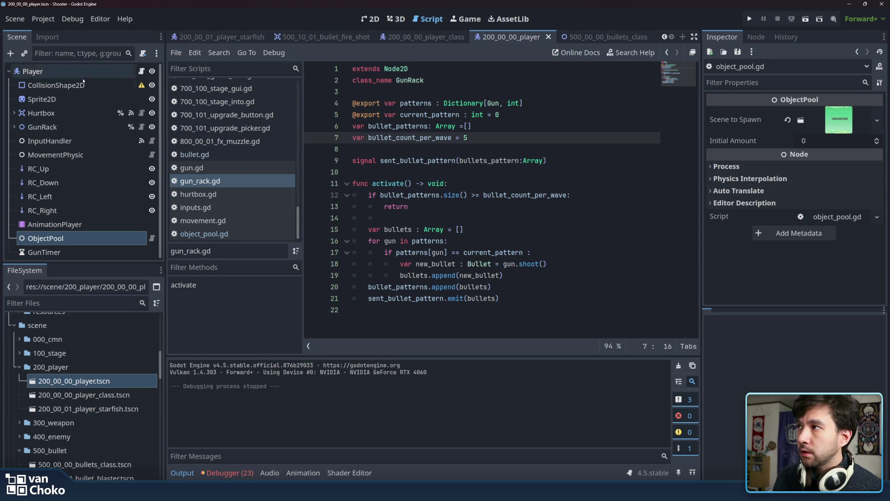
- Give the player's CollisionShape2D a RectangleShape2D and view the player scene in 2D
left_click(55, 85)
left_click(823, 113)
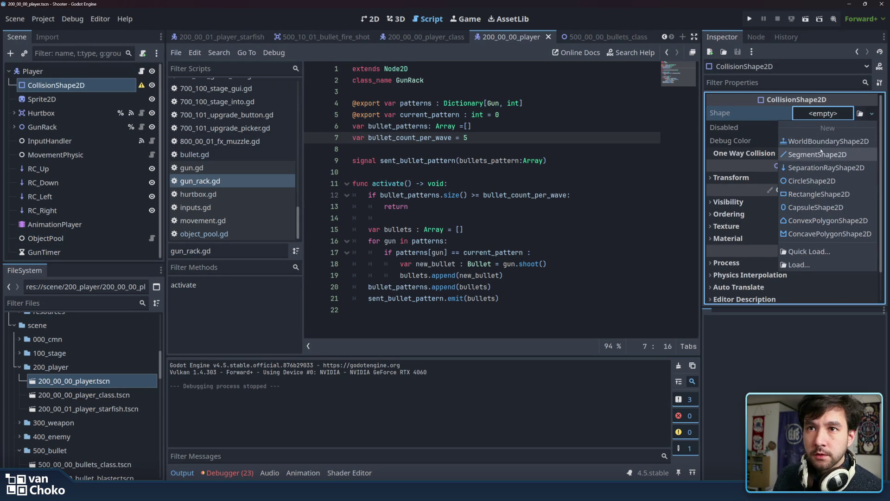
left_click(810, 194)
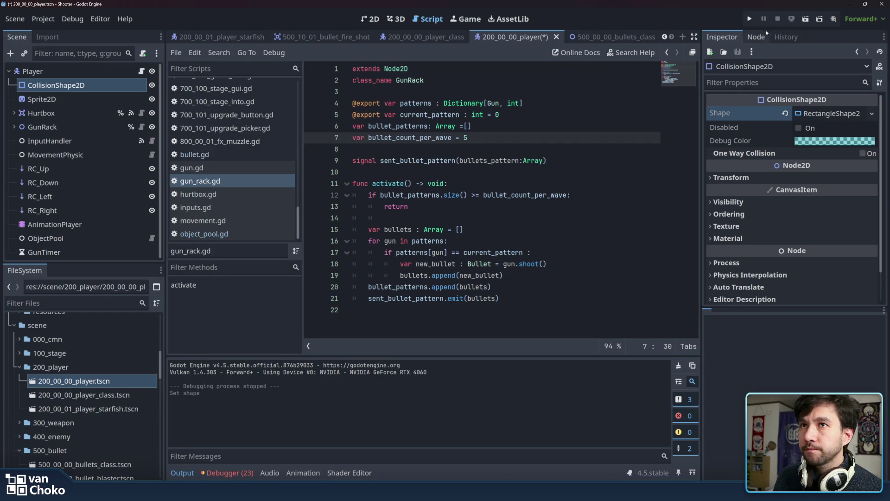
key("ctrl+F1")
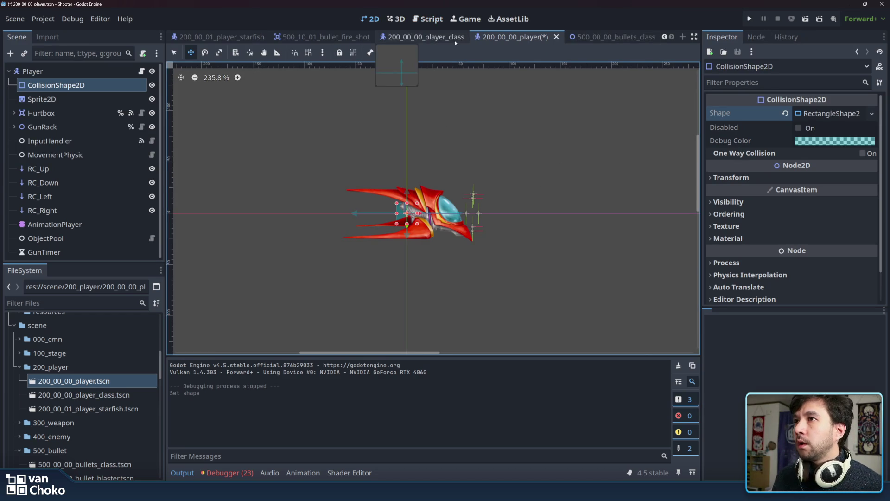
- Switch through the bullets class and player_starfish scenes to the 100_00_stage_00 scene
left_click(623, 38)
key("ctrl+Tab")
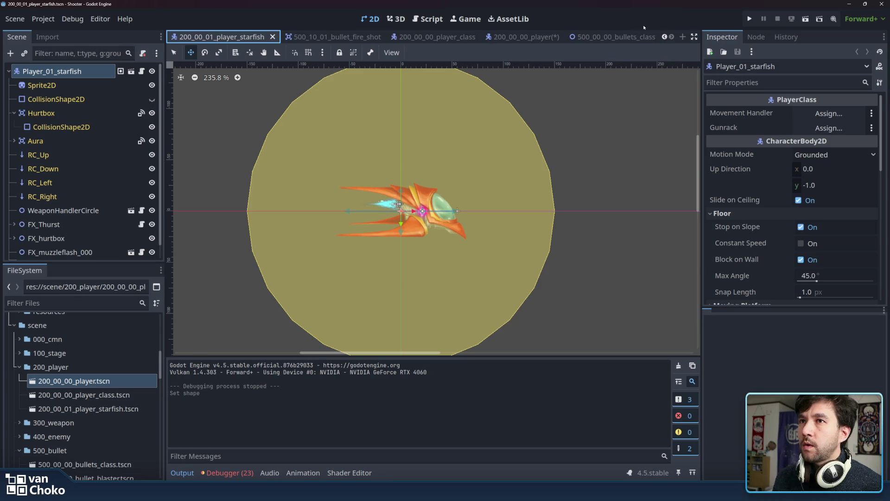
scroll(602, 37, "up", 2)
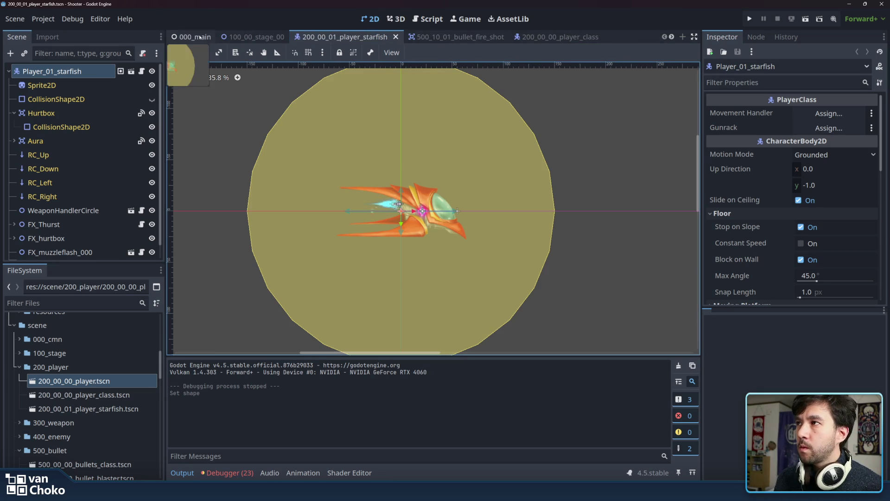
left_click(252, 37)
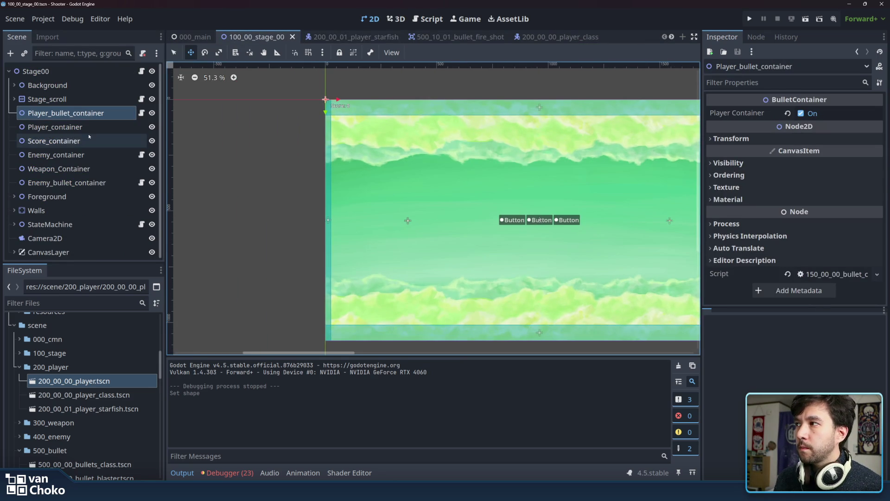
- Open 150_00_00_bullet_container.gd from Player_bullet_container and scroll through its _ready section
left_click(142, 112)
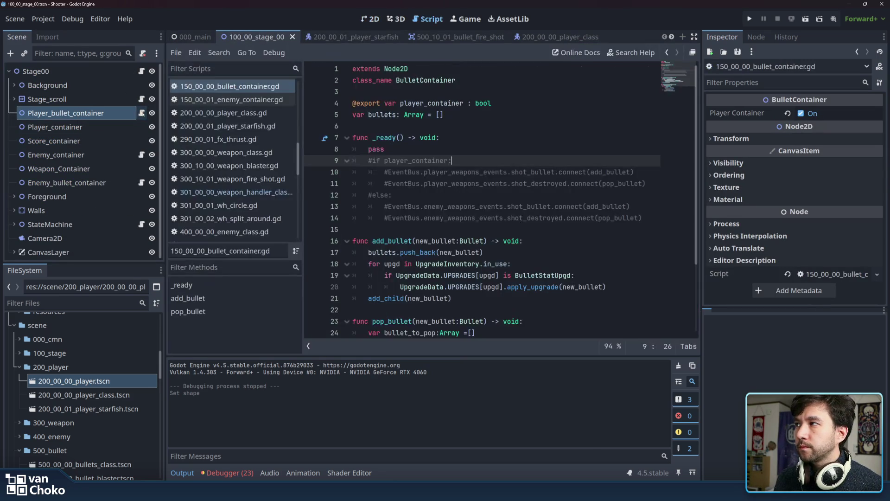
left_click(479, 217)
left_click(479, 229)
scroll(479, 230, "down", 3)
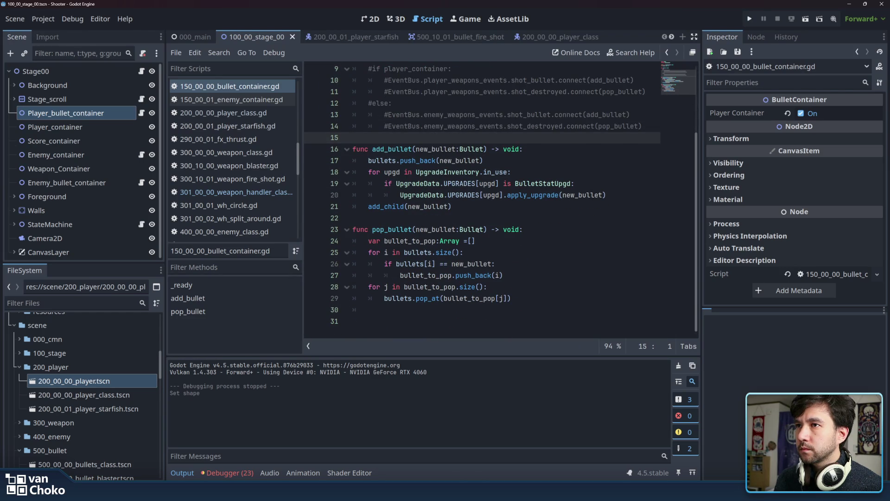
scroll(478, 230, "up", 1)
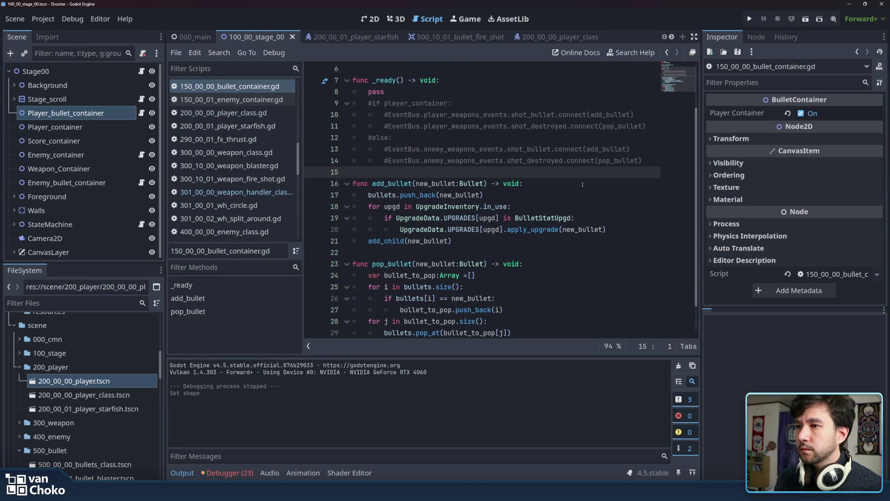
scroll(577, 190, "down", 1)
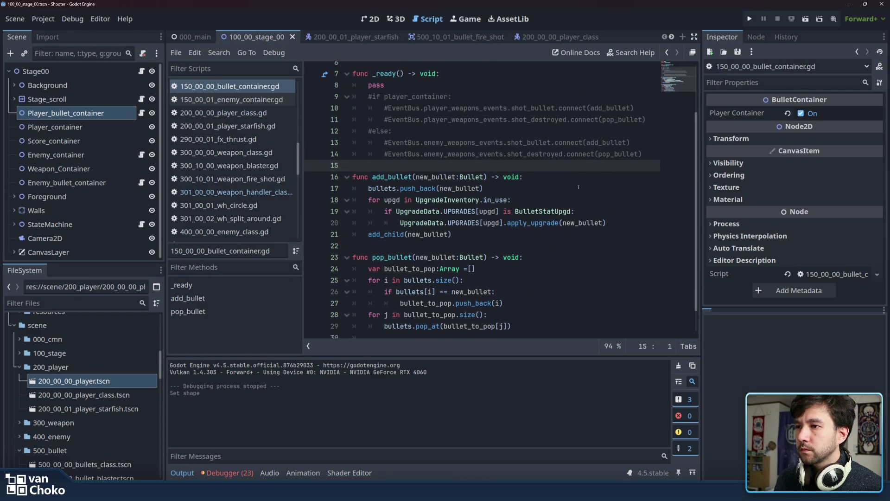
- Select and review the body of the pop_bullet function
mouse_move(558, 302)
left_mouse_down()
mouse_move(561, 235)
mouse_move(560, 301)
mouse_move(373, 254)
mouse_move(368, 242)
left_mouse_up()
left_click(561, 236)
left_click(560, 310)
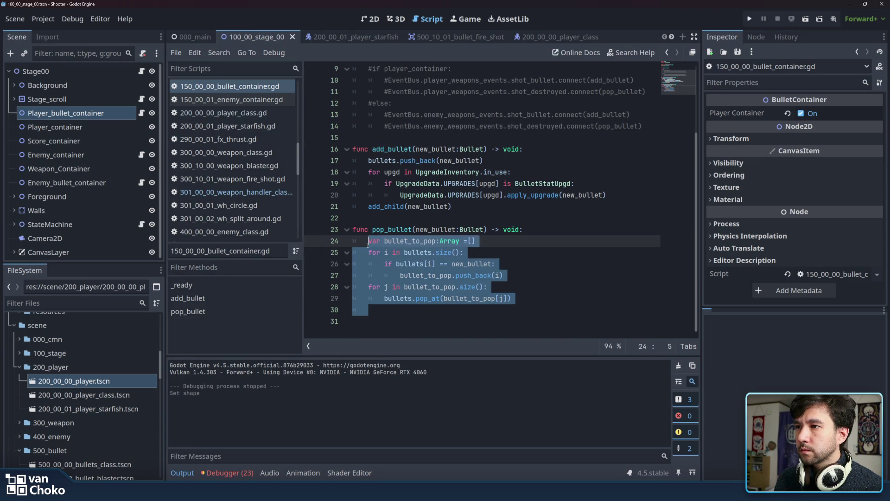
left_click(379, 229)
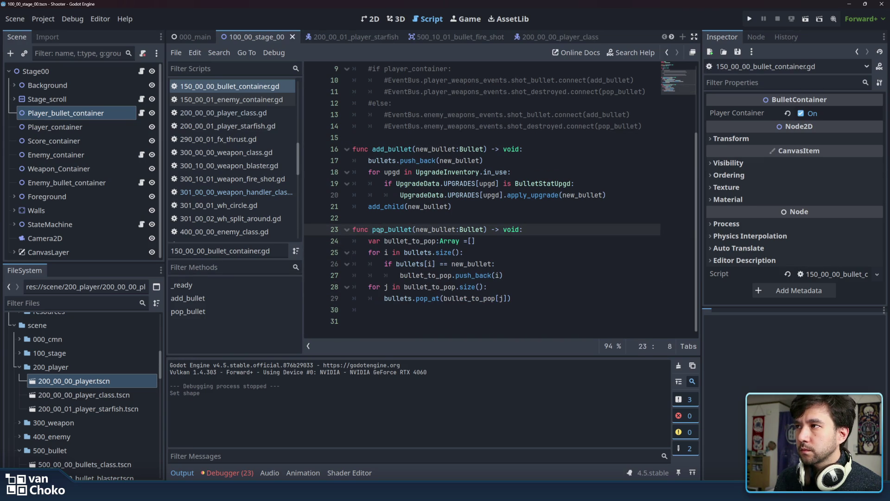
- Select and read add_bullet, from its signature through push_back down to add_child
scroll(379, 230, "up", 1)
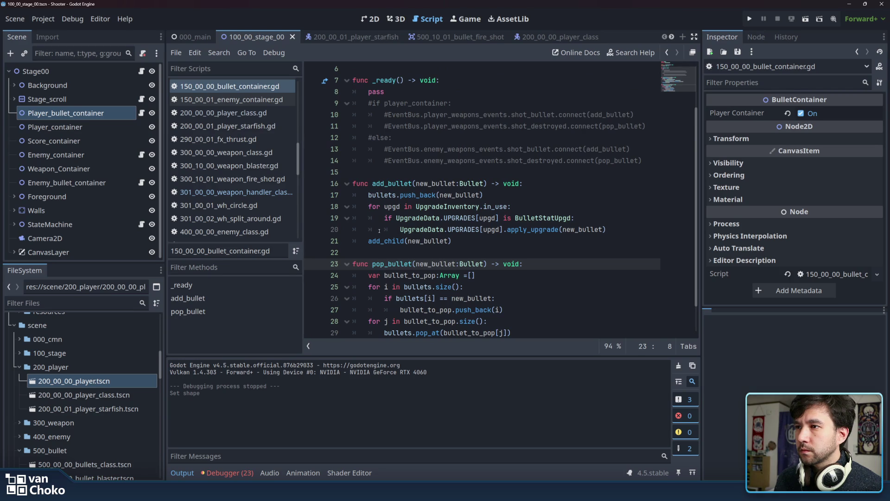
scroll(380, 231, "up", 1)
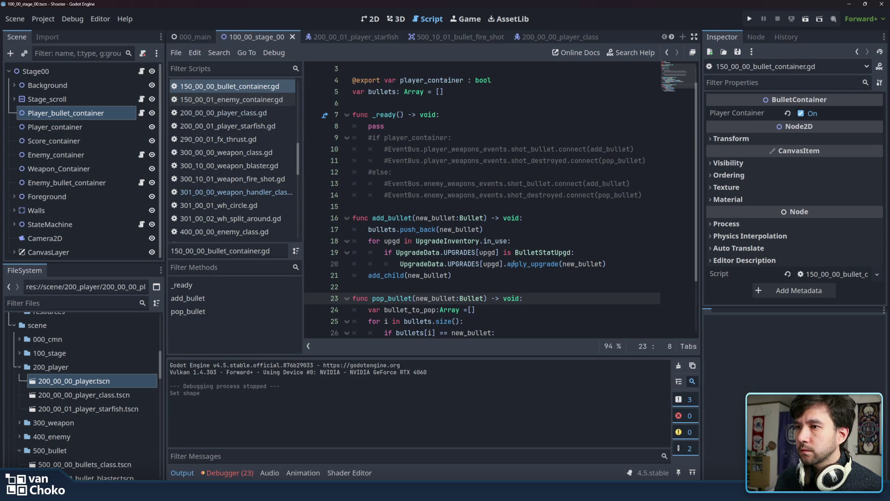
mouse_move(501, 277)
left_mouse_down()
mouse_move(408, 253)
mouse_move(371, 229)
left_mouse_up()
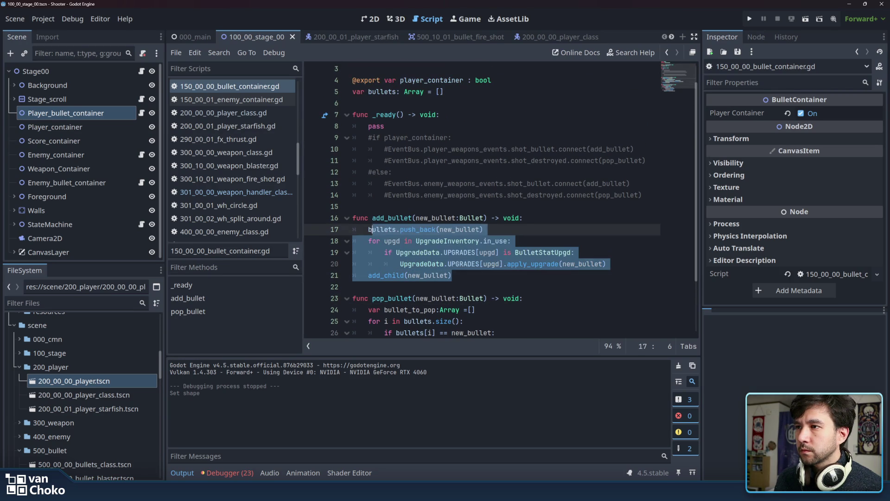
left_click(371, 229)
scroll(515, 167, "up", 1)
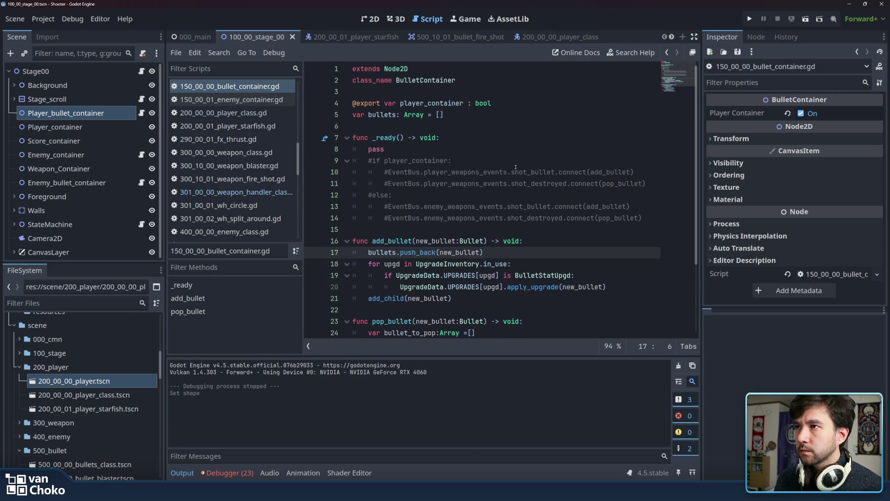
scroll(464, 172, "down", 1)
left_click(436, 206)
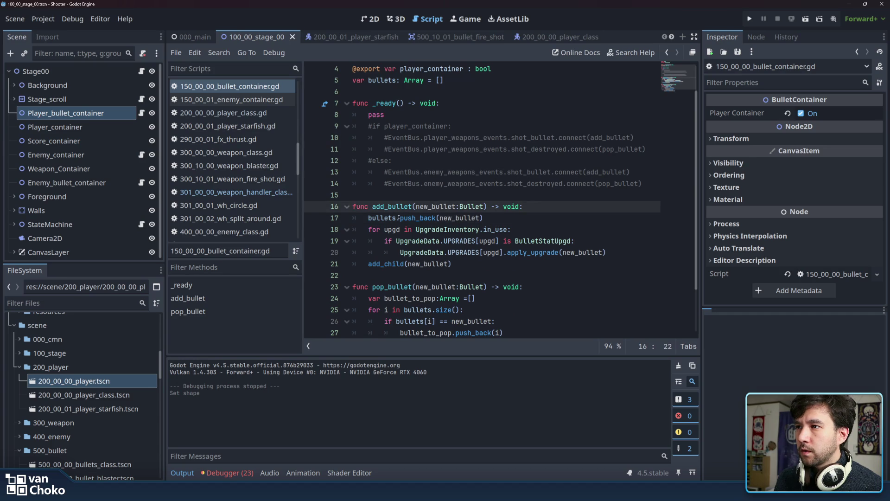
left_click(399, 218)
key("Down")
key("Down")
key("Down")
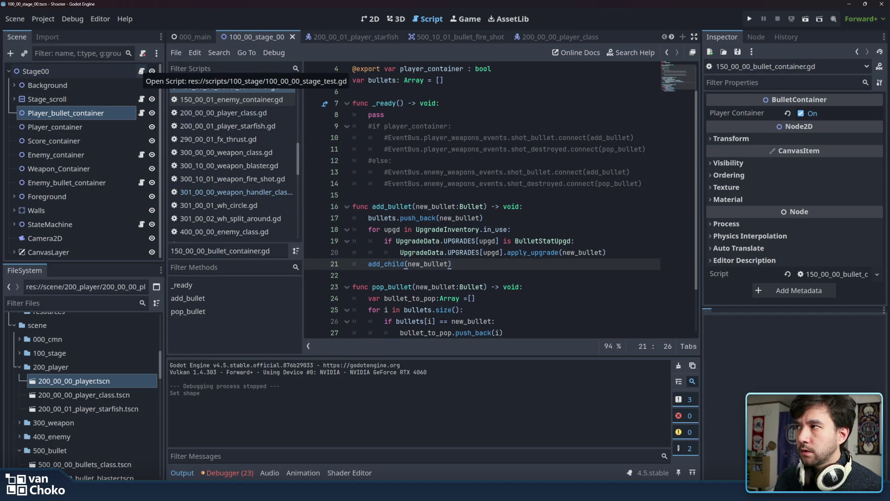
left_click(141, 72)
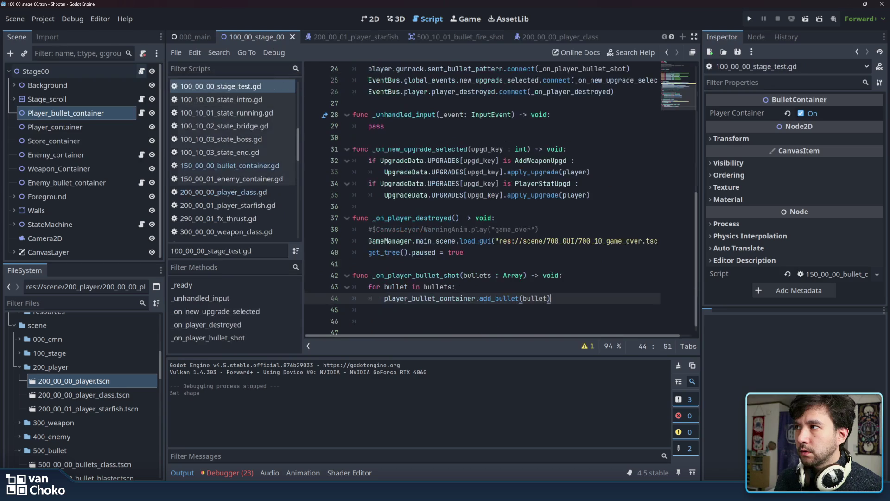
- Open 100_00_00_stage_test.gd and examine the bullet loop in _on_player_bullet_shot
left_click(545, 229)
left_click(571, 296)
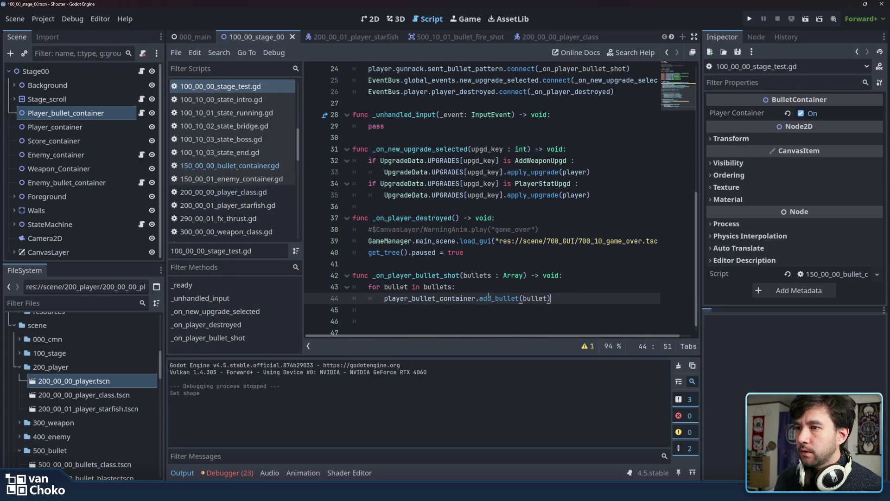
left_click(392, 287)
left_click(413, 271)
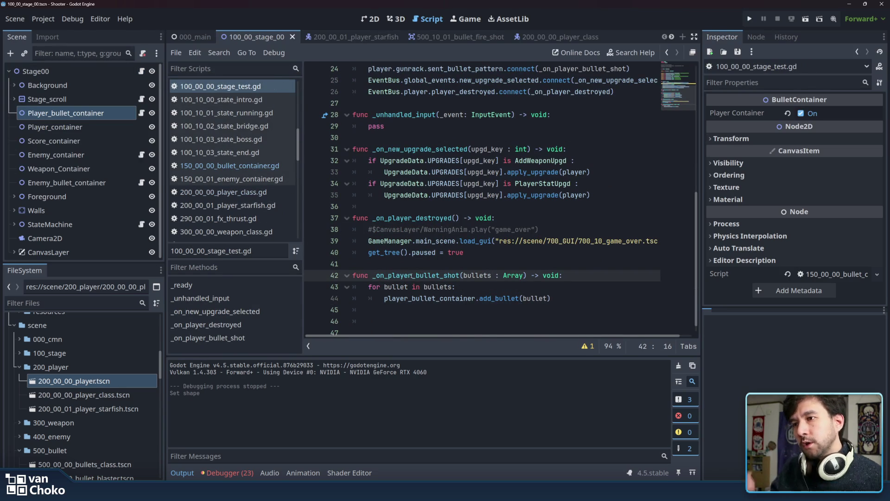
left_click(410, 289)
double_click(396, 287)
left_click(457, 287)
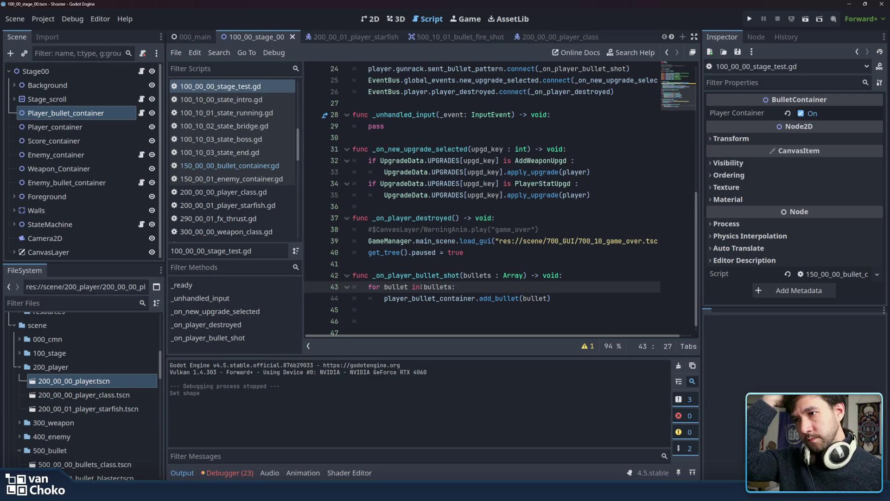
- Inspect the player_bullet_container.add_bullet(bullet) call on line 44 and view its documentation
left_click(431, 298)
double_click(431, 298)
double_click(494, 298)
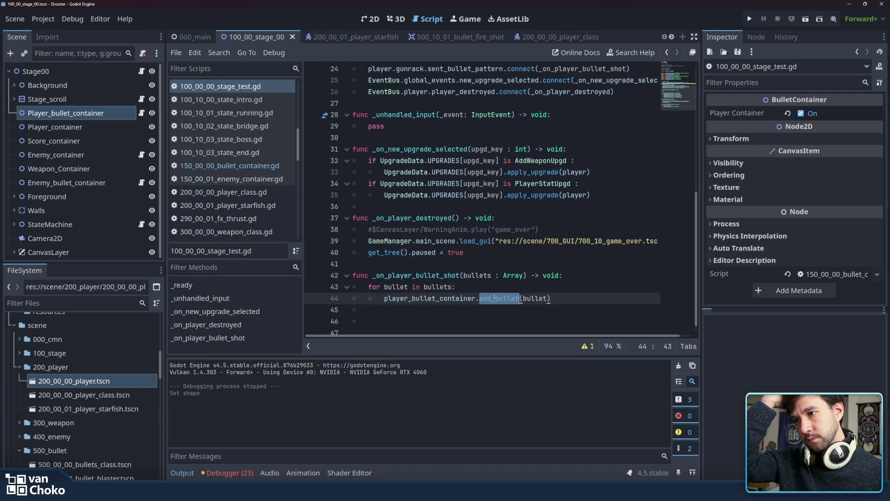
left_click(559, 298)
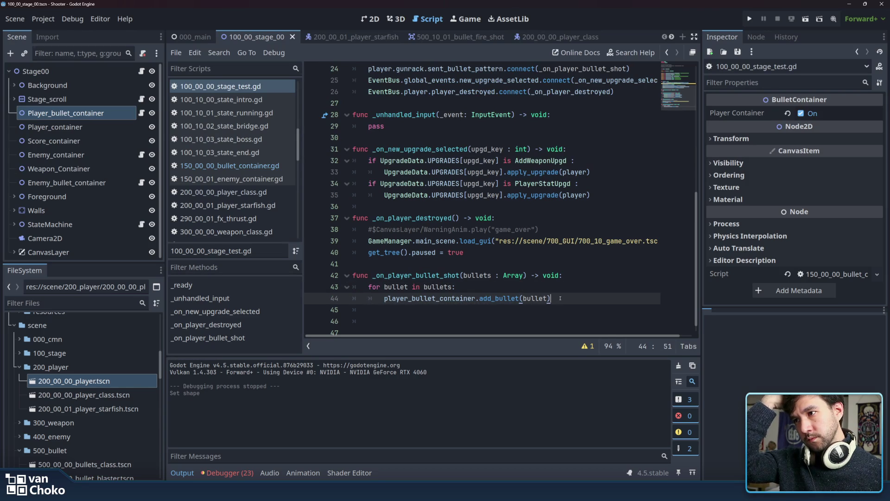
left_click(535, 298)
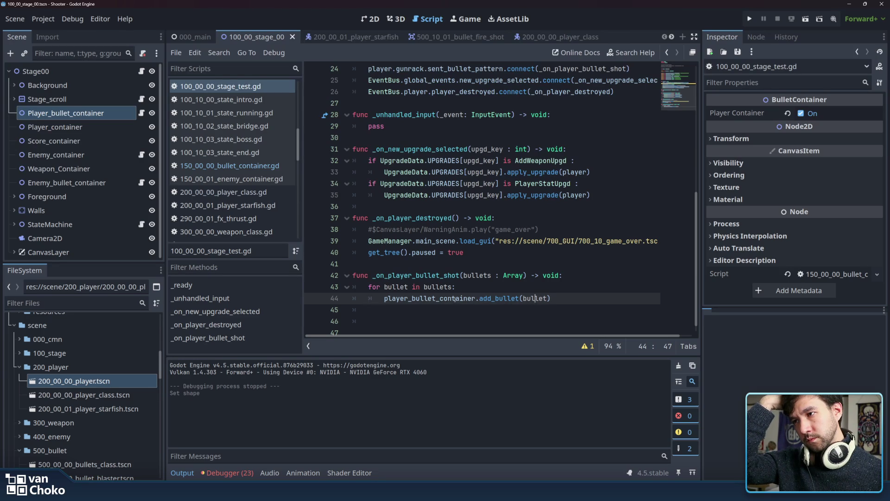
mouse_move(483, 298)
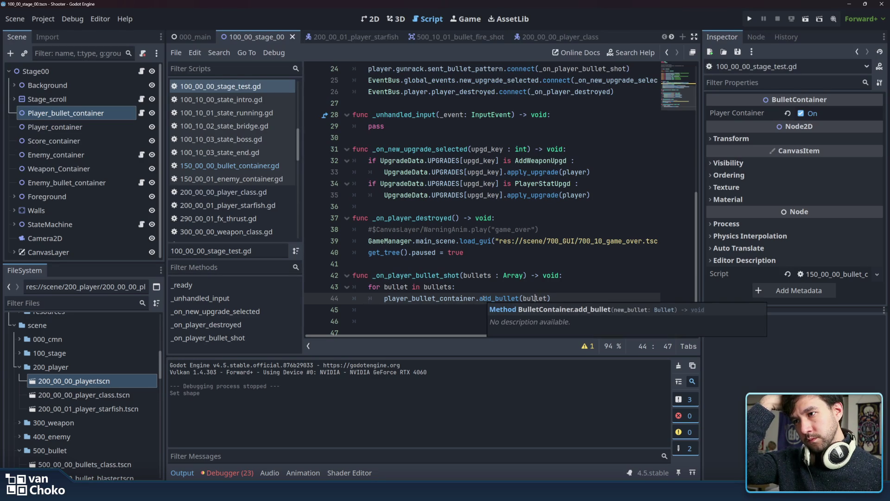
left_click(552, 297)
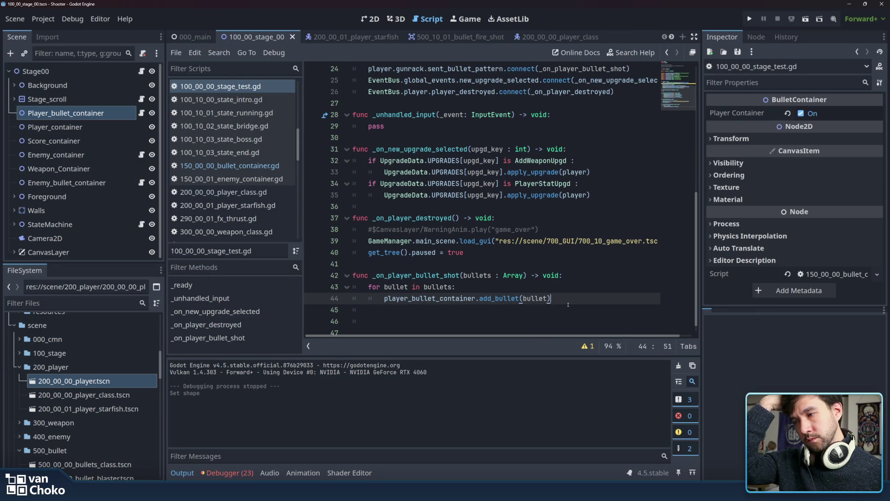
left_click(568, 305)
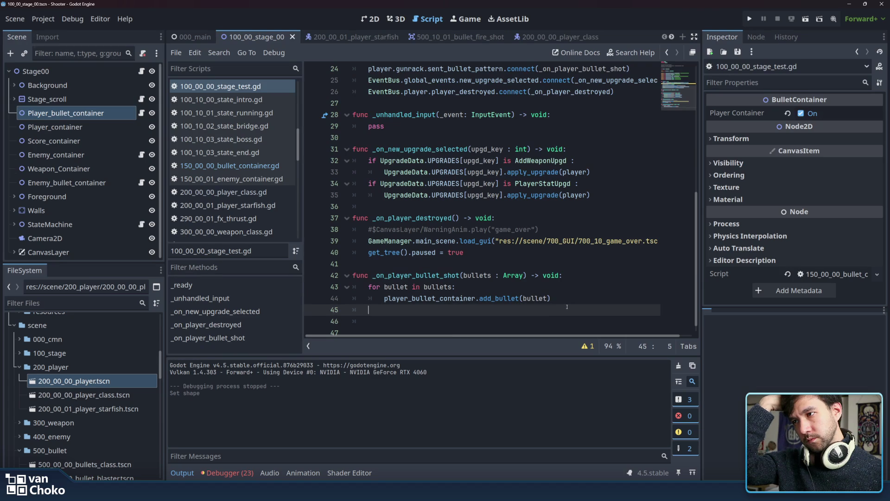
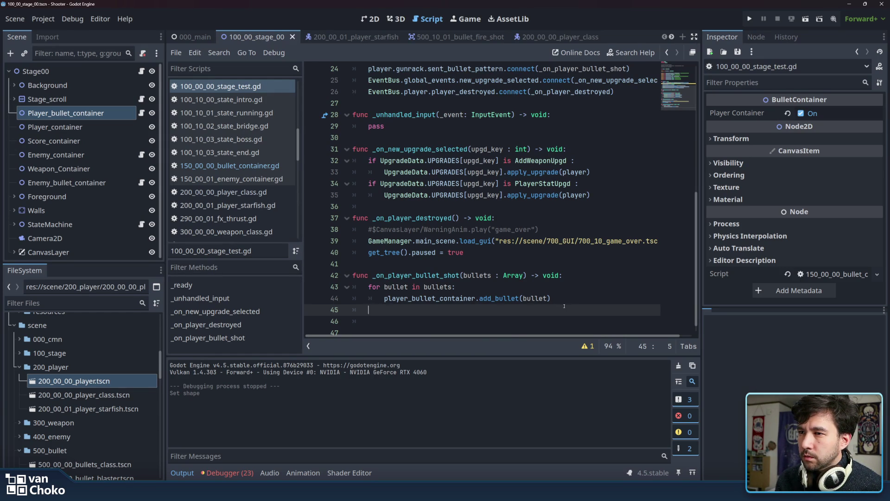
- Select the Stage00 root node in the scene tree
left_click(492, 263)
scroll(285, 133, "up", 5)
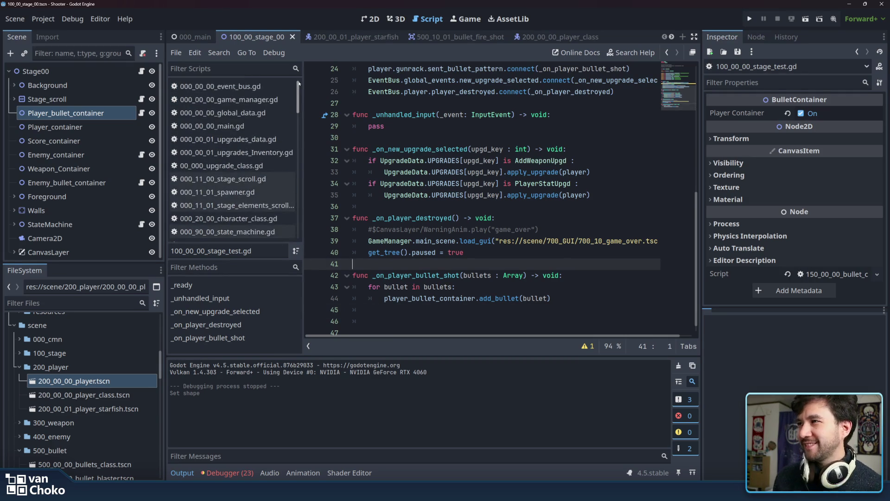
left_click(51, 71)
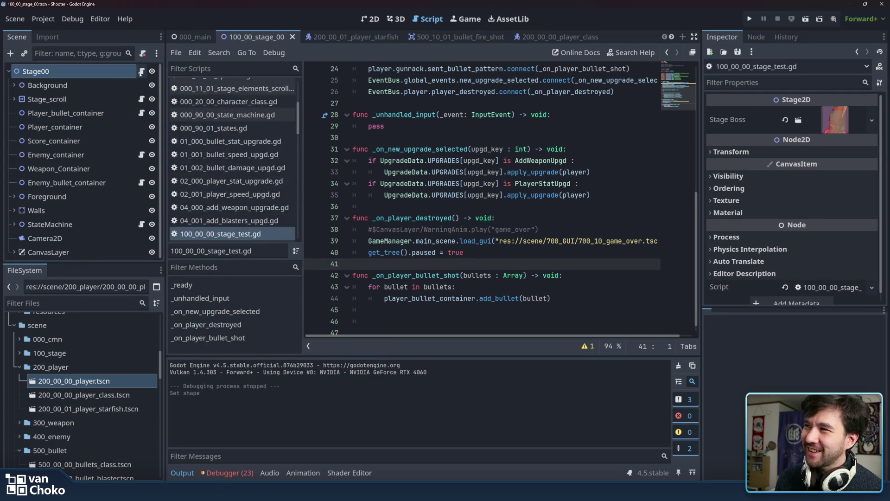
scroll(264, 216, "down", 3)
- Open 150_00_00_bullet_container.gd and read through add_bullet and pop_bullet
left_click(264, 213)
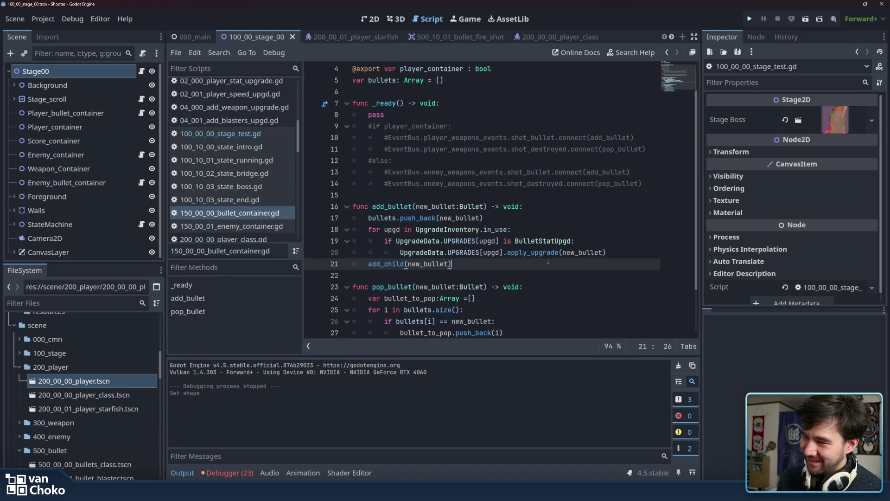
scroll(548, 262, "down", 2)
left_click(528, 317)
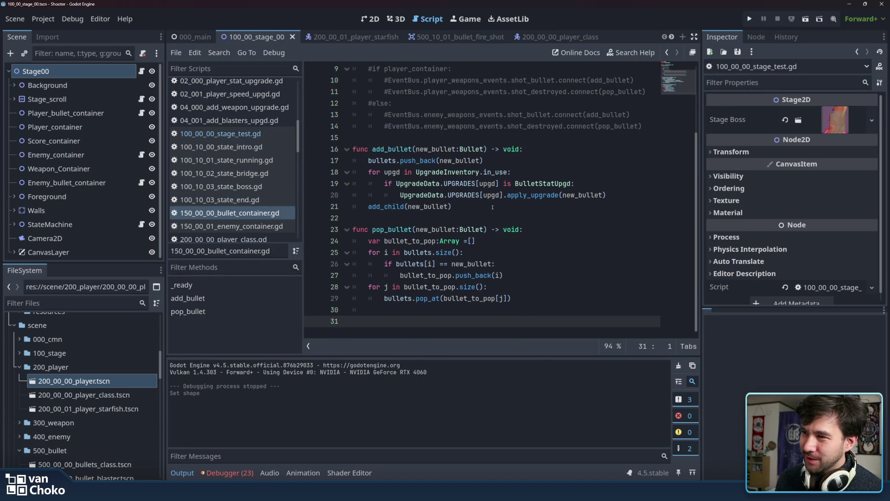
scroll(516, 222, "up", 3)
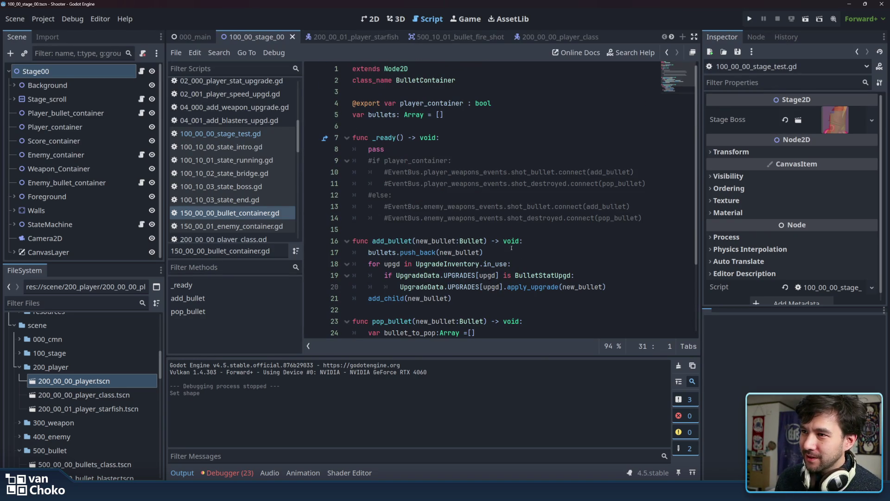
scroll(278, 202, "down", 8)
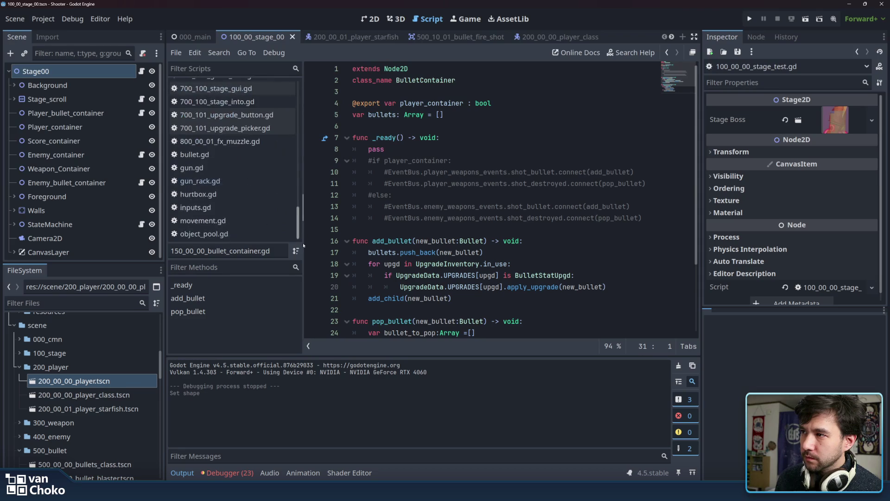
- Open gun_rack.gd, comment out the bullet-count check and return on lines 12–13, and save
left_click(254, 179)
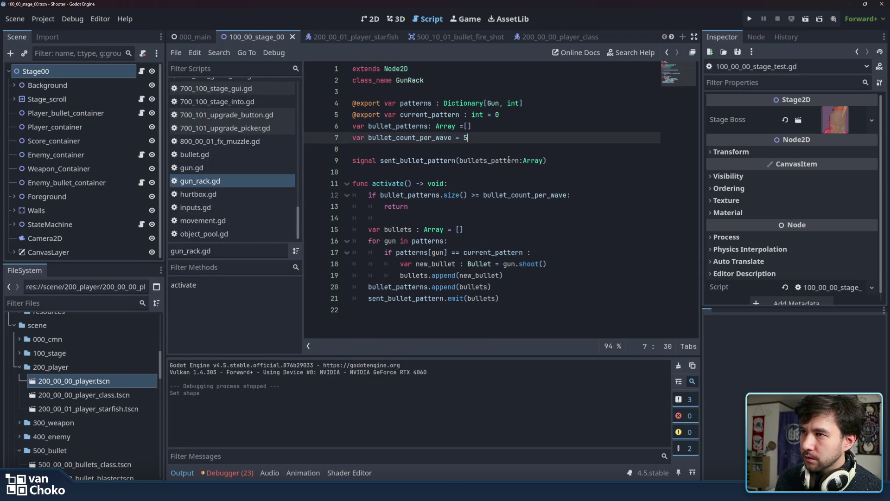
left_click(593, 195)
key("Down")
key("shift+Up")
key("ctrl+k")
left_click(577, 212)
left_click(561, 216)
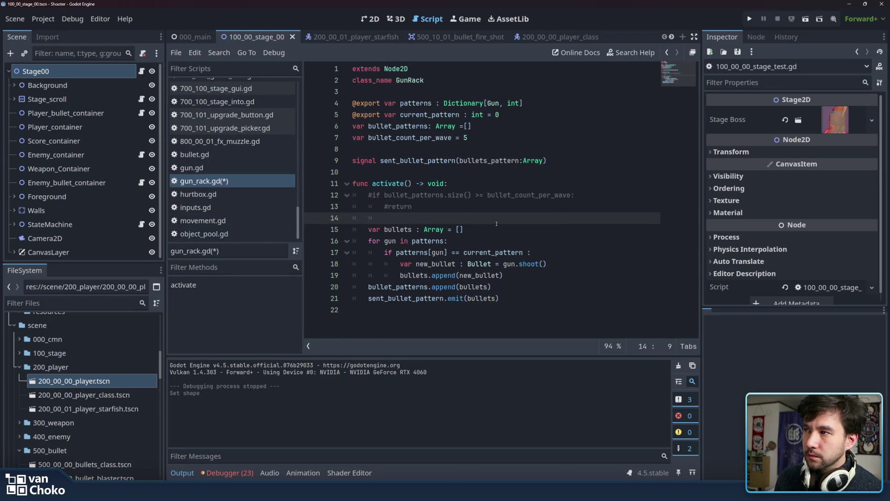
key("ctrl+s")
- Inspect the bullet_patterns Array declaration on line 6 and its uses
left_click(462, 211)
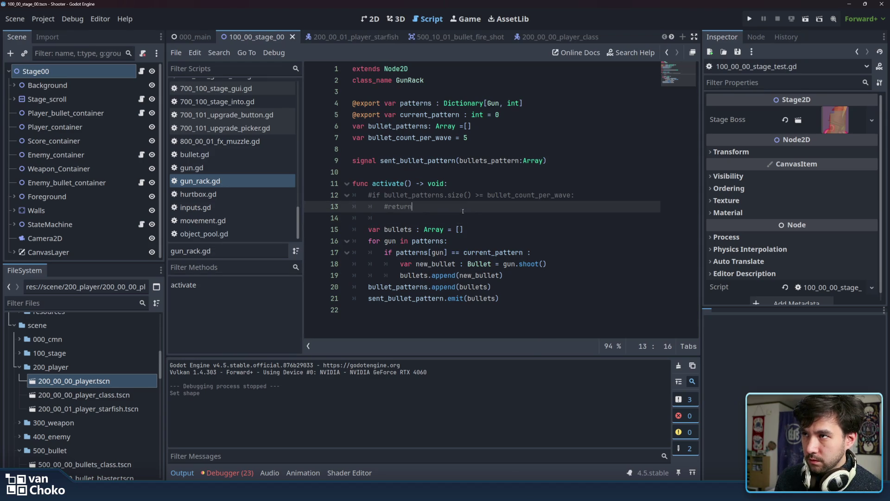
left_click(469, 128)
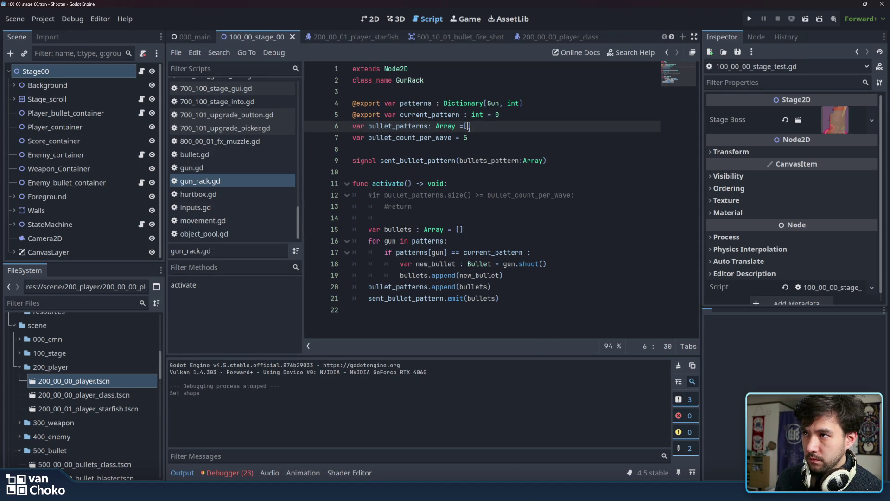
double_click(397, 125)
left_click(471, 126)
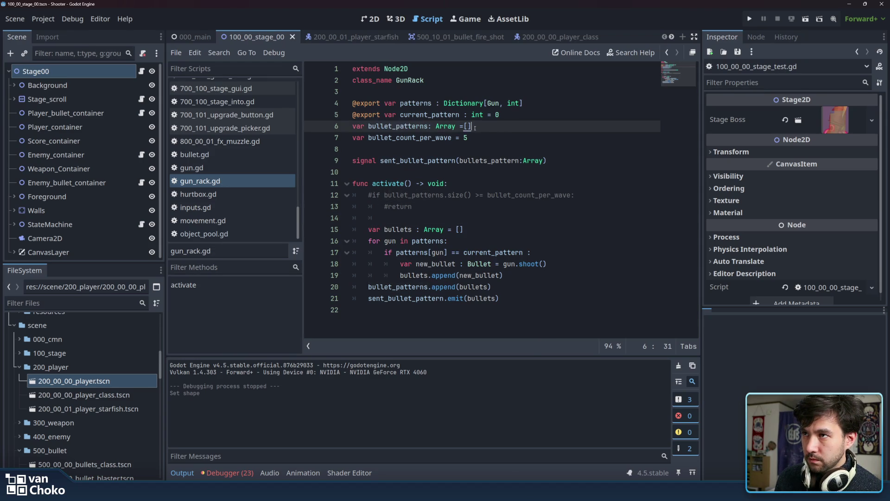
double_click(445, 126)
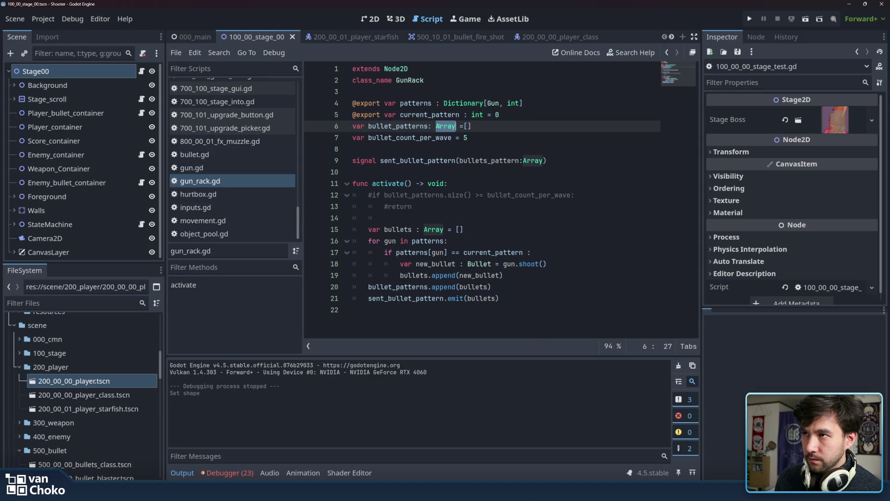
left_click(569, 206)
left_click(566, 216)
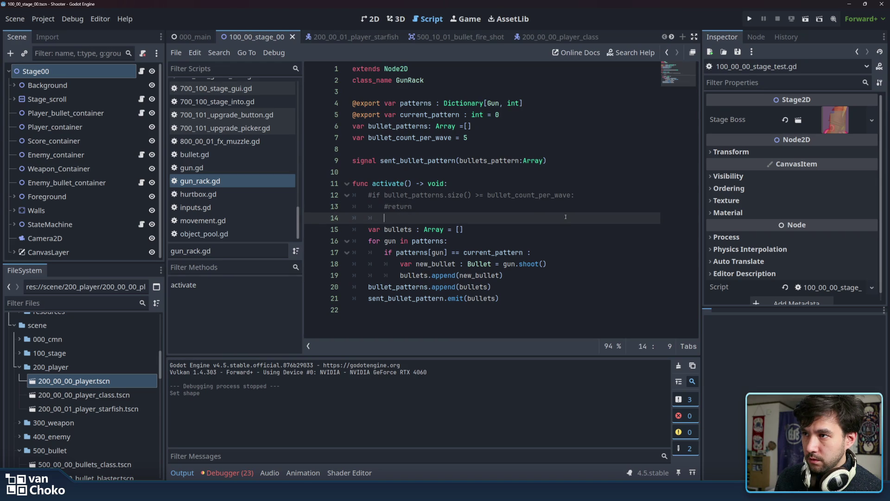
- Review activate, highlighting the uses of bullets around the append call on line 19
left_click(546, 269)
left_click(546, 298)
left_click(546, 311)
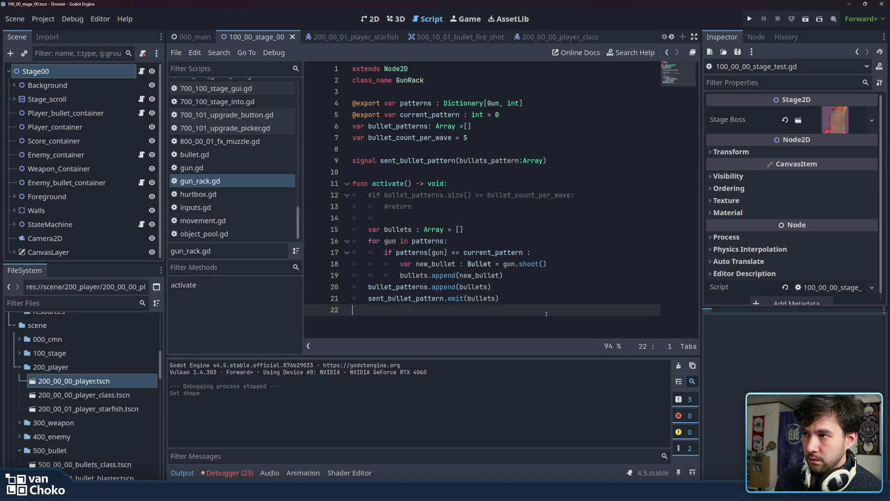
left_click(546, 295)
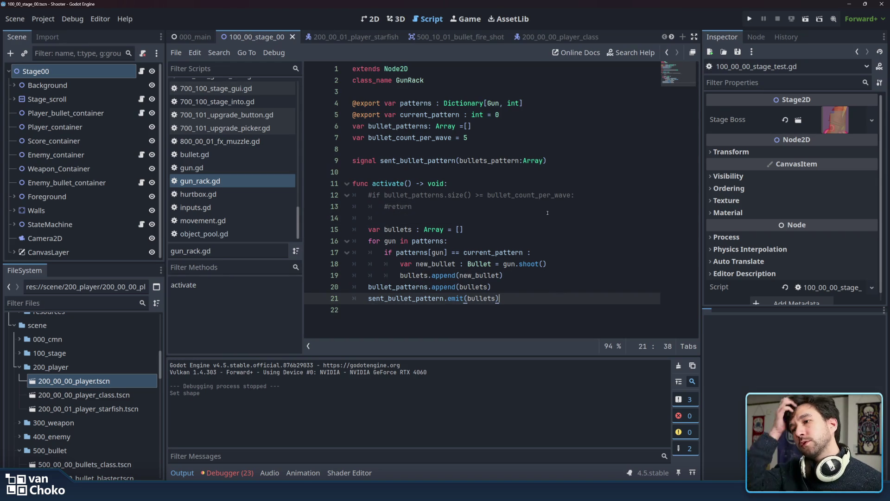
left_click(447, 275)
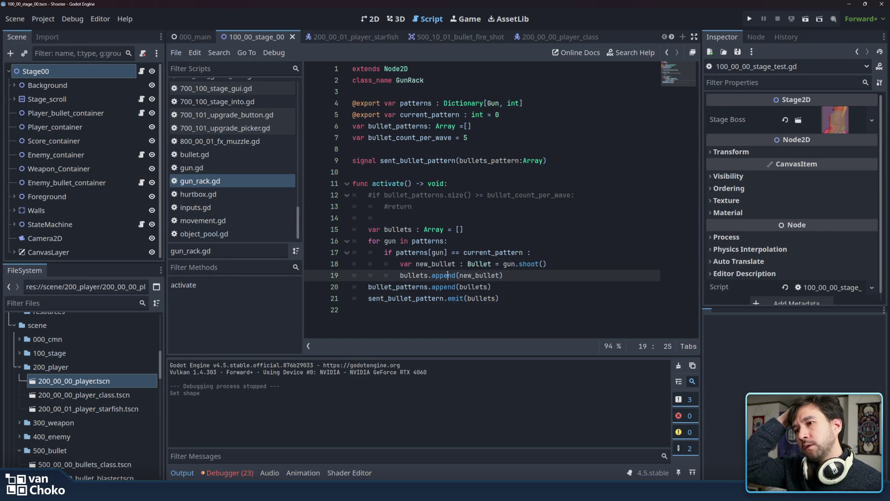
double_click(417, 275)
left_click(514, 279)
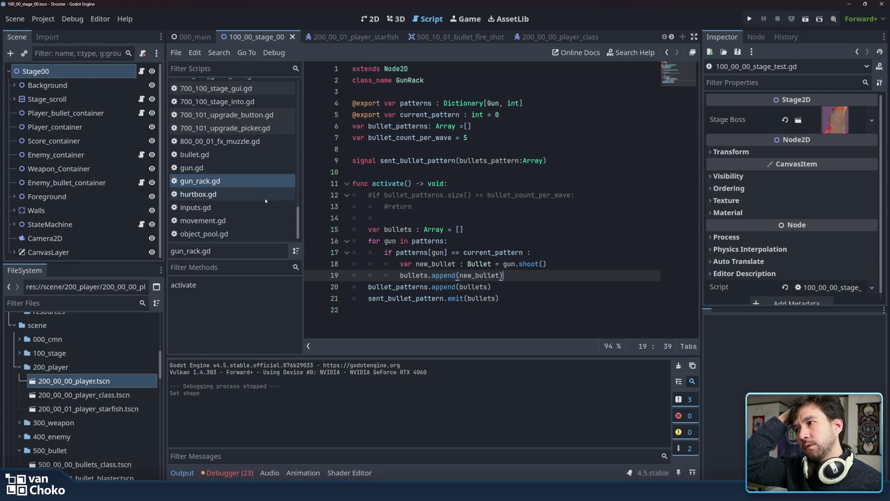
- Open bullet.gd and review the disable() calls in its hitbox and screen-exit handlers
left_click(238, 154)
left_click(458, 186)
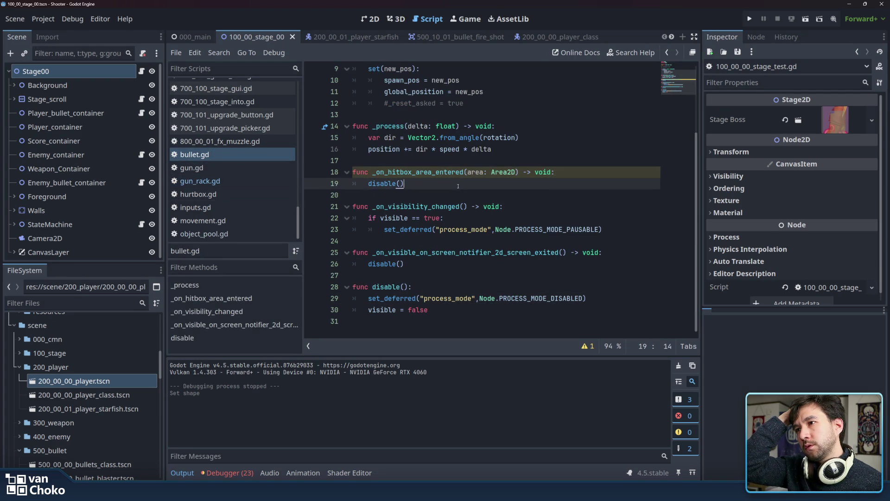
left_click(436, 264)
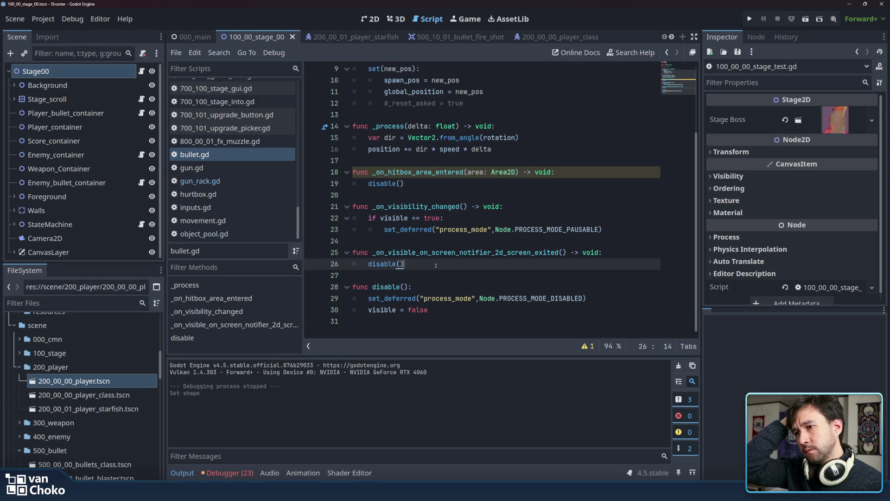
scroll(436, 265, "up", 3)
left_click(411, 270)
left_click(389, 263)
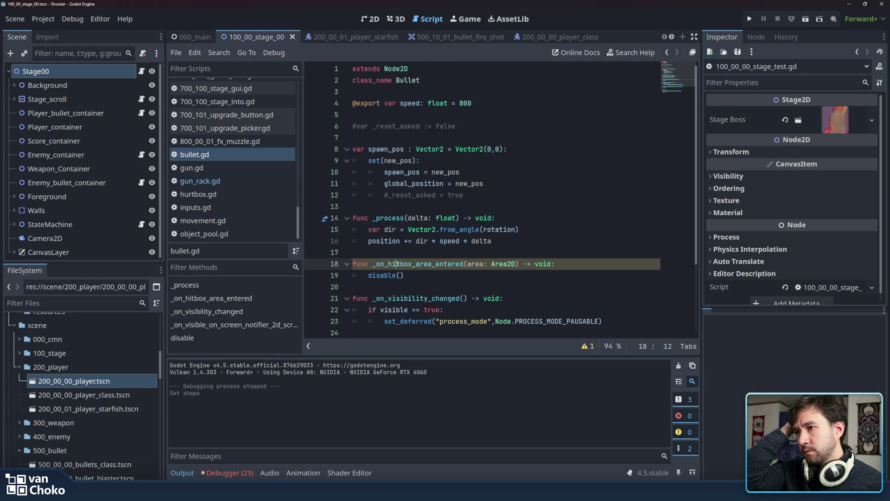
mouse_move(401, 223)
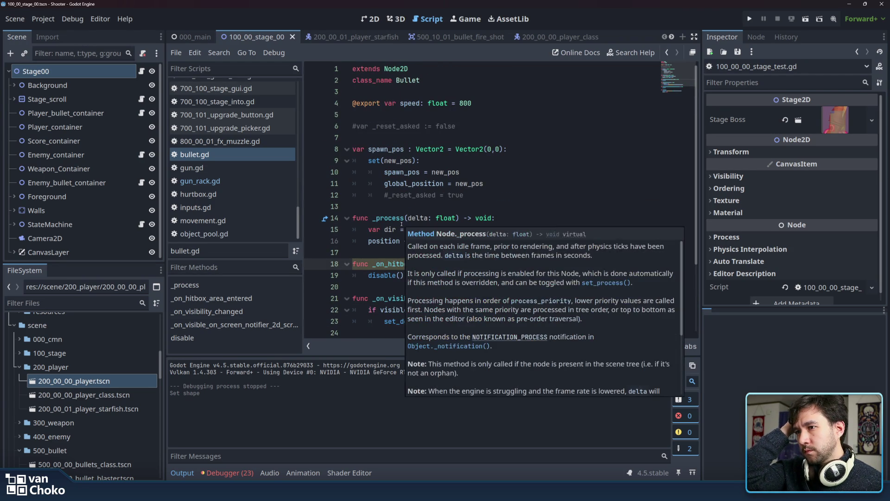
left_click(386, 248)
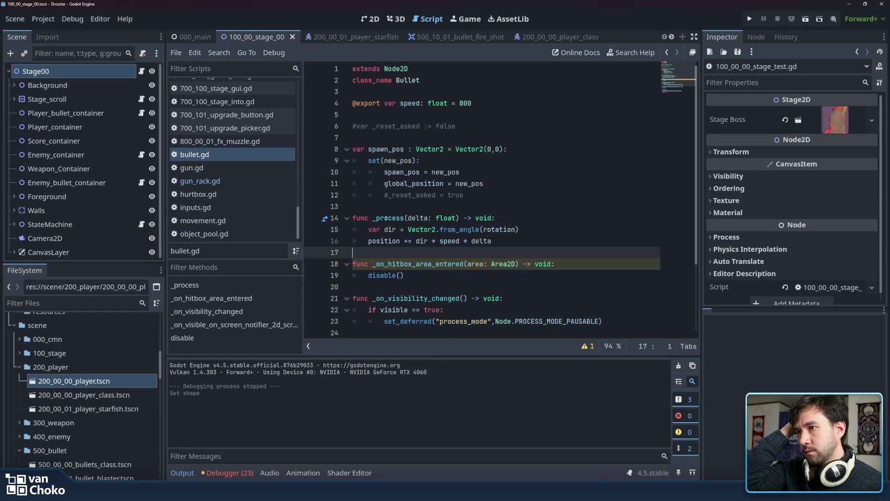
left_click(490, 110)
- Write 'signal bullet_destroyed' with a Bullet parameter on line 5, below the speed variable
type("sig")
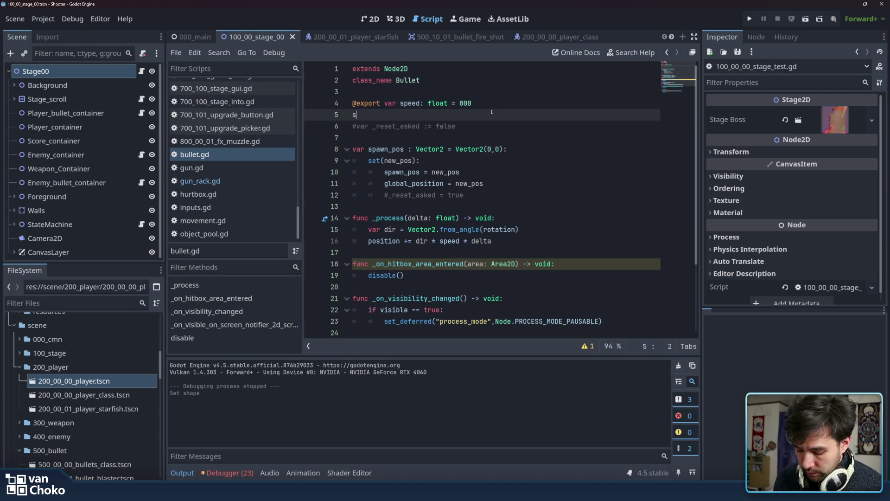
type("nal ")
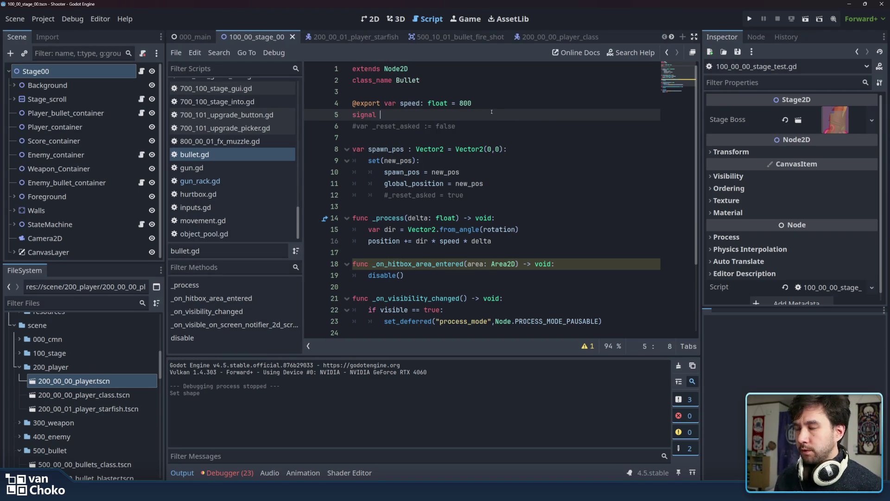
type("bullet_destroyed")
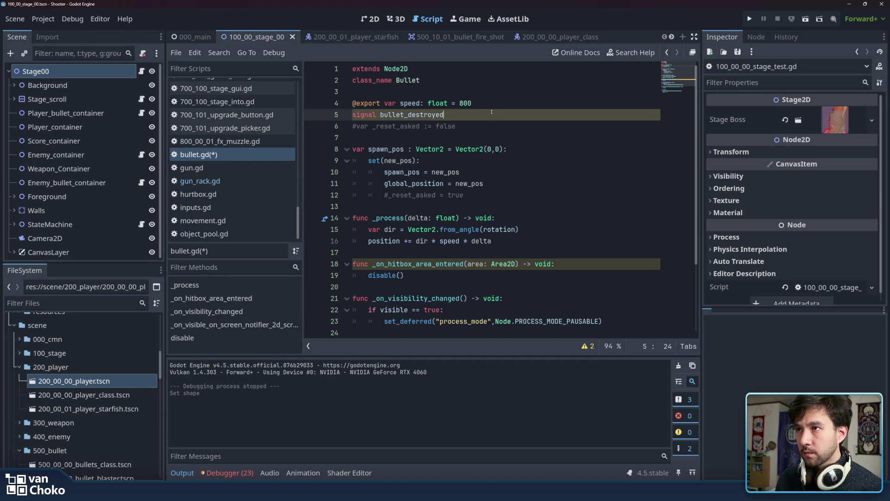
type("(self)")
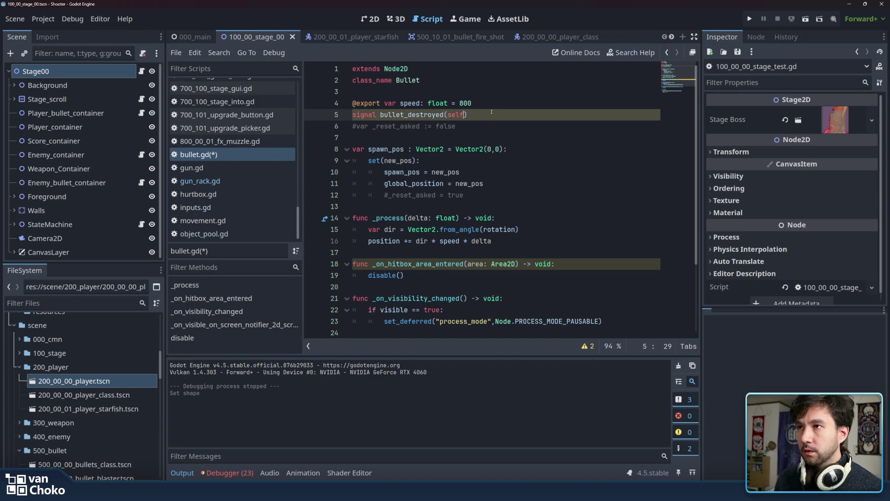
left_click(487, 125)
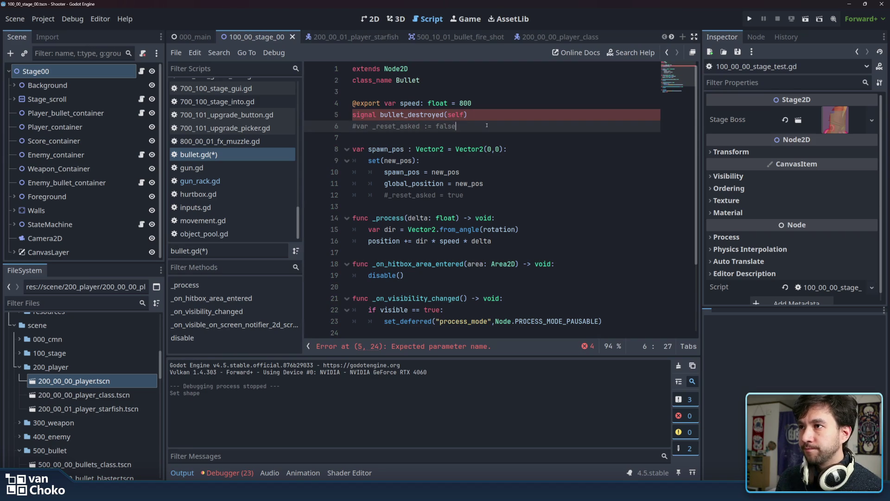
left_click(484, 115)
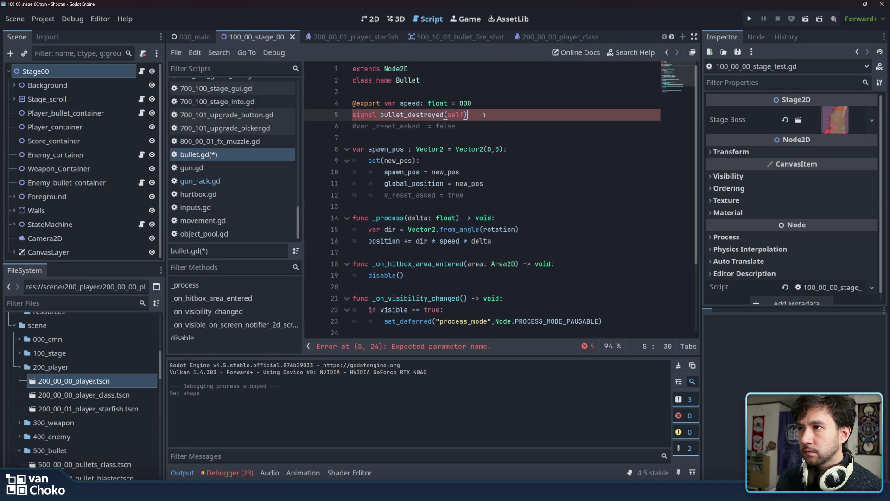
left_click(380, 114)
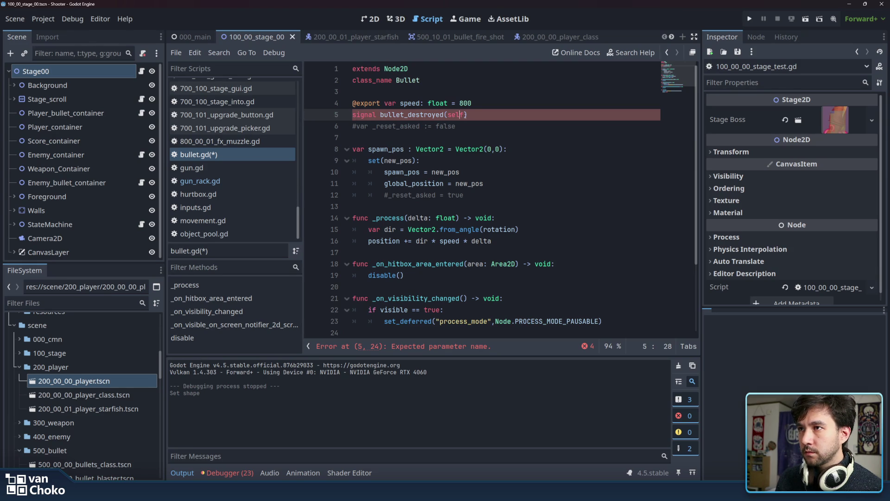
type(":Bul")
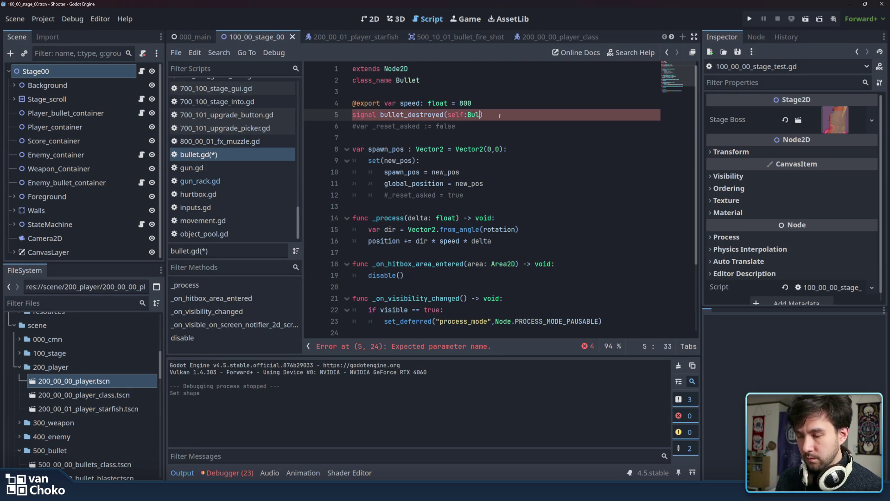
key("BackSpace")
key("BackSpace")
key("BackSpace")
key("BackSpace")
type("Bullet")
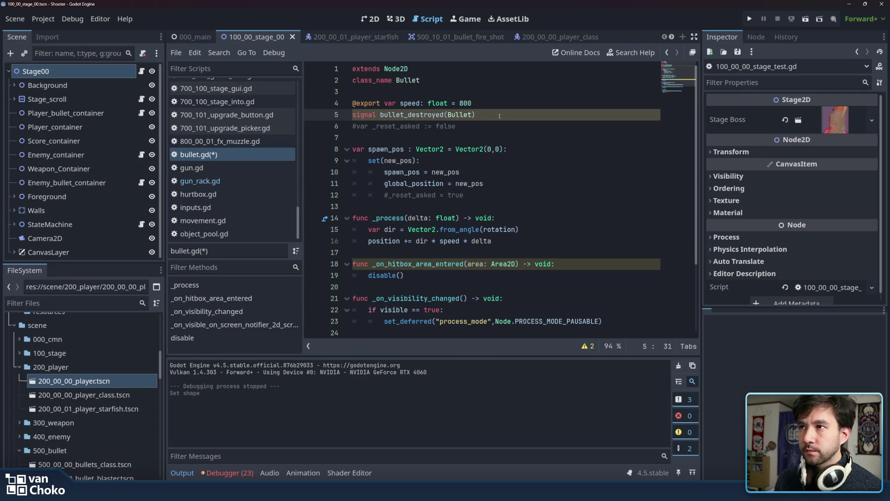
left_click(497, 122)
double_click(420, 116)
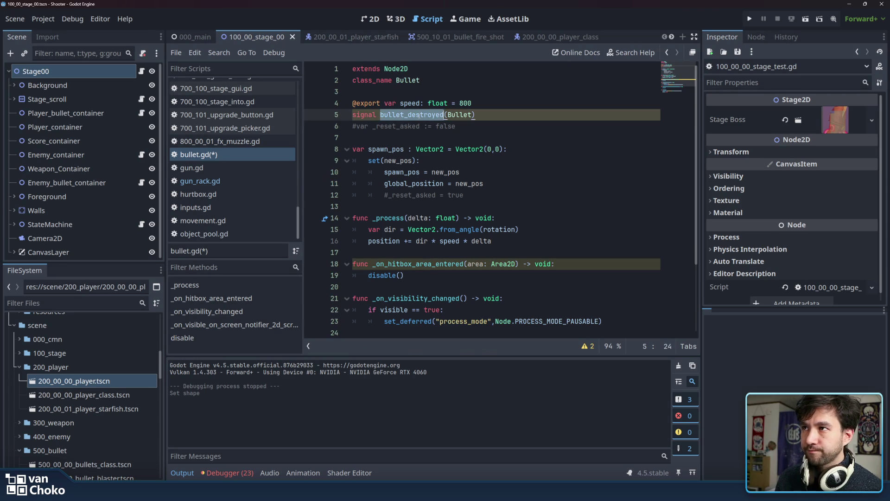
left_click(410, 263)
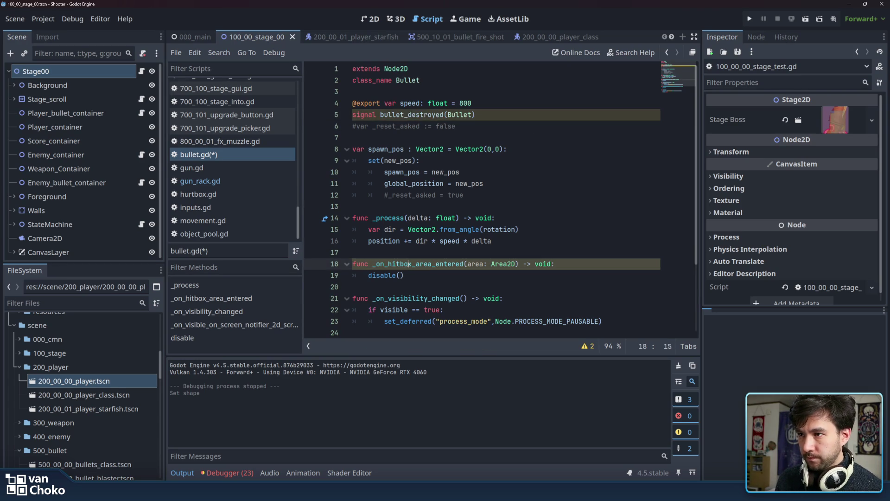
- Locate the disable() function and its process_mode line in bullet.gd
scroll(374, 186, "down", 2)
left_click(378, 172)
left_click(375, 150)
left_click(435, 207)
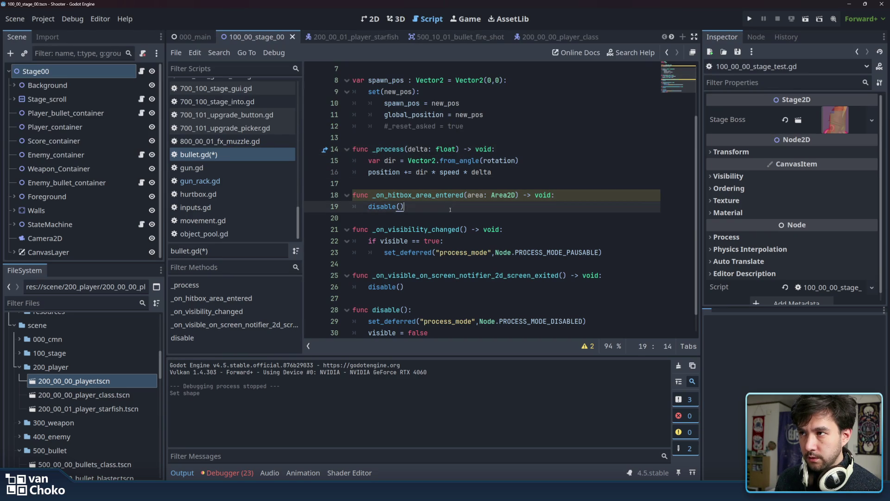
scroll(431, 196, "down", 1)
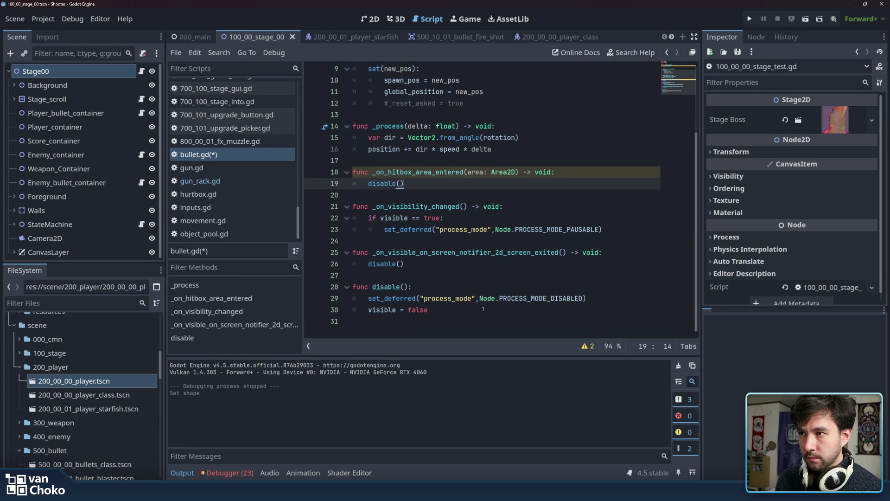
left_click(442, 287)
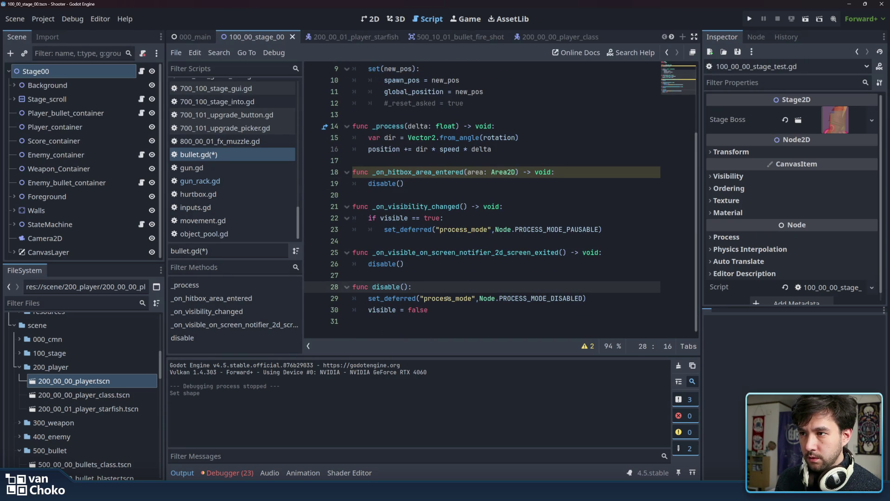
left_click(449, 298)
key("End")
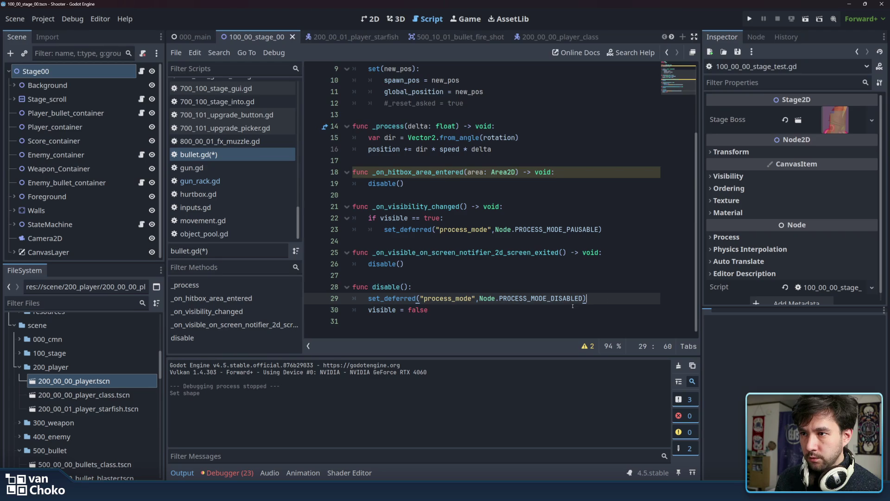
- Insert bullet_destroyed.emit(self) as the first line of disable() and save bullet.gd
left_click(549, 314)
left_click(513, 291)
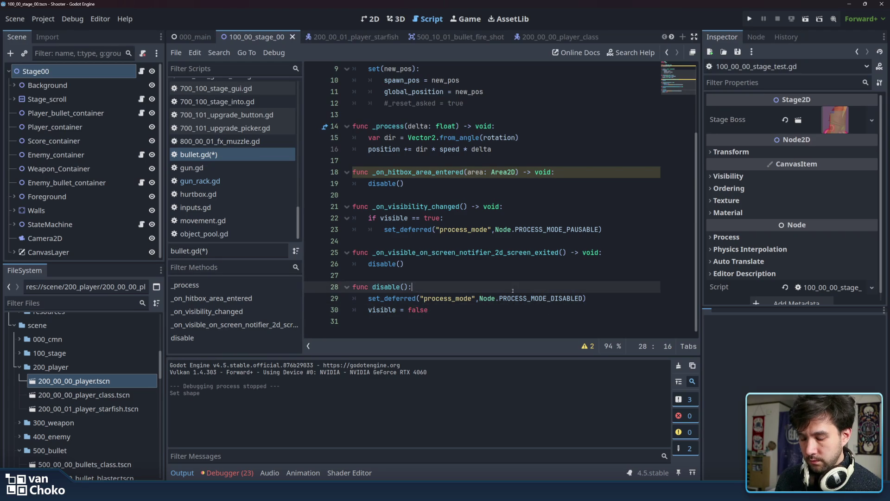
key("Return")
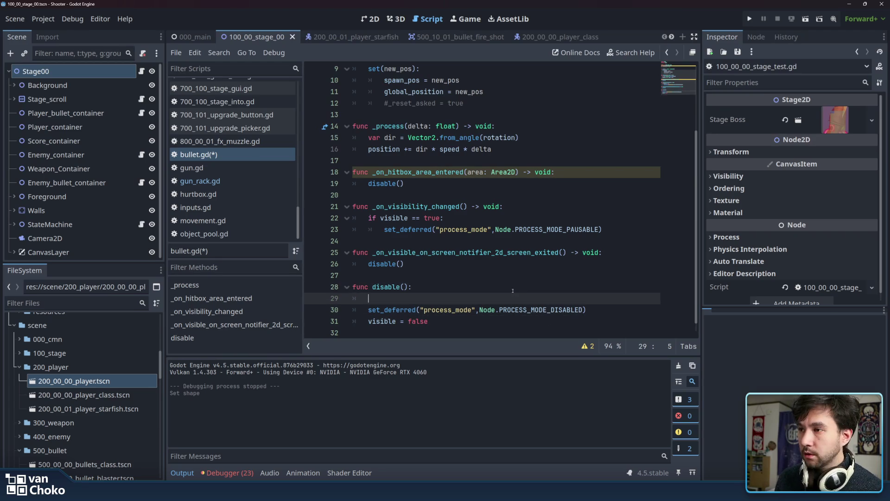
type("b")
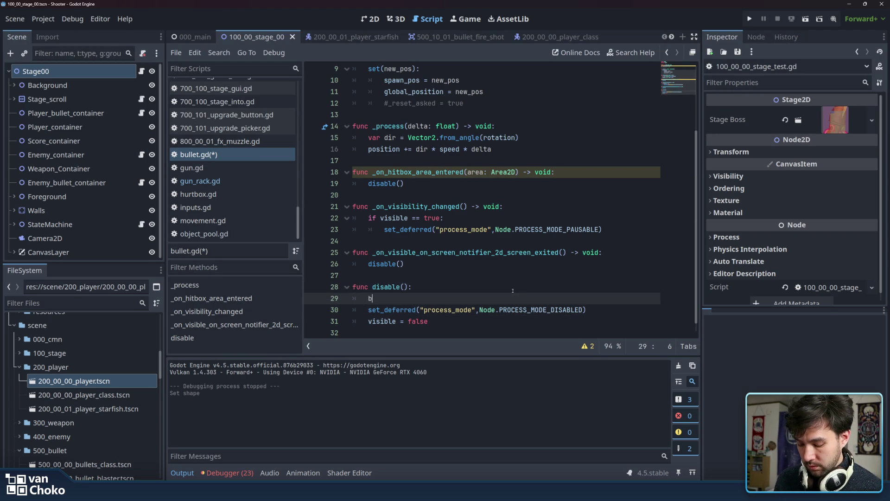
type("ullet")
key("Return")
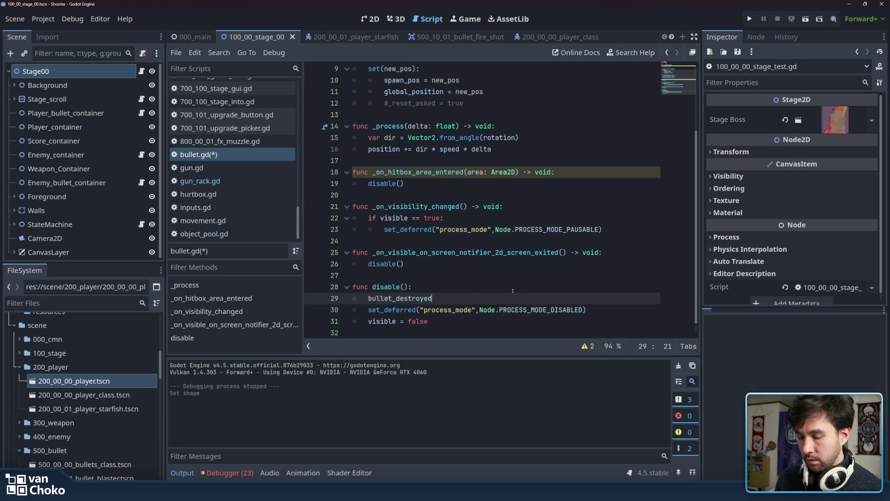
type(".emit")
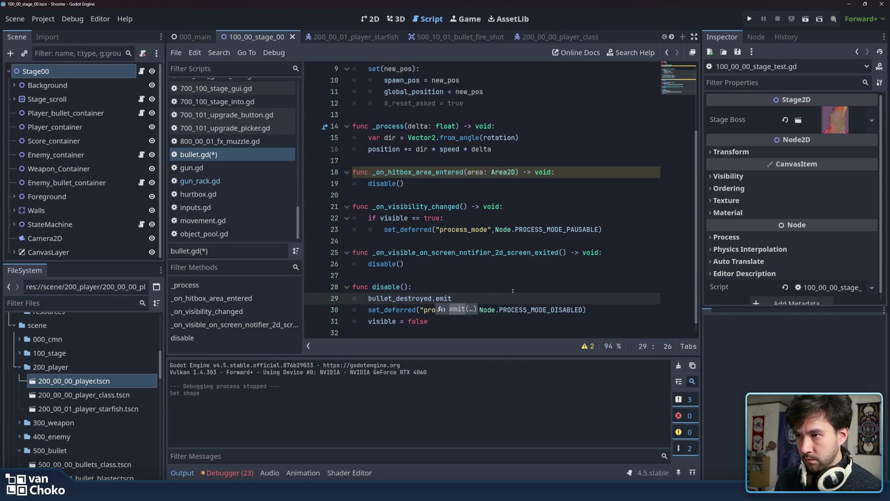
type("(self")
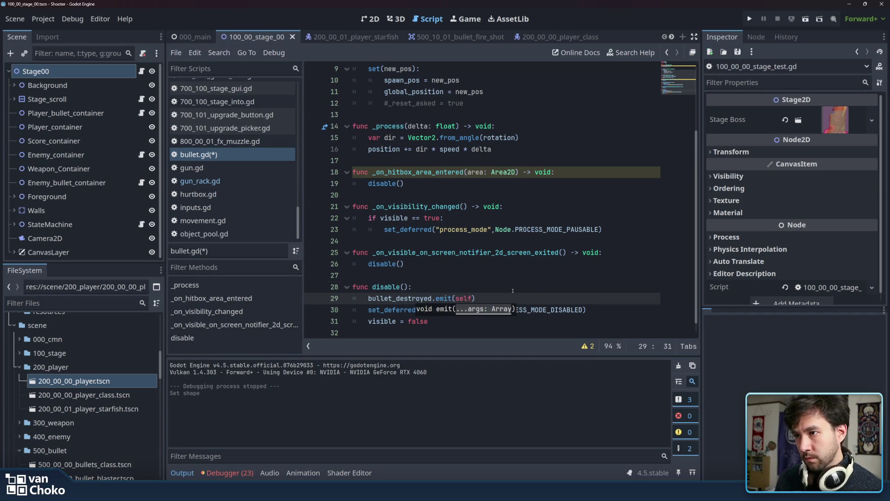
left_click(512, 290)
key("ctrl+s")
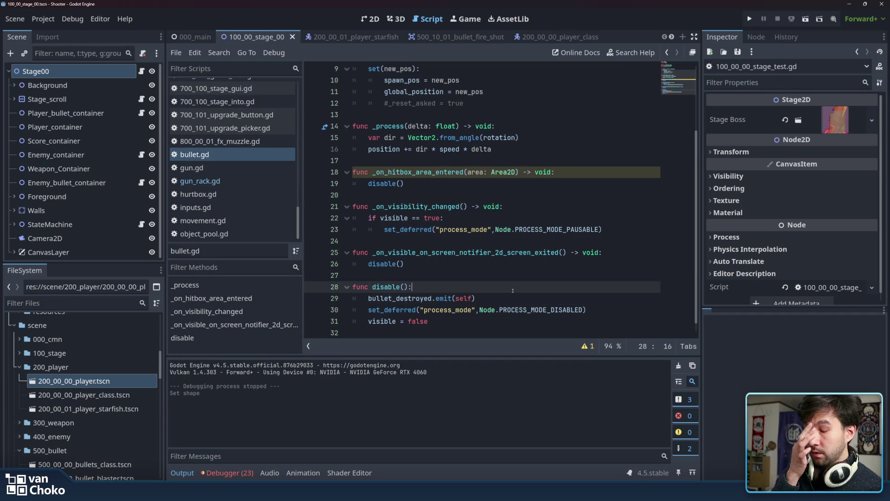
- Open gun_rack.gd and select the commented-out size check and return on line 12
left_click(199, 181)
left_click(481, 195)
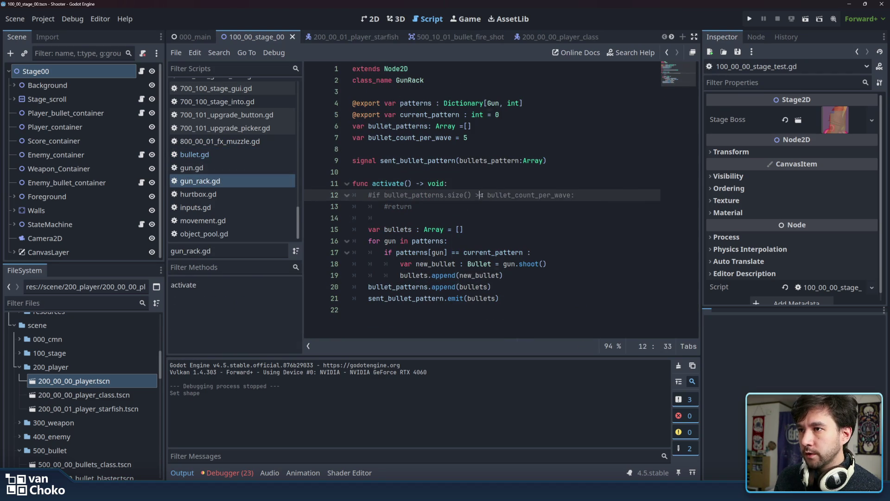
left_click_drag(480, 195, 482, 206)
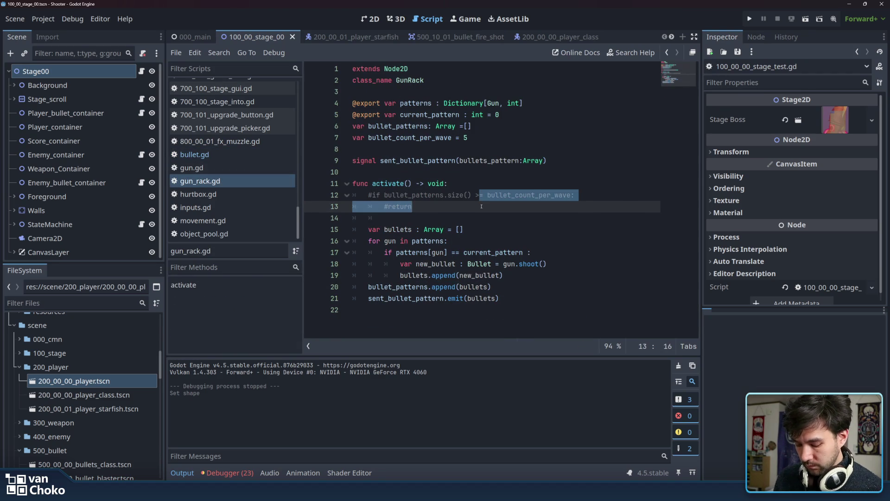
- Uncomment the size check and its return on lines 12–13
key("ctrl+k")
left_click(481, 206)
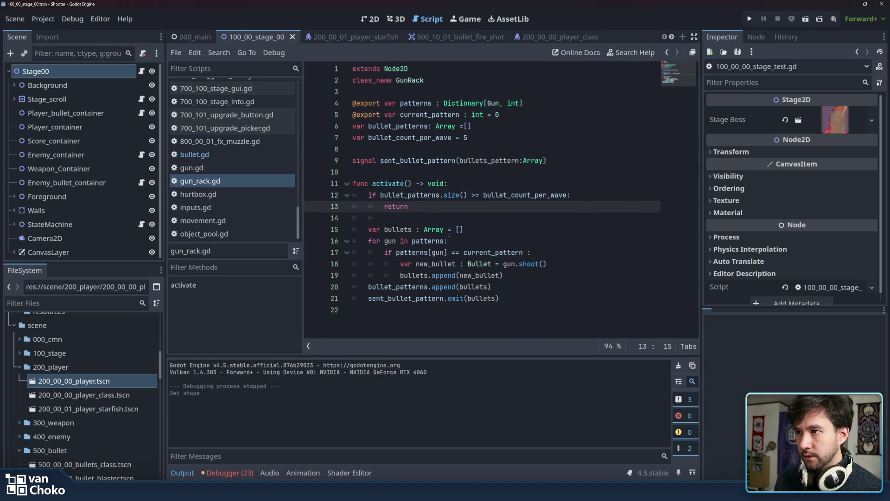
key("Down")
key("Down")
key("Down")
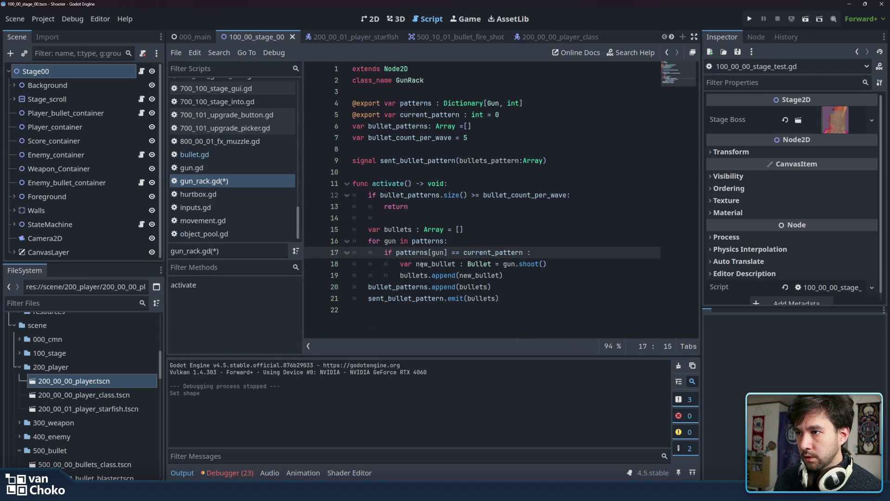
- After the shoot() call, add new_bullet.bullet_destroyed.connect(_on_bullet_destroyed)
left_click(423, 264)
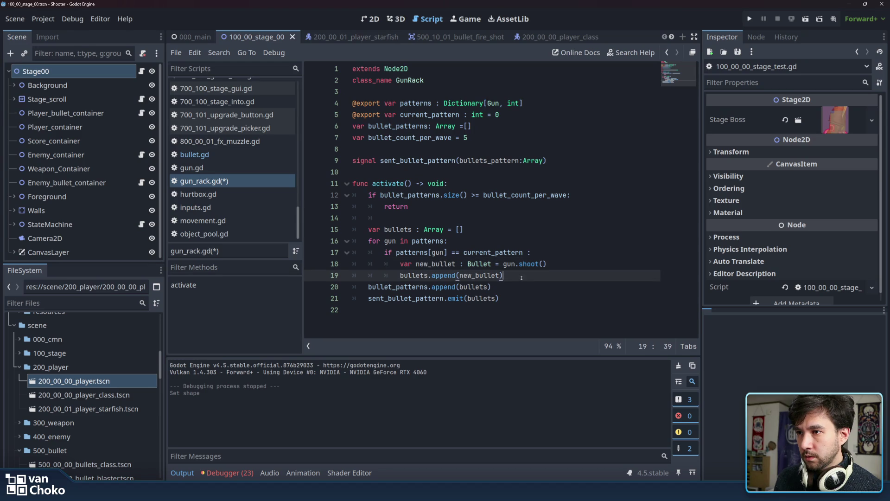
left_click(569, 261)
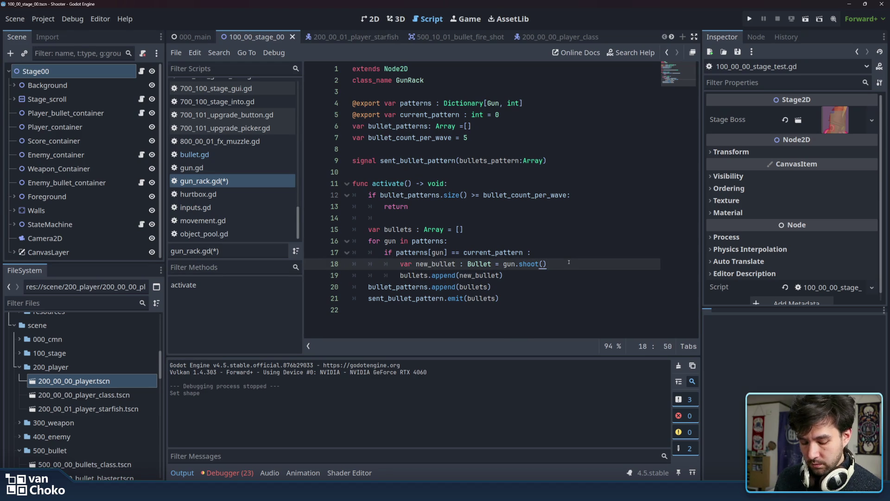
key("Return")
type("new_")
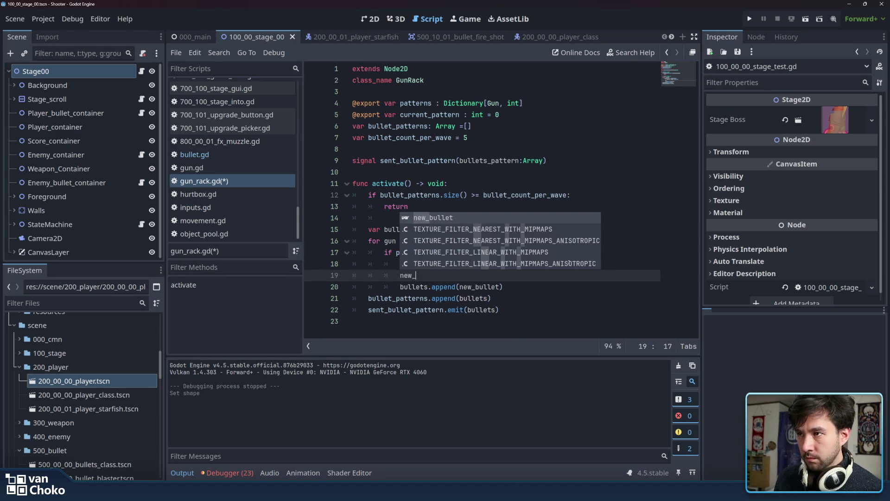
key("Return")
type(".")
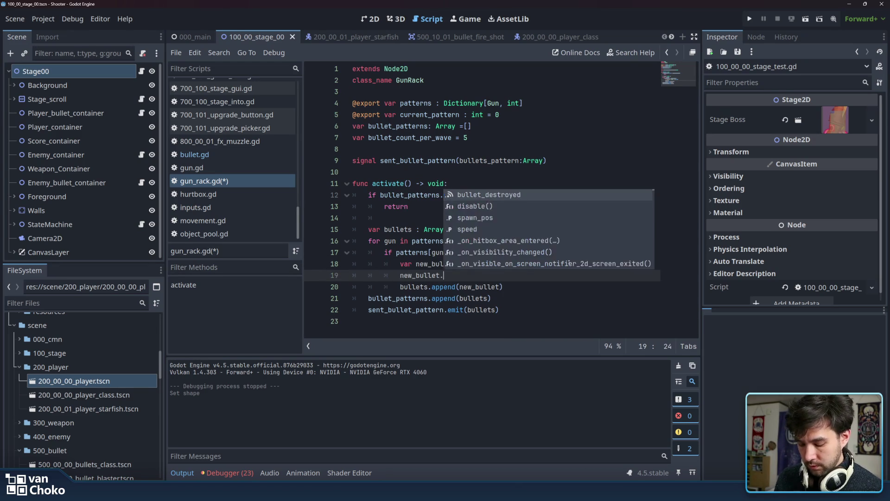
key("Return")
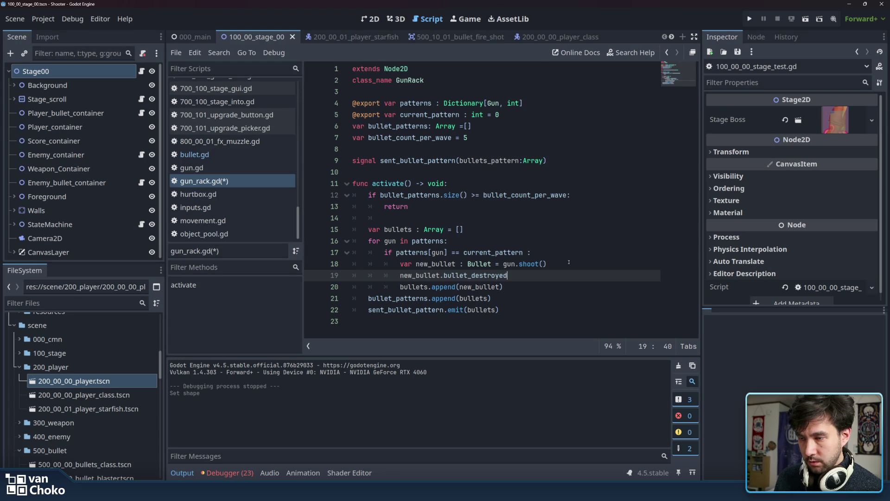
type(".conn")
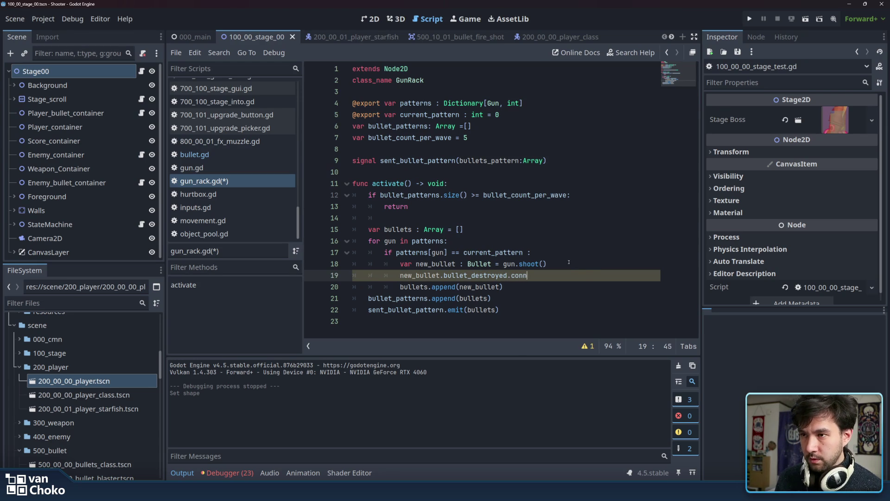
key("Return")
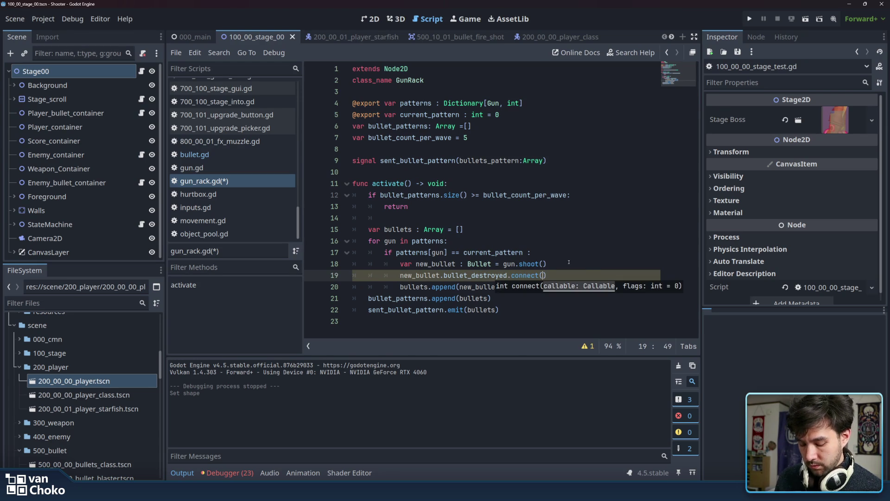
type("_on")
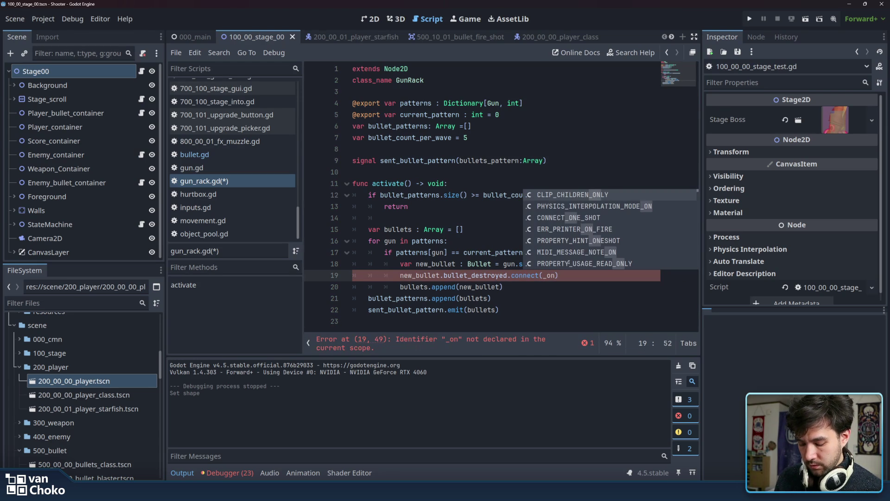
type("_b")
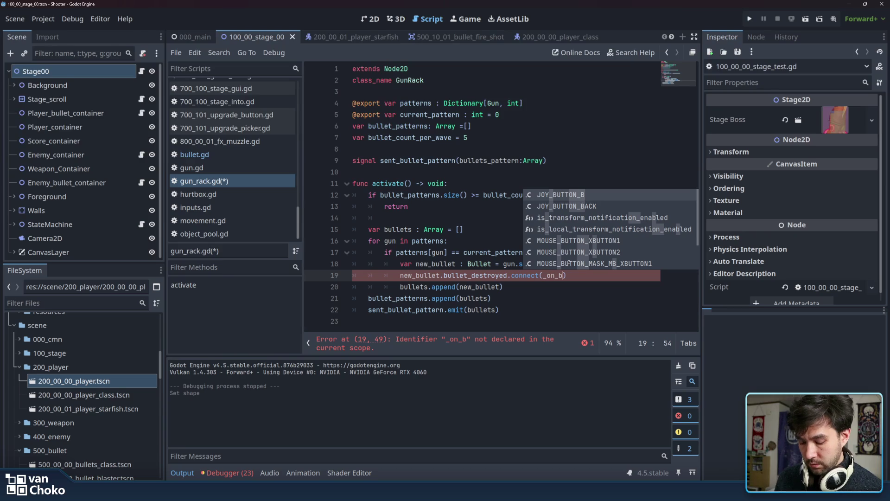
type("ullet")
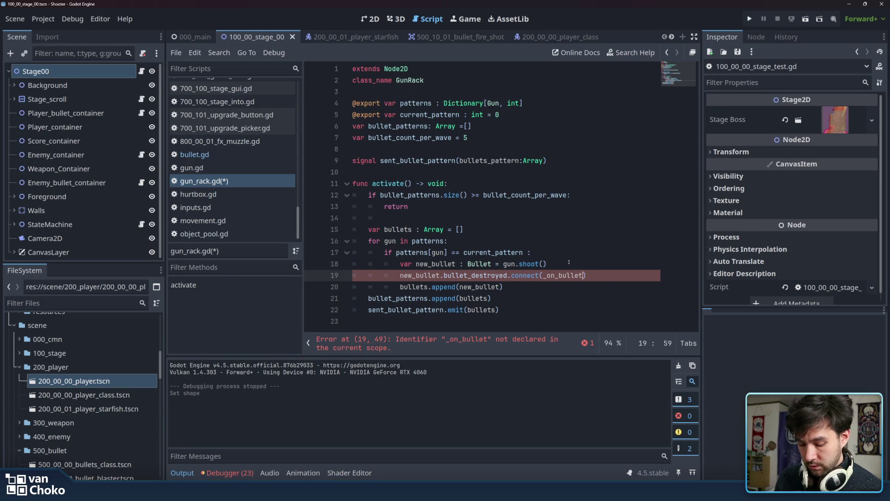
type("_destoryed")
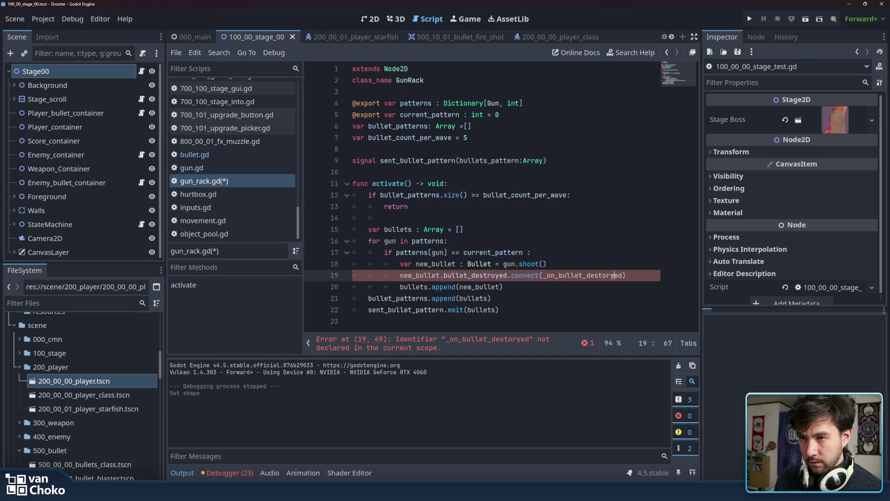
- Fix the 'destoryed' typo in the handler name and start a new line below activate
key("shift+Left")
key("shift+Left")
key("shift+Left")
type("roy")
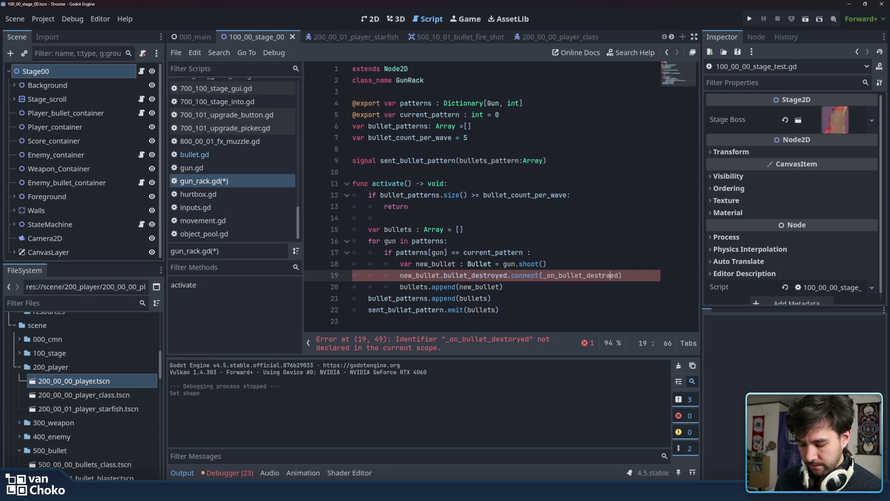
key("shift+Left")
key("shift+Left")
key("shift+Right")
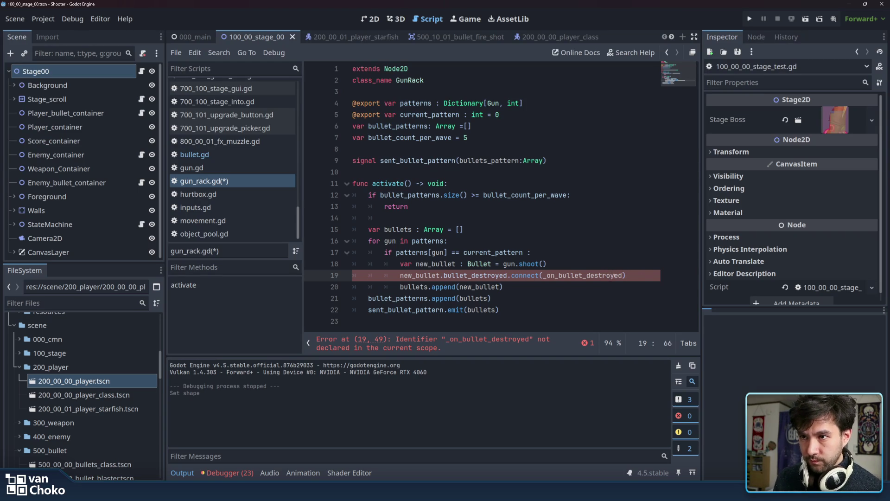
double_click(616, 275)
key("ctrl+c")
left_click(648, 274)
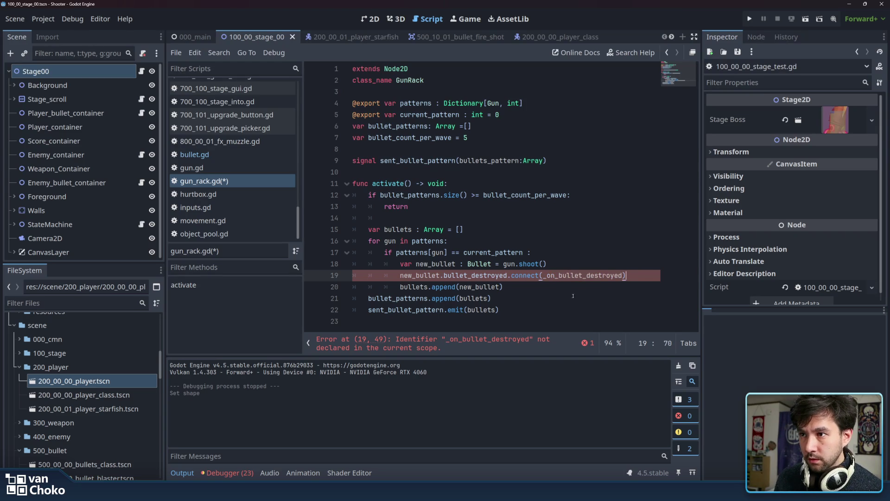
left_click(486, 320)
key("Return")
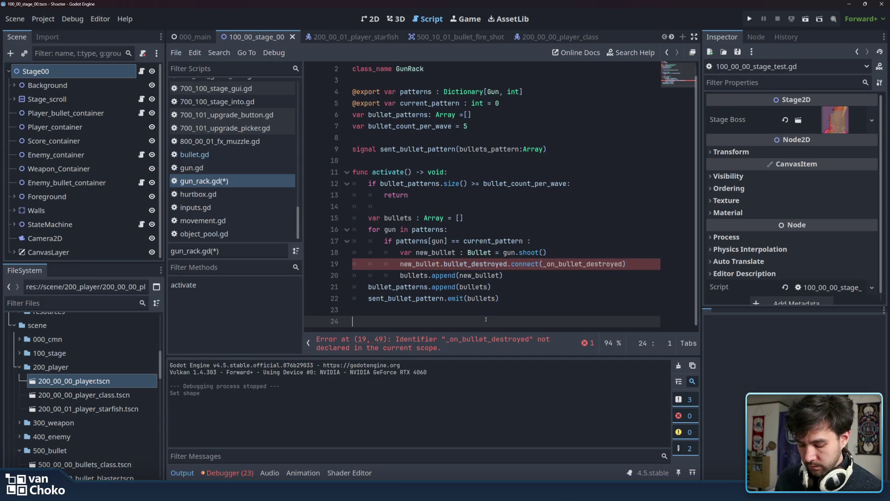
- Declare func _on_bullet_destroyed(bullet:Bullet): below activate in gun_rack.gd
type("func")
key("ctrl+v")
type("()")
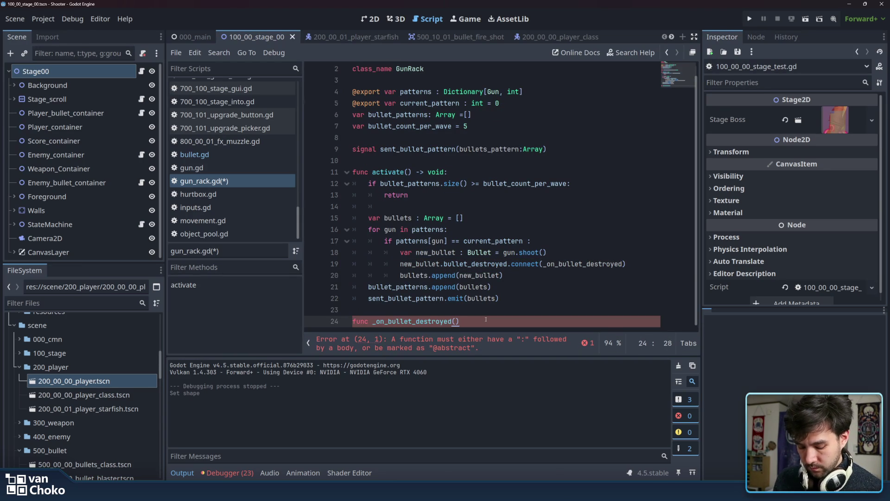
key("Left")
type("bullet:Bullet):")
key("Return")
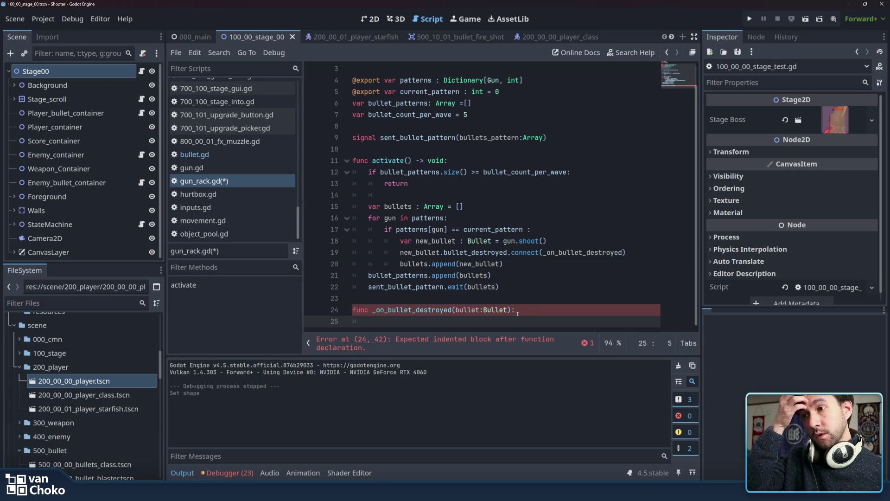
- Begin the handler body with an unfinished 'for b in' loop
key("BackSpace")
key("BackSpace")
key("Return")
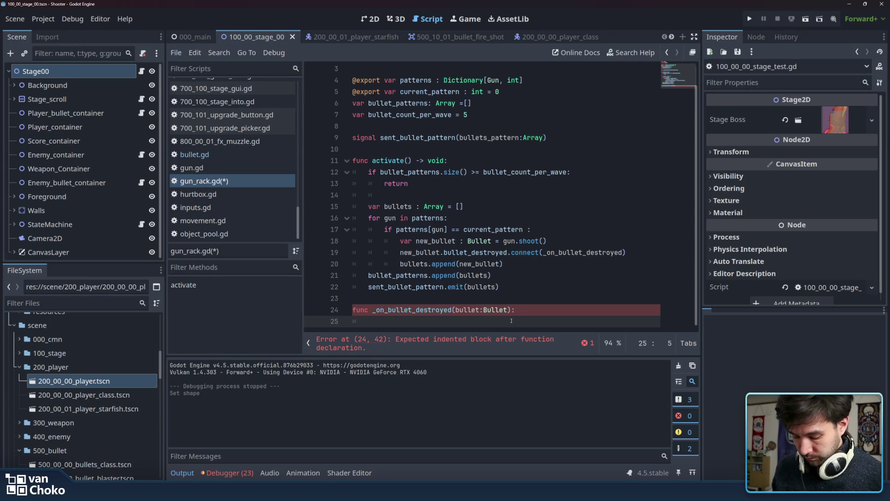
type("for ")
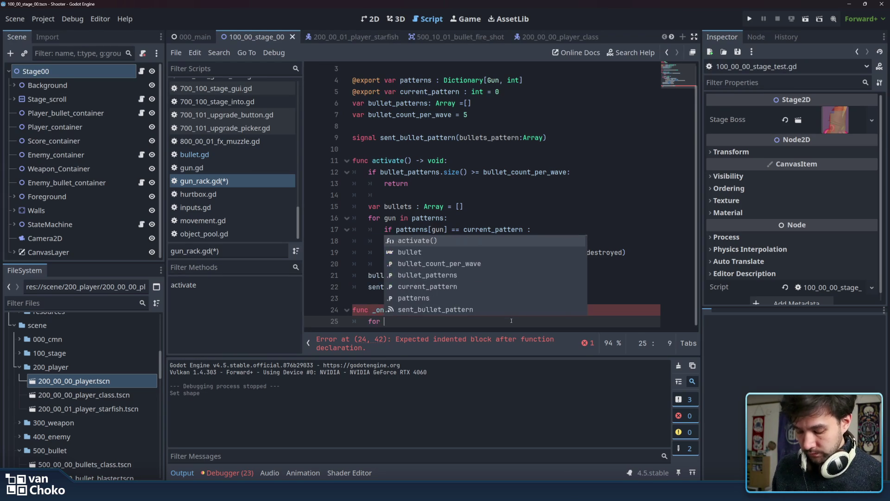
type("bu")
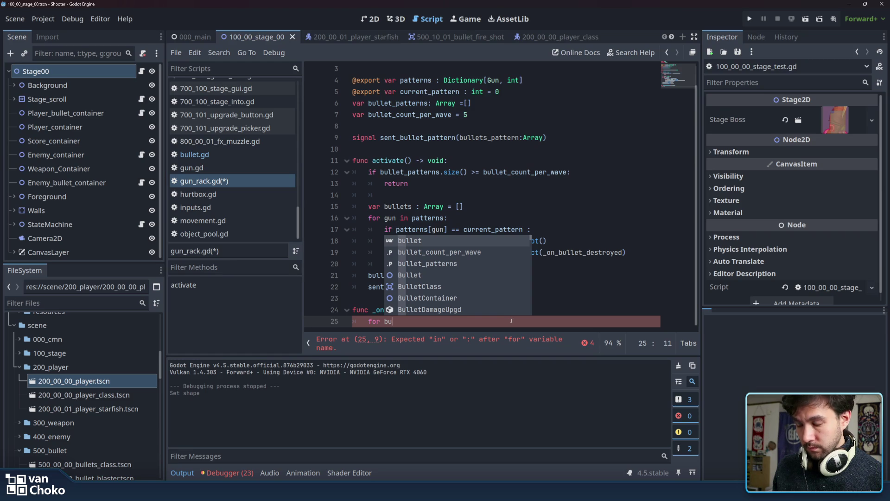
key("BackSpace")
type("in")
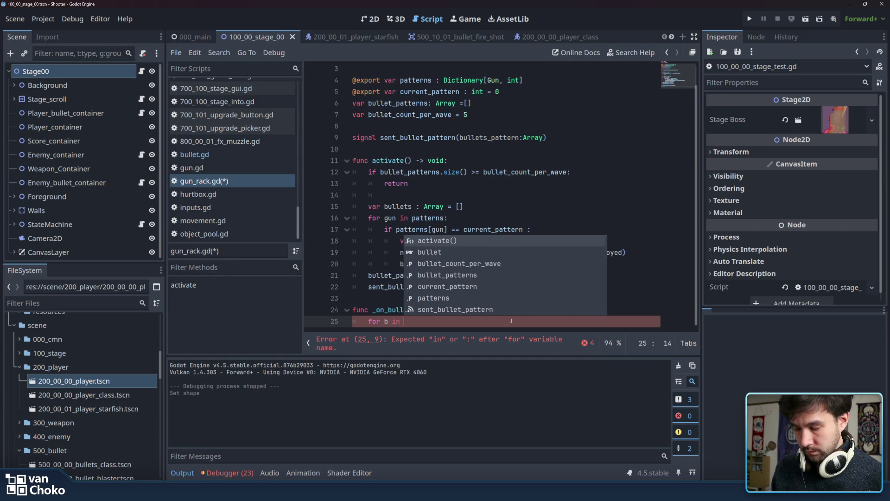
left_click(384, 263)
scroll(384, 264, "up", 1)
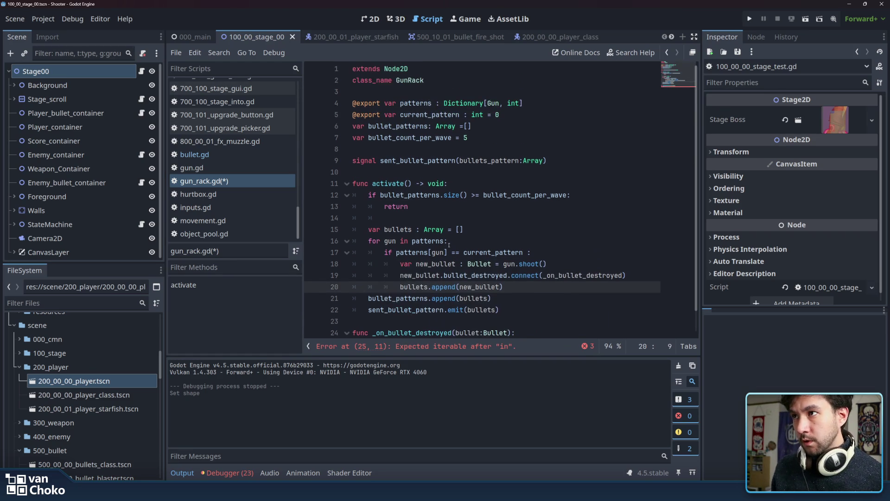
- Make the loop read 'for pattern in bullet_patterns:' by pasting the name and renaming b
double_click(386, 127)
key("ctrl+c")
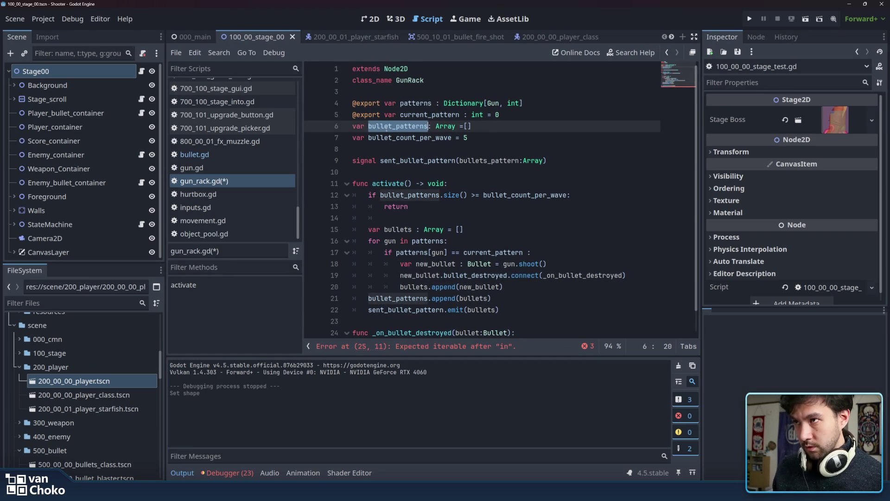
scroll(386, 127, "down", 1)
left_click(437, 320)
key("ctrl+v")
type(":")
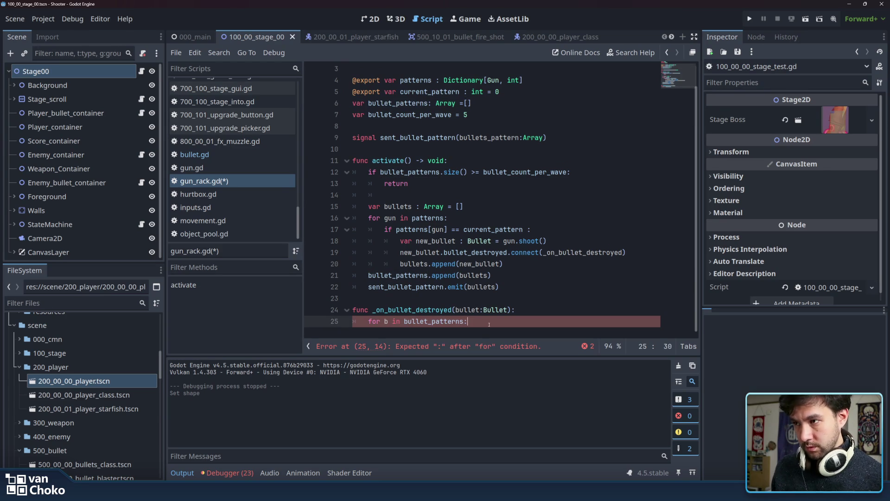
key("Return")
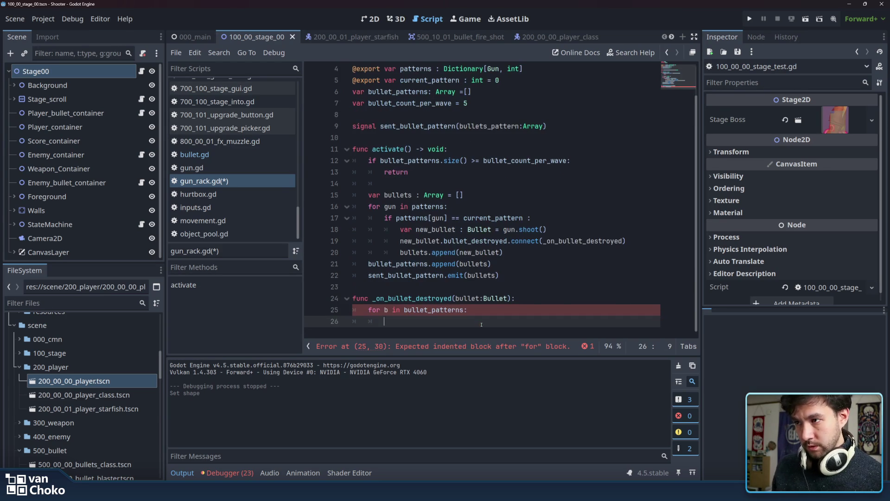
double_click(386, 310)
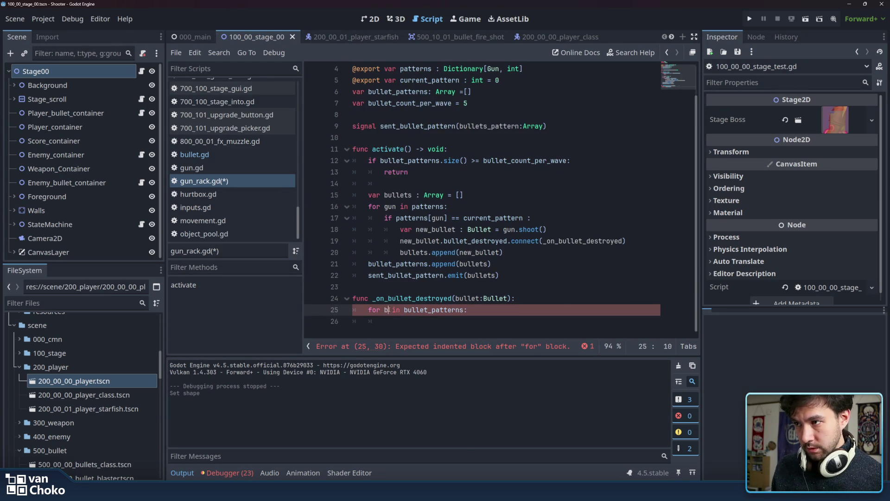
type("pattern")
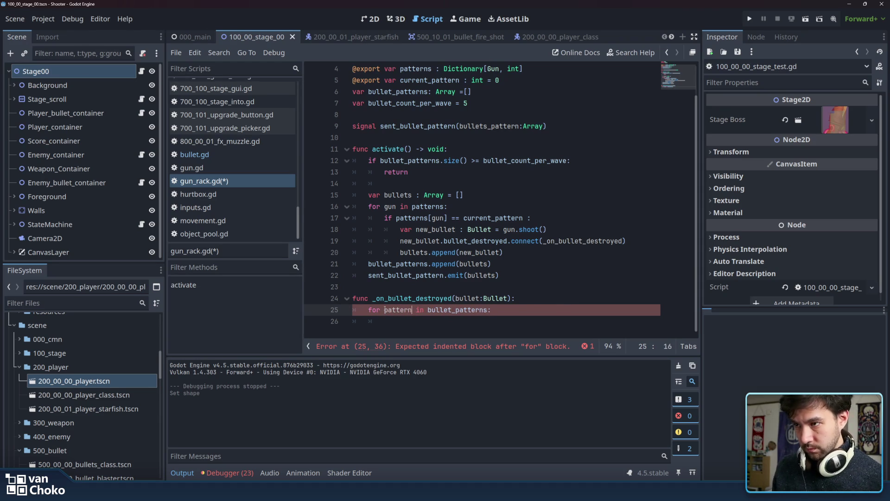
- Begin a nested 'for bul in pa' loop inside the pattern loop
left_click(411, 323)
type("pattern")
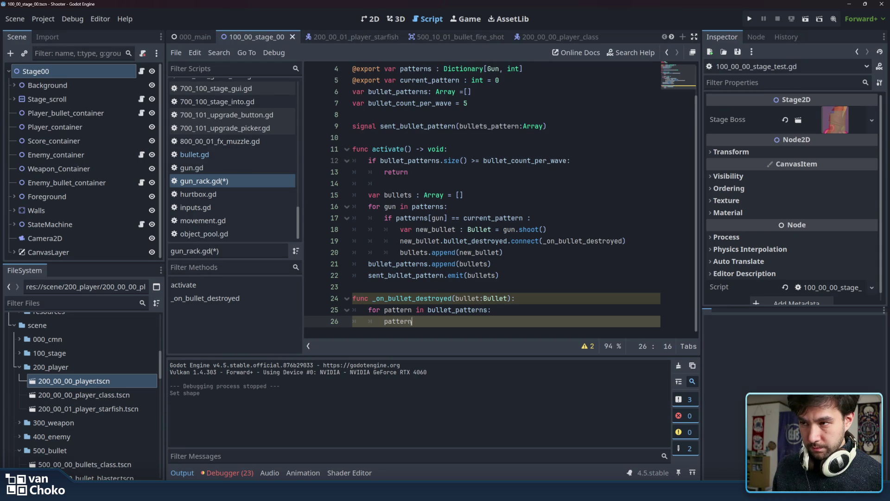
key("BackSpace")
key("BackSpace")
key("BackSpace")
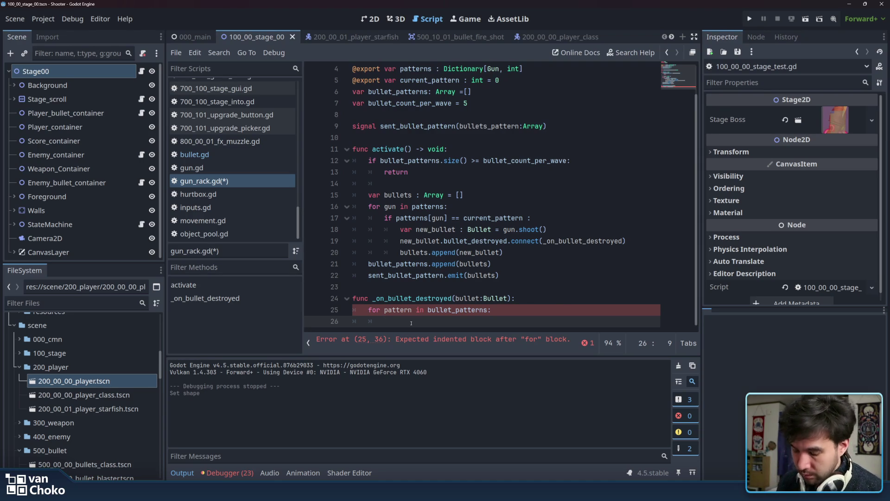
type("for")
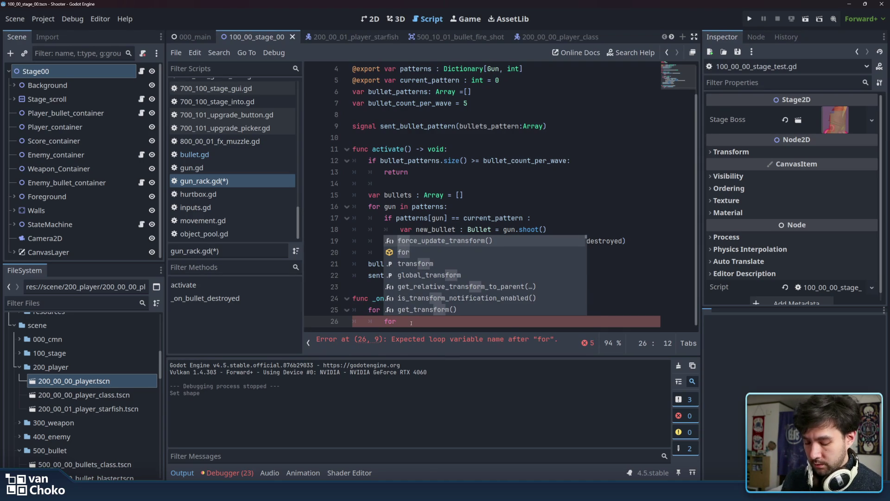
type(" bul")
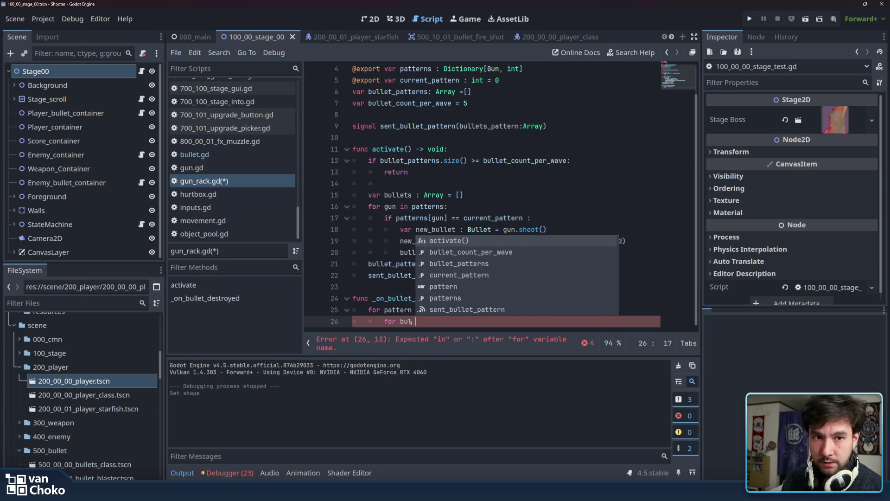
type(" in pa")
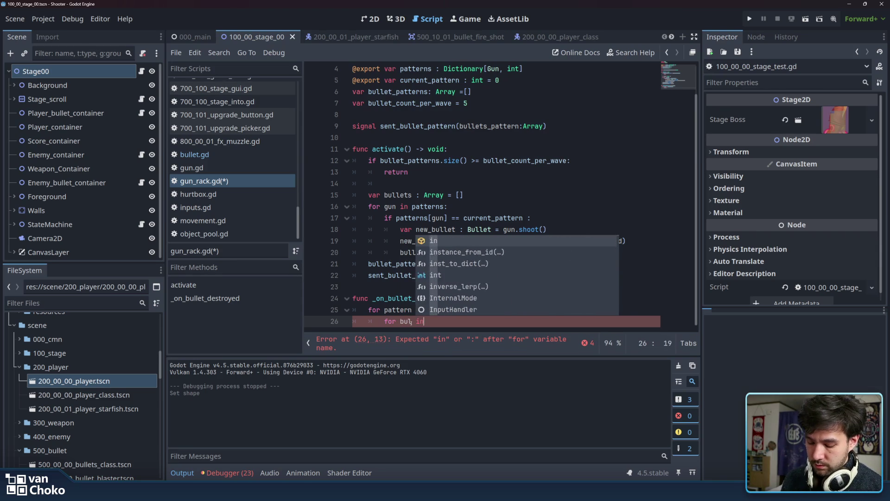
- Complete the inner loop as 'for bul in pattern:'
key("Return")
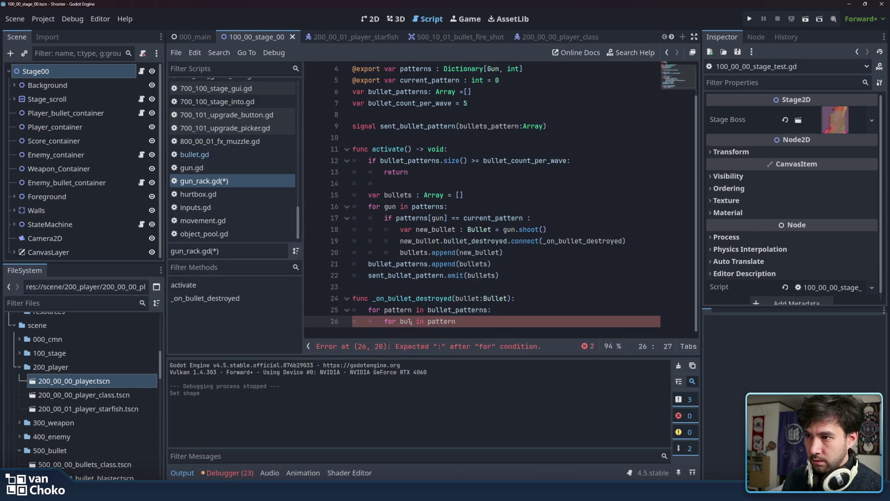
type(":")
key("Return")
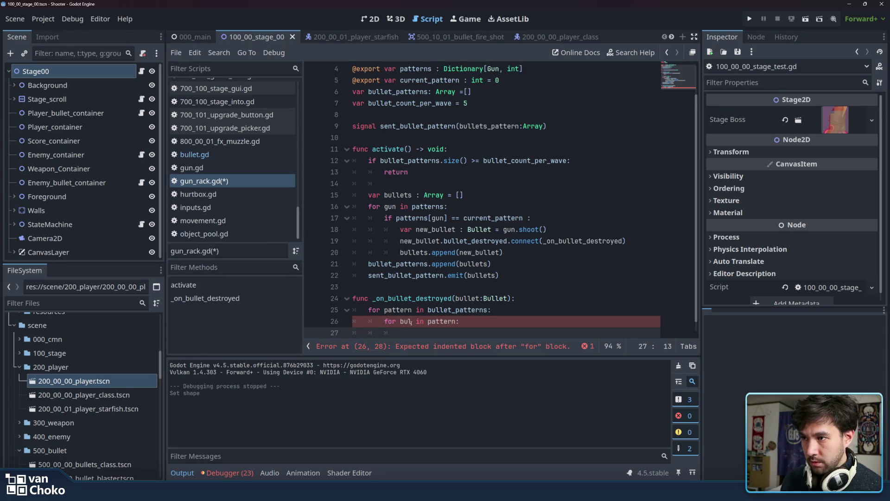
- Add the check 'if bul == bullet:' inside the inner loop and begin its body
type("if")
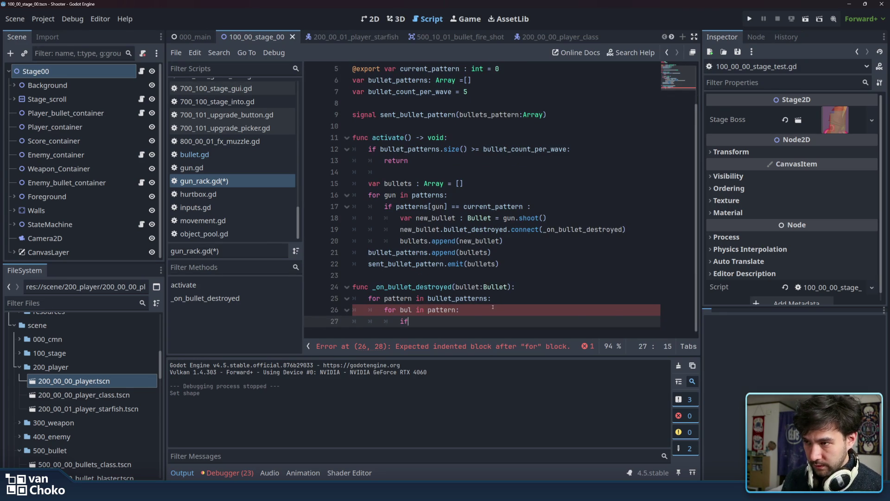
type(" bul ")
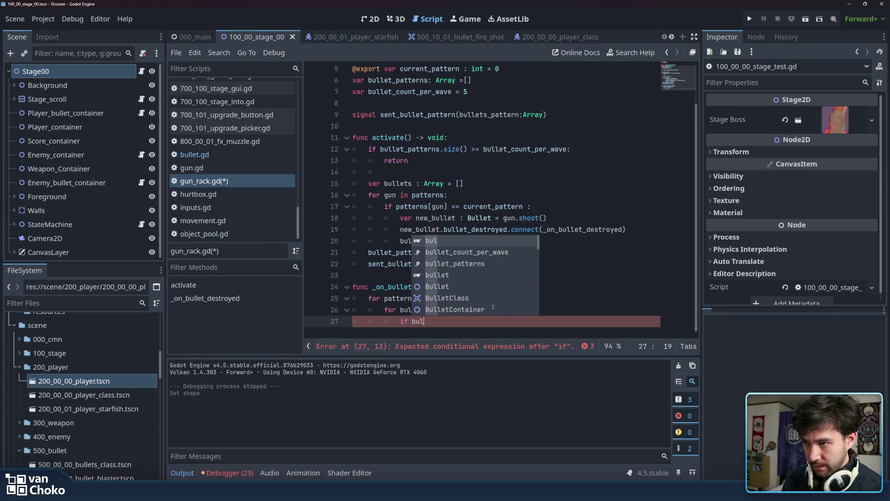
type("==")
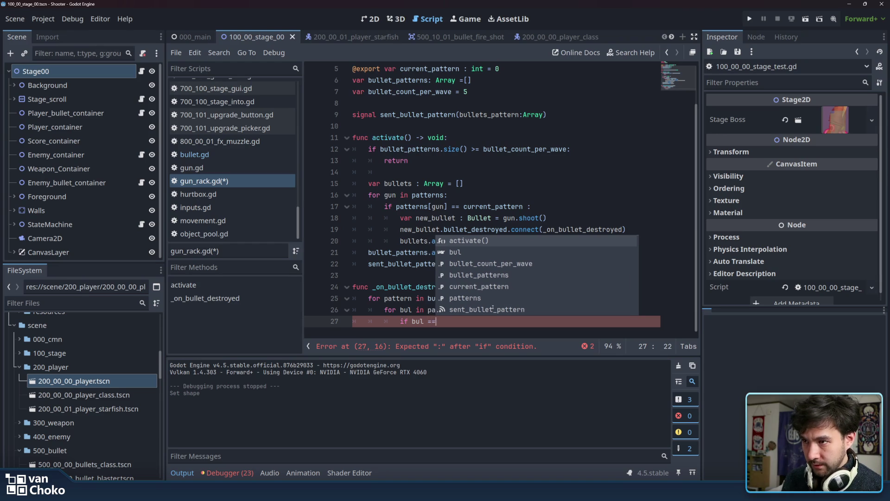
key("Escape")
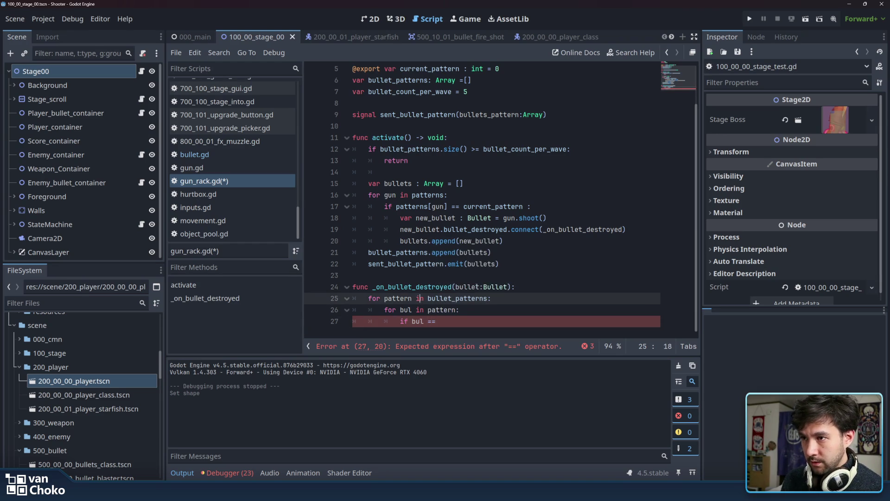
double_click(467, 287)
key("ctrl+c")
left_click(498, 323)
key("ctrl+v")
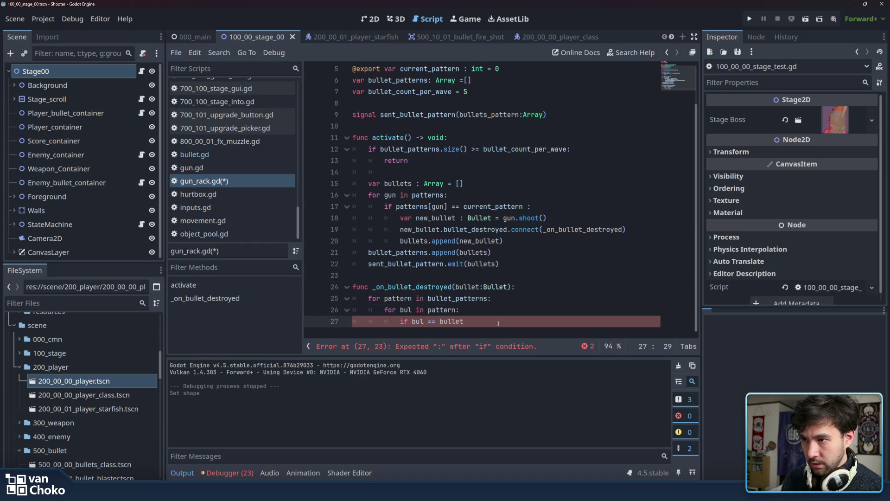
type(":")
key("Return")
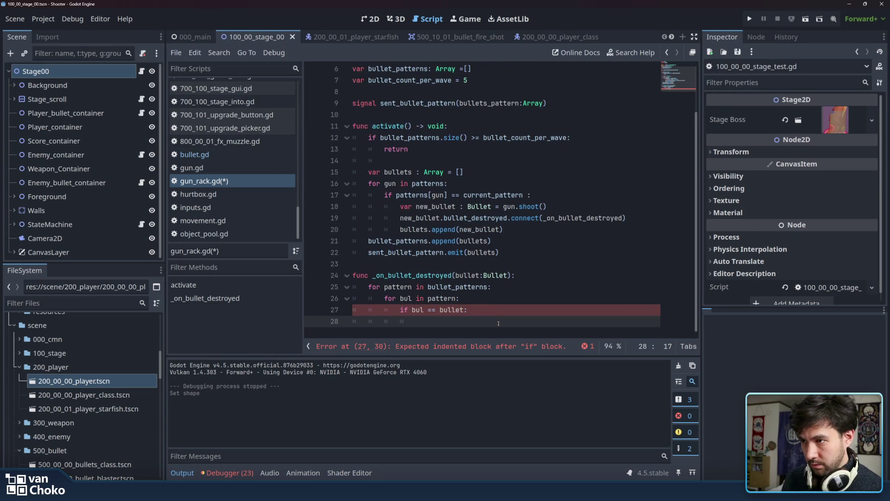
type("po")
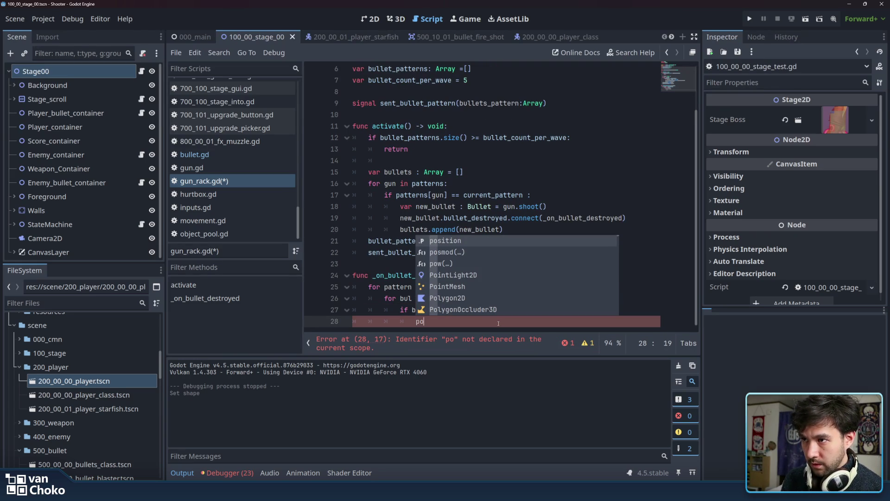
key("BackSpace")
key("BackSpace")
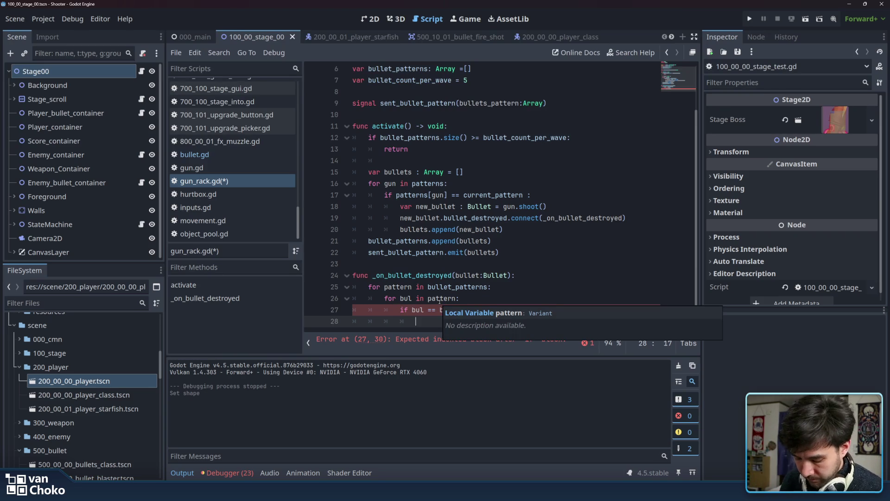
type("p")
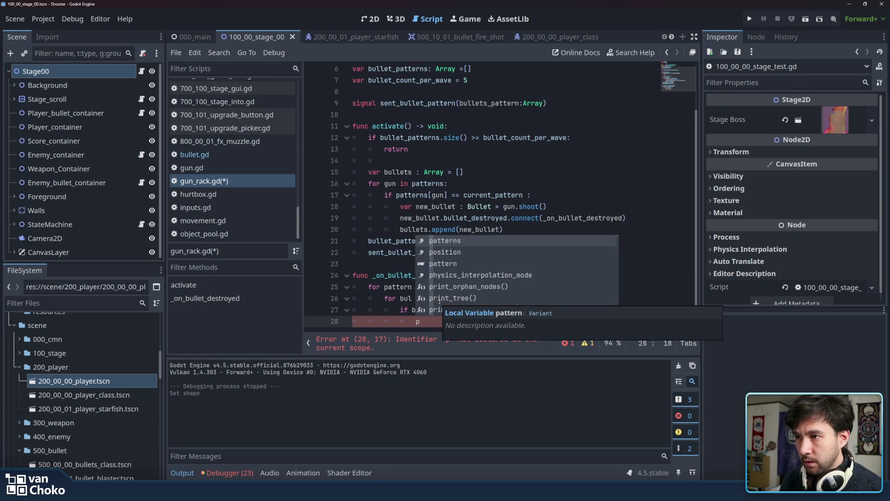
left_click(387, 268)
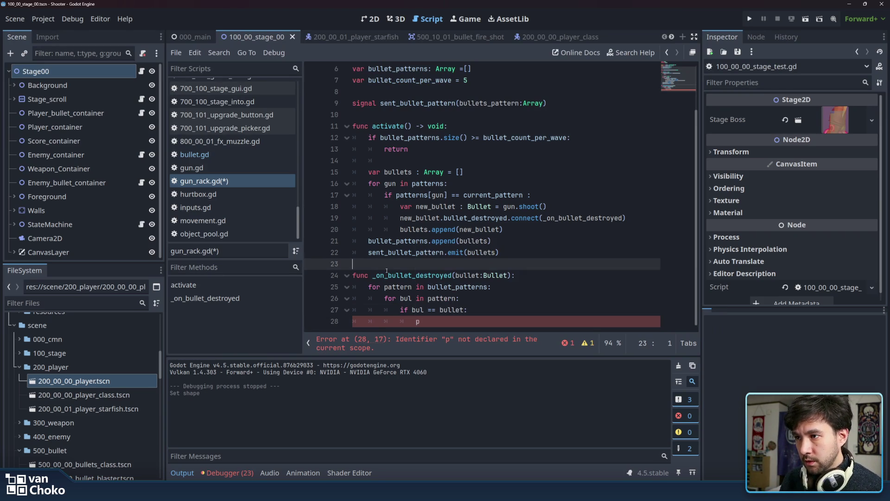
- On line 28, replace the [bul] index after pattern with a .pop_at( call
left_click(436, 298)
left_click(436, 322)
type("attern[")
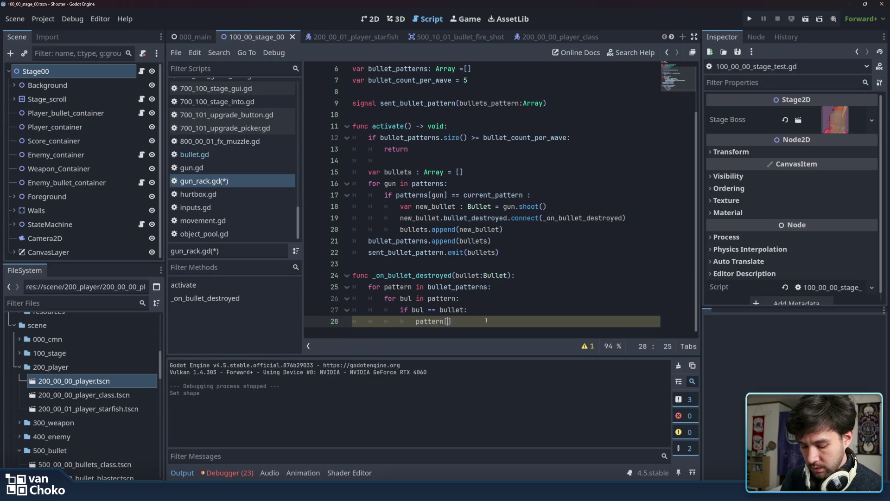
type("bul]")
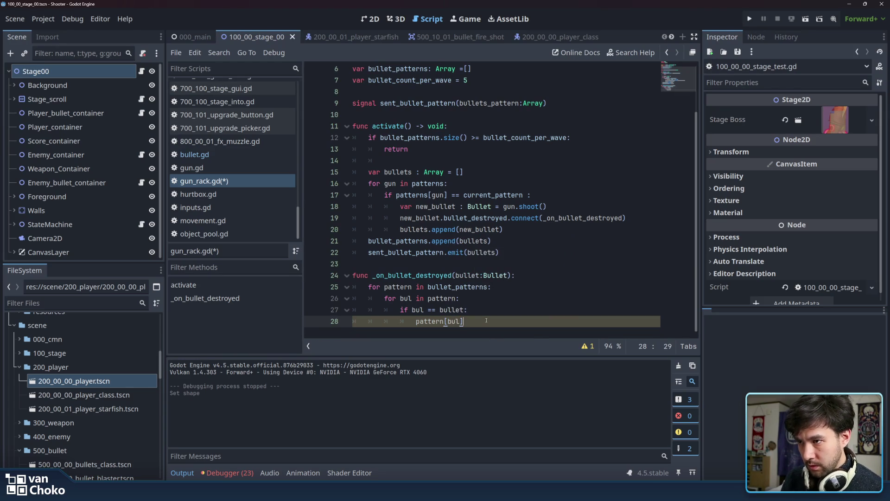
left_click_drag(487, 320, 444, 321)
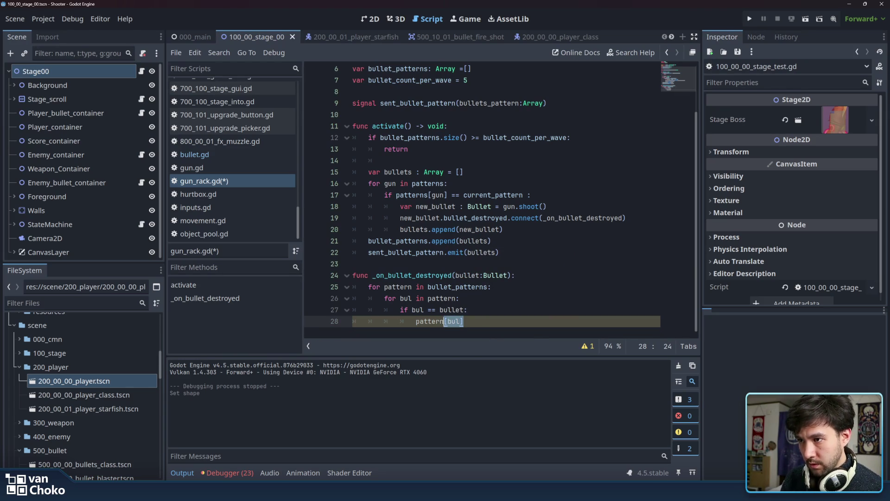
type(".pop")
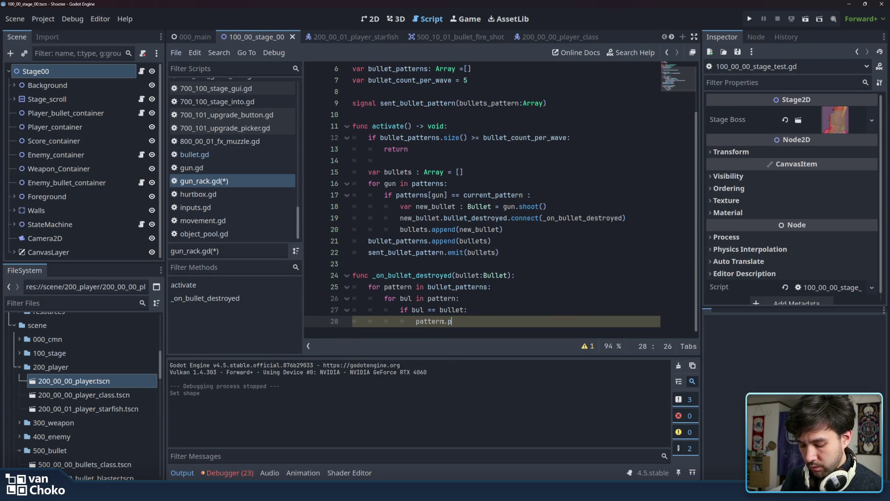
key("BackSpace")
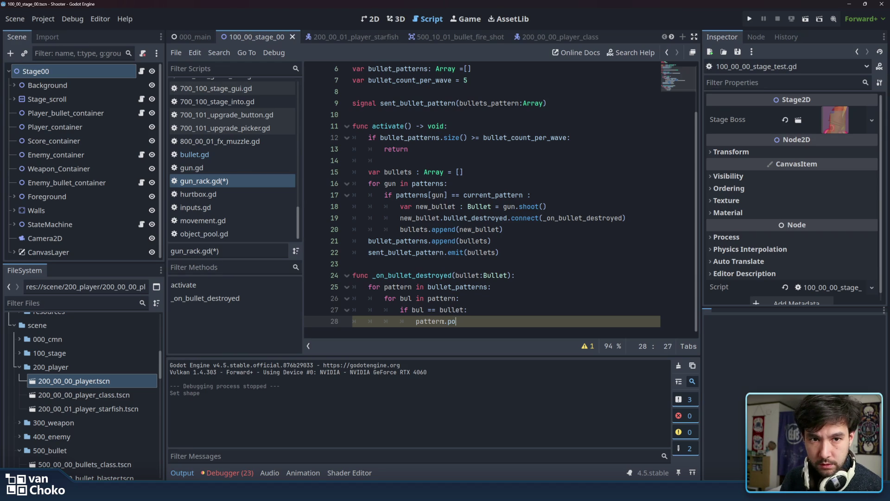
key("BackSpace")
key("BackSpace")
key("BackSpace")
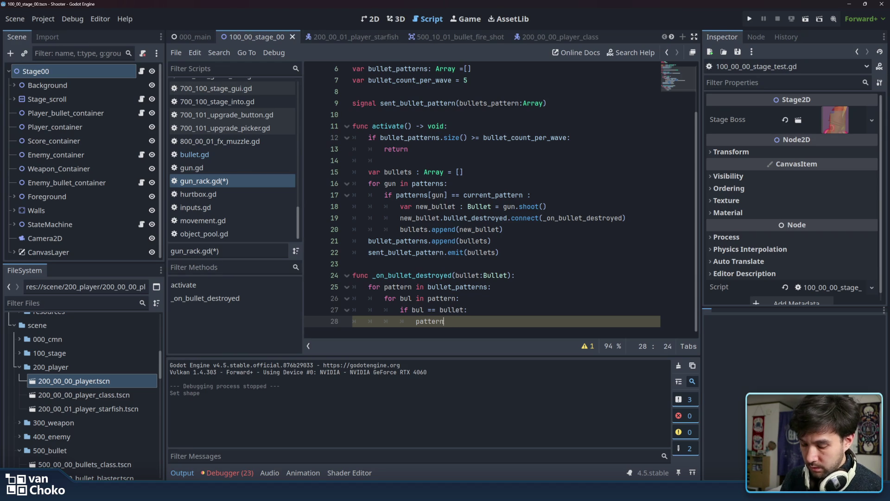
type(".")
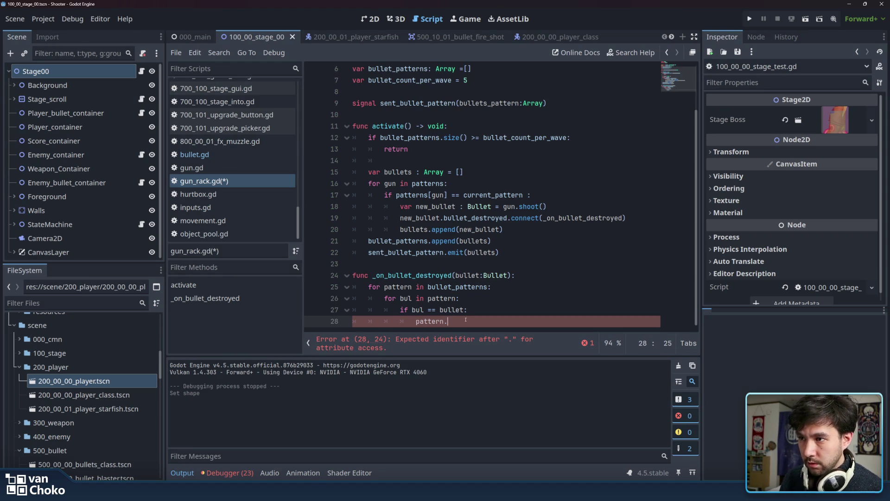
type("pop")
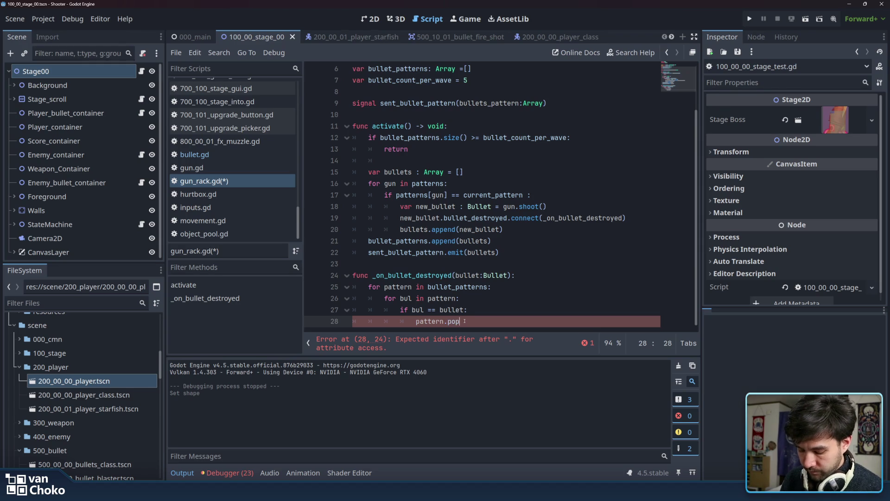
type("_at")
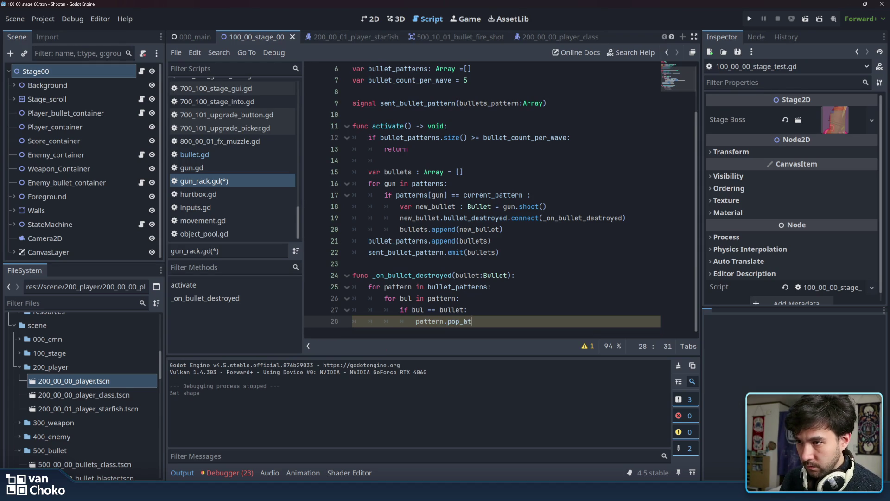
type("(")
- Check that bullet_patterns on line 6 is an Array, then select the pop_at() call
left_click(464, 321)
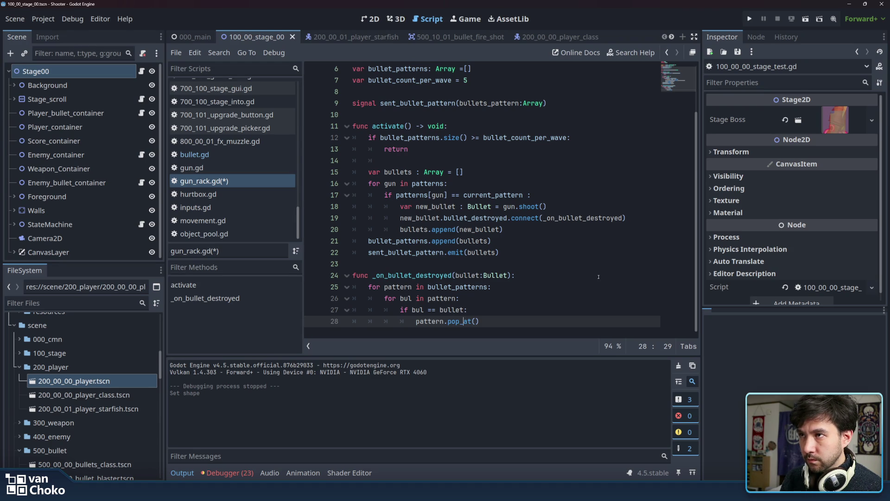
scroll(599, 277, "up", 2)
double_click(437, 125)
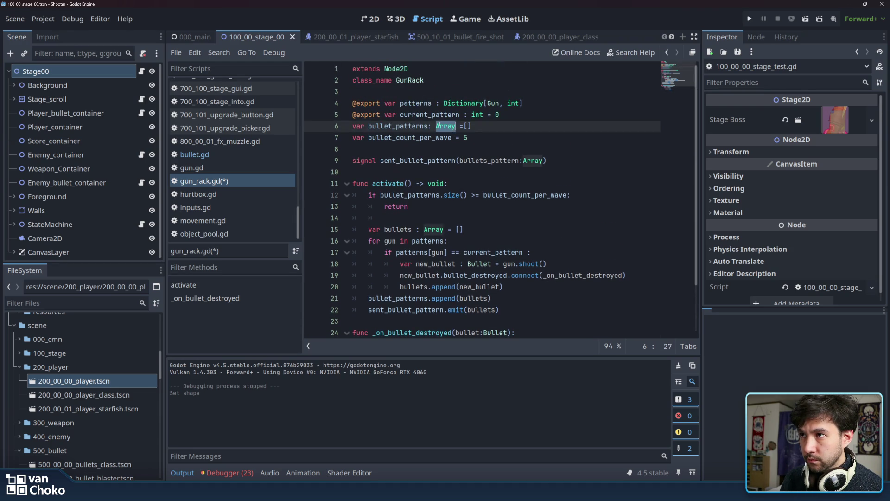
scroll(533, 325, "down", 2)
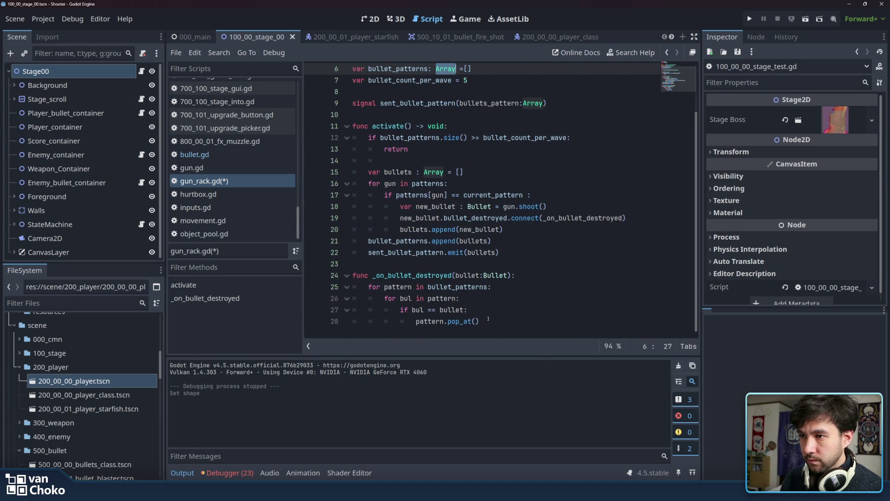
left_click_drag(485, 322, 447, 322)
- Change line 28 to pattern.remove_at(pattern[bul])
type("remove_at")
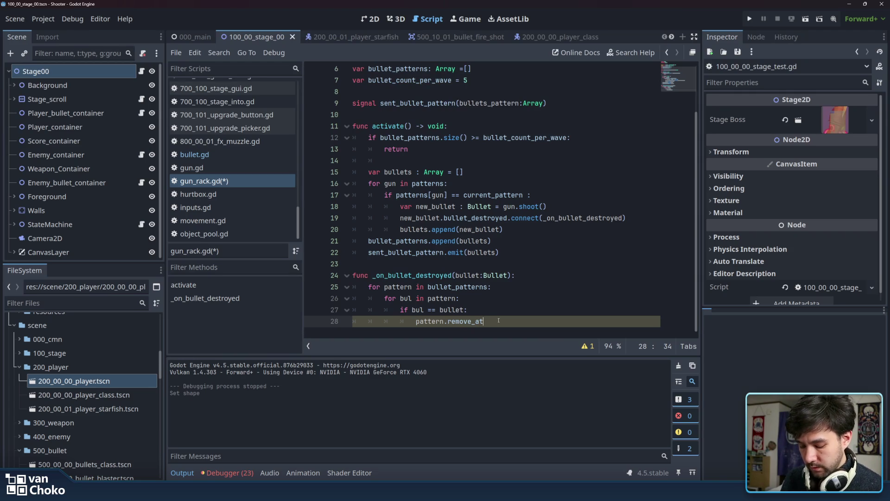
type("(")
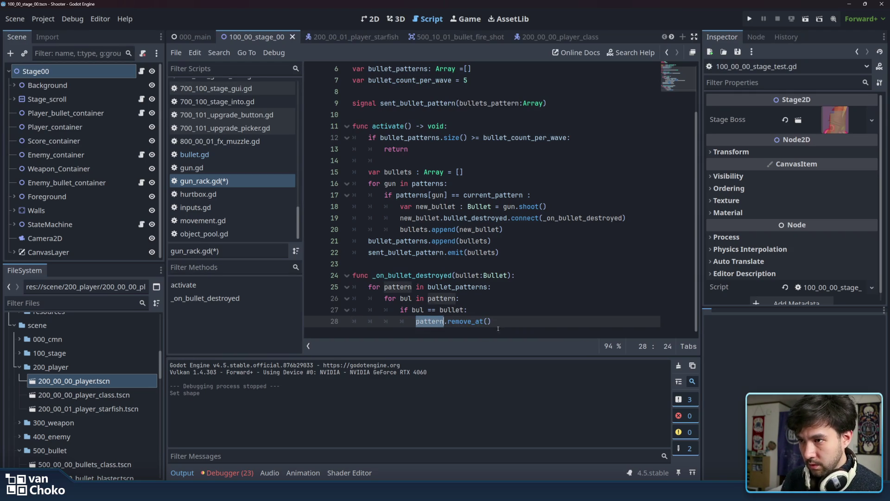
type("pattern")
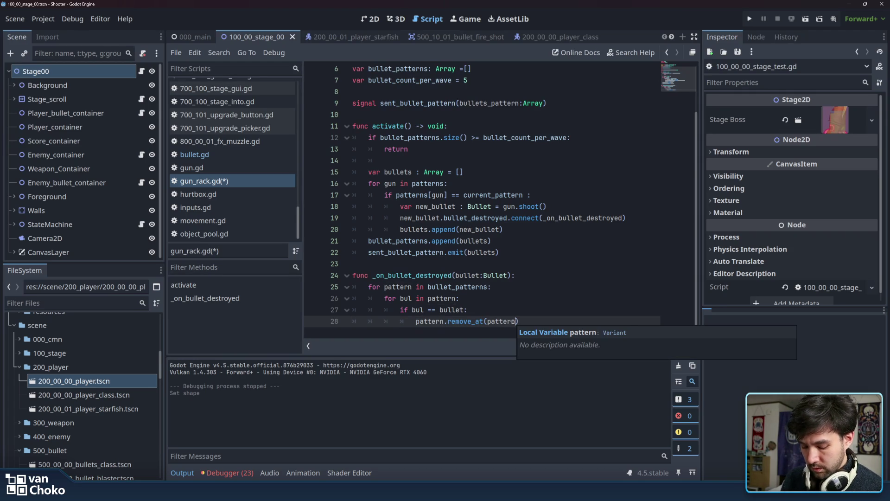
type("[bul")
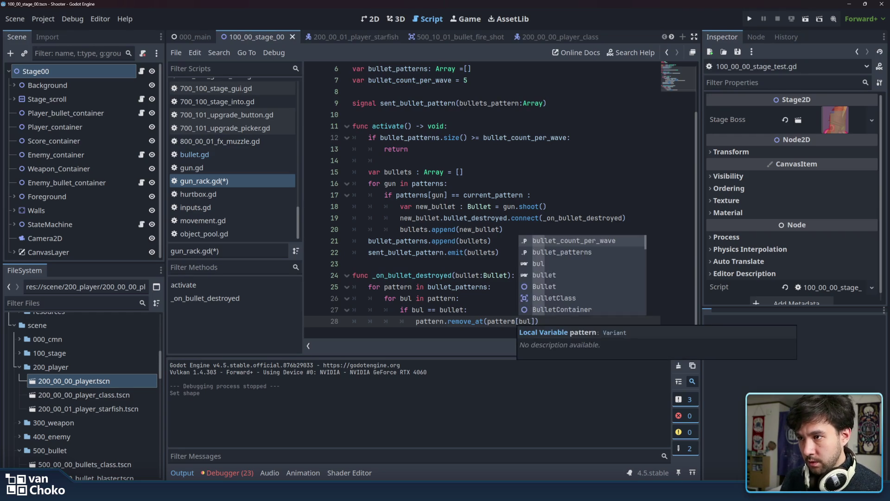
left_click(548, 321)
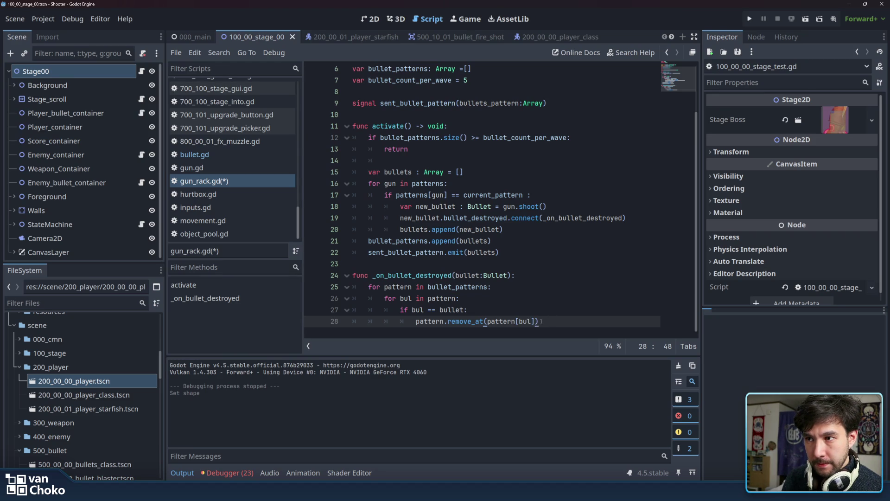
double_click(507, 321)
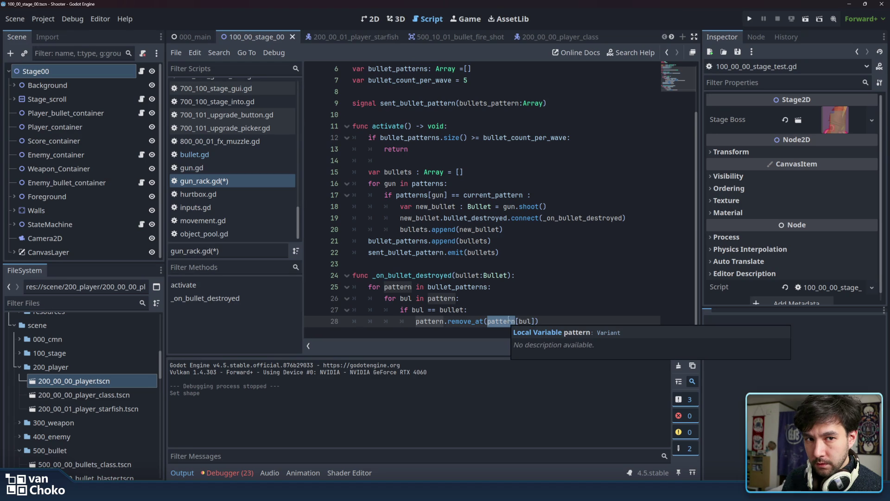
left_click(513, 310)
left_click_drag(487, 321, 534, 321)
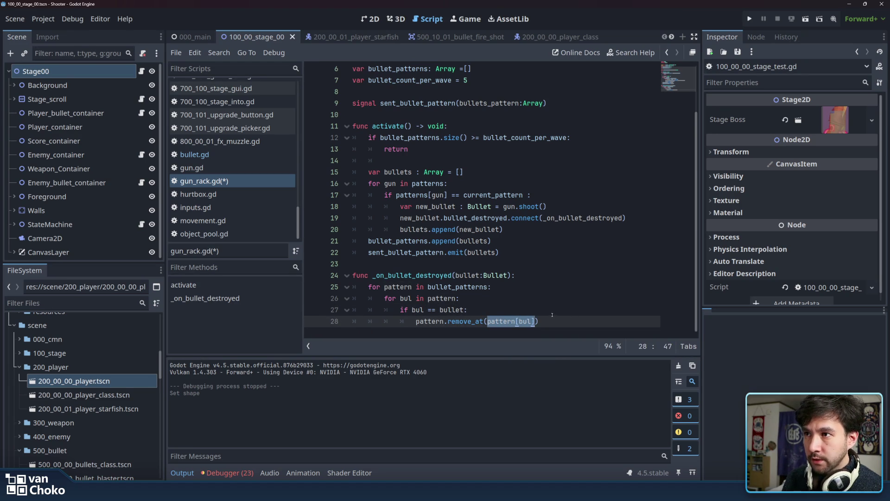
- Compare against patterns[gun] on line 17 and the emit call on line 22
scroll(554, 316, "up", 2)
left_click_drag(396, 253, 447, 253)
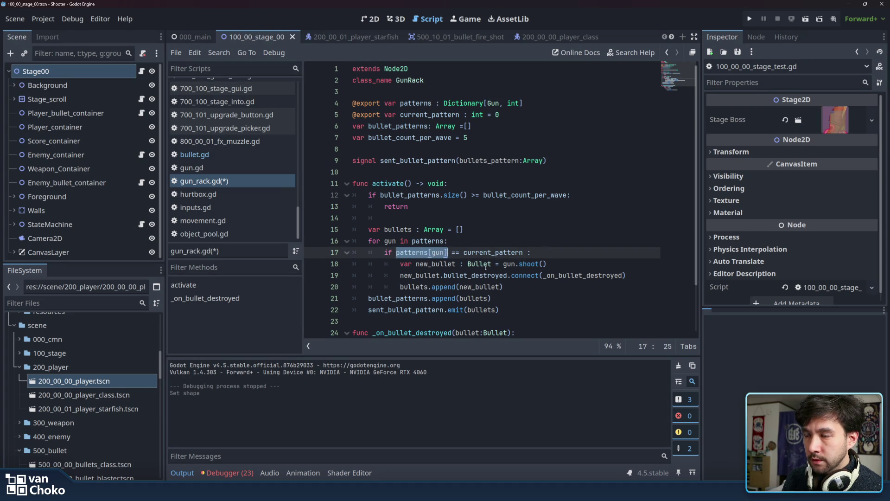
left_click(430, 263)
left_click(415, 253)
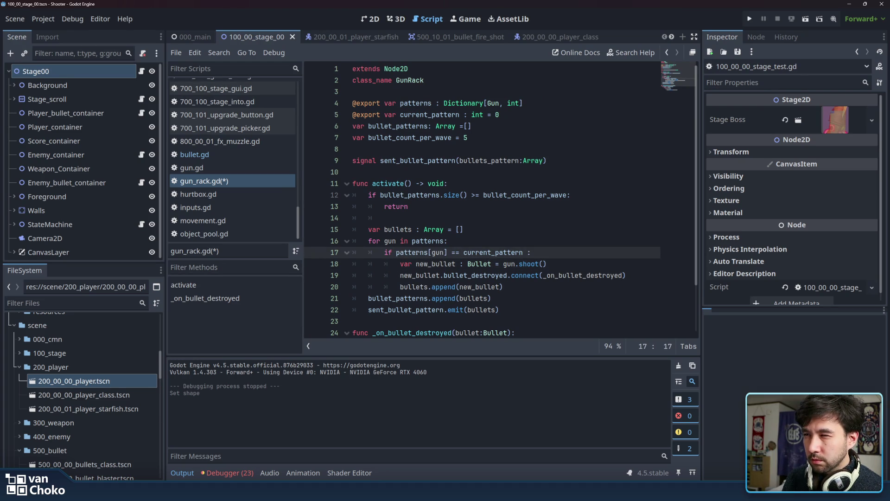
mouse_move(416, 252)
scroll(461, 250, "down", 2)
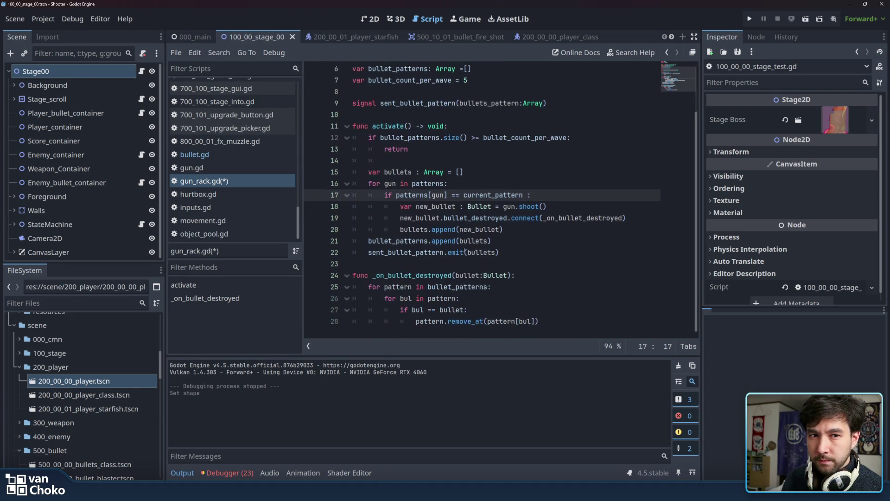
left_click(465, 252)
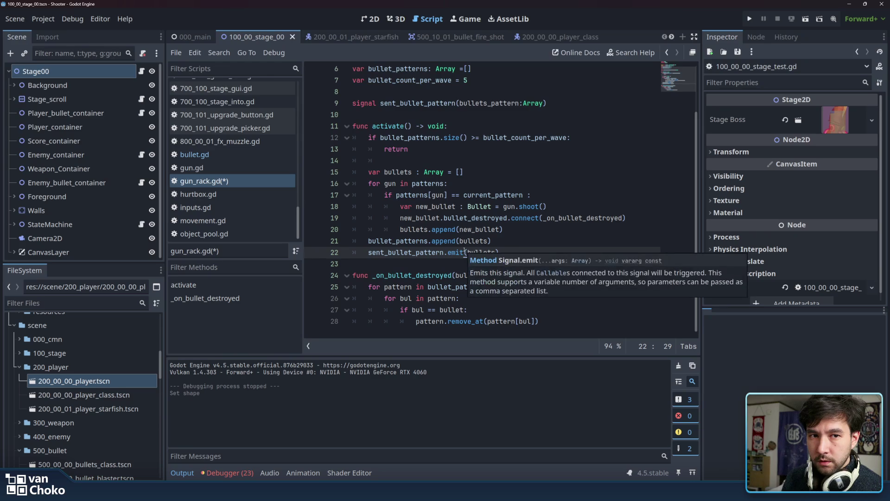
- Review the outer and inner loops, then save gun_rack.gd
left_click(553, 320)
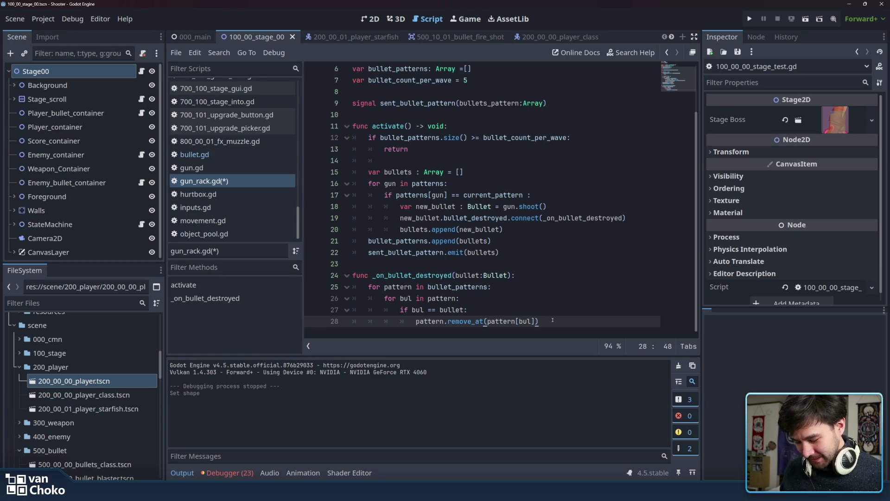
left_click(503, 322)
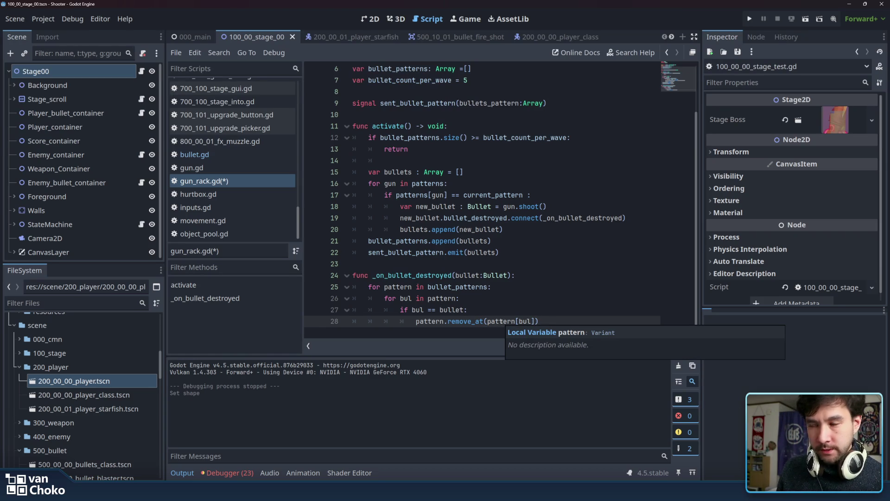
left_click(401, 287)
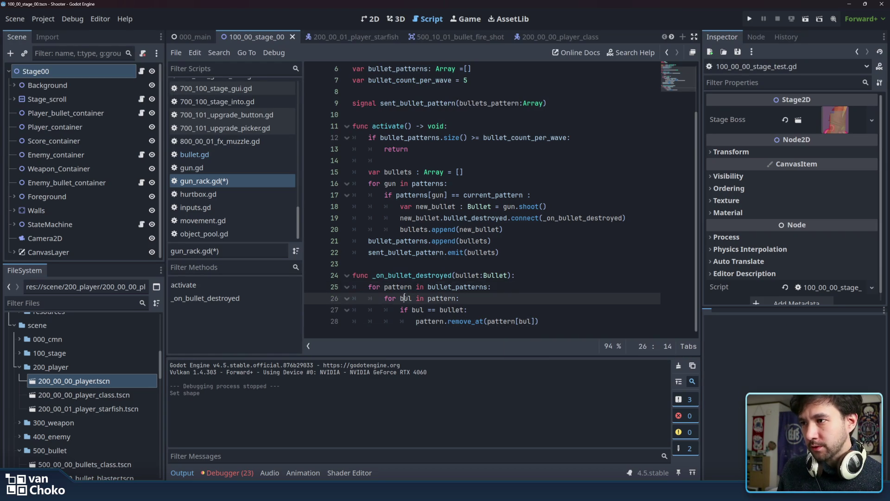
left_click(404, 298)
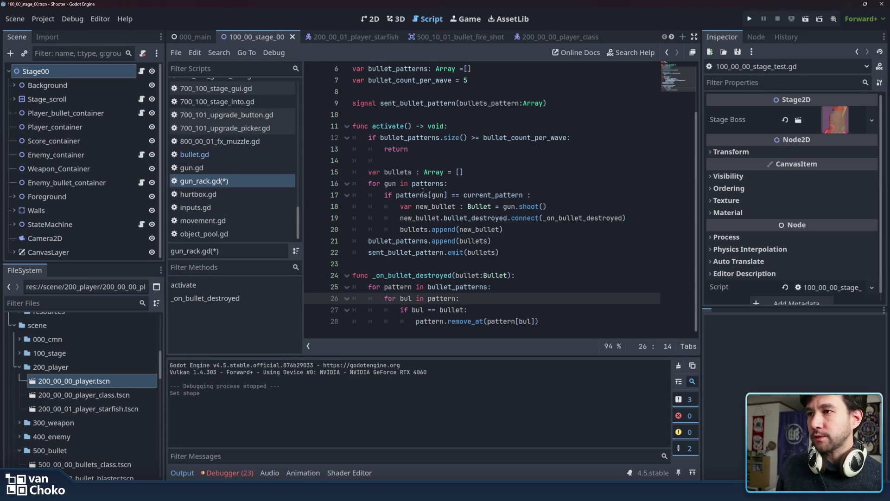
left_click(589, 327)
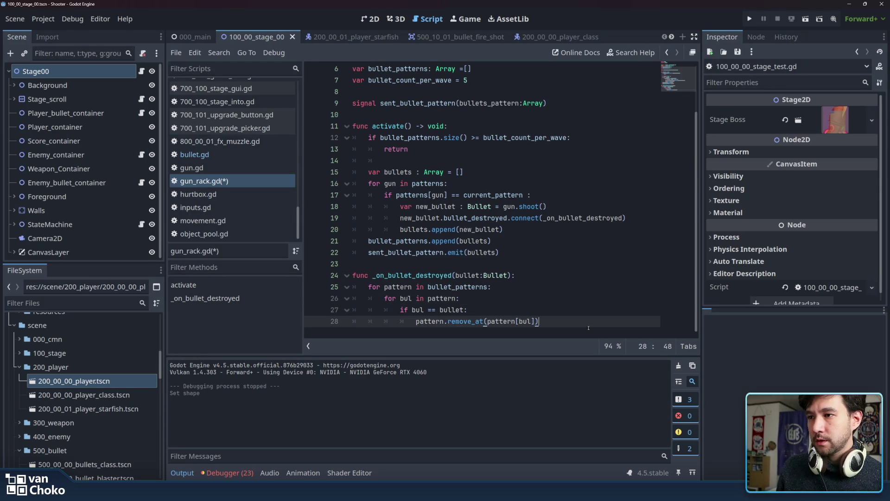
key("ctrl+s")
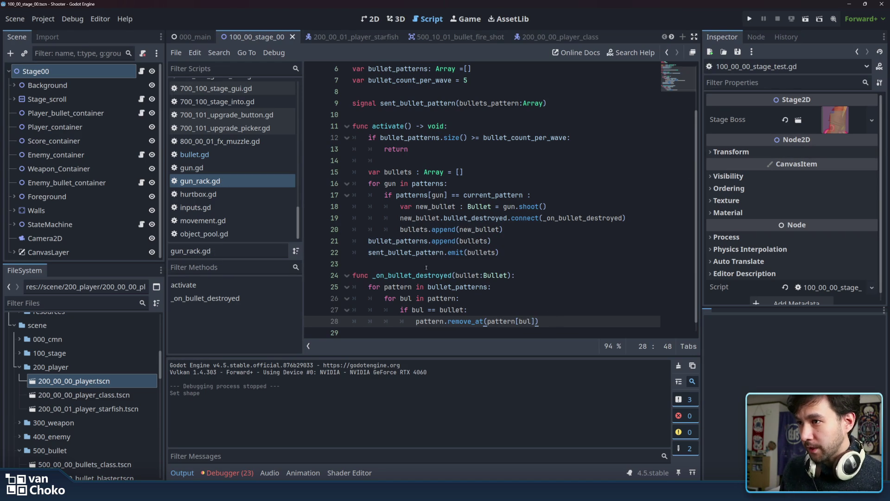
left_click(401, 275)
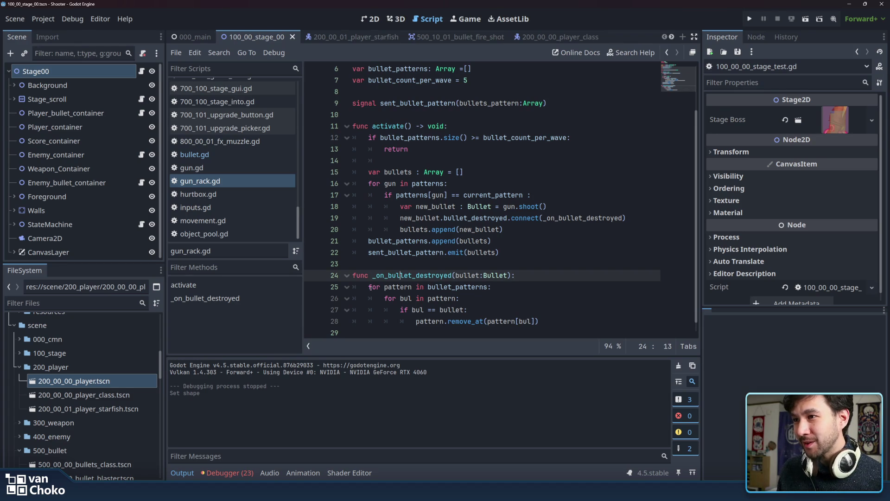
- Add an unindented print() line after the remove_at call
left_click(397, 287)
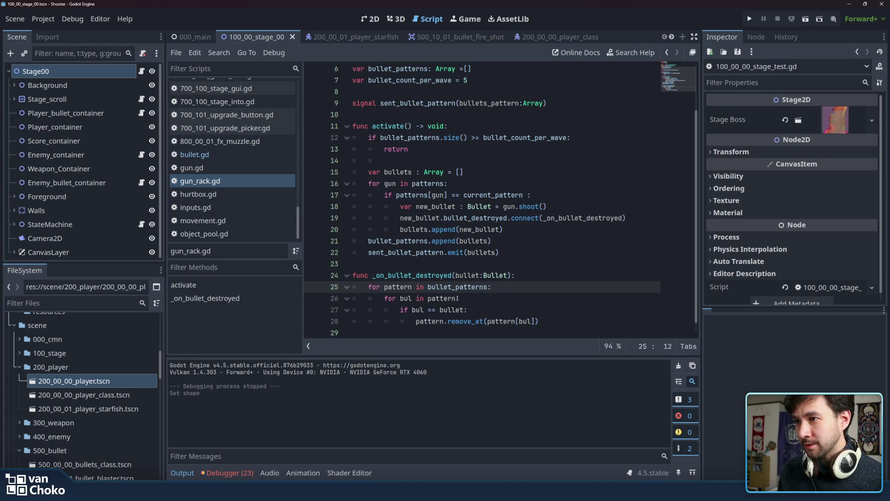
left_click(440, 321)
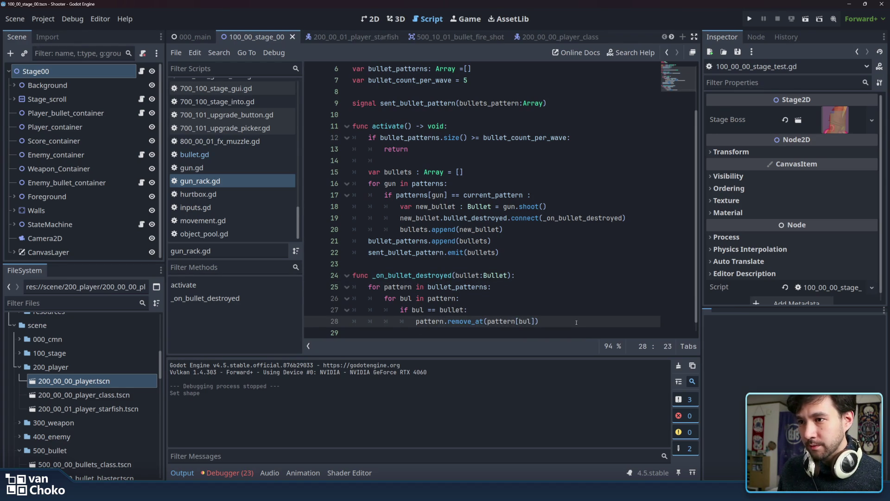
key("Return")
type("print")
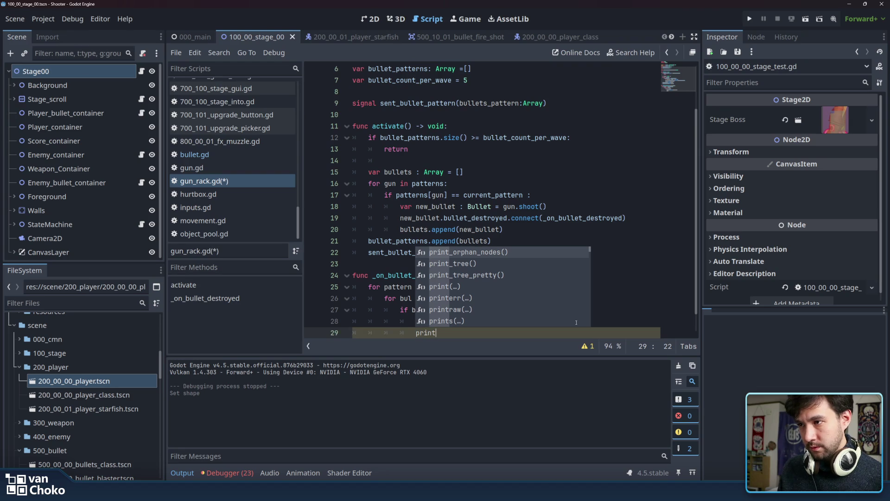
type("(")
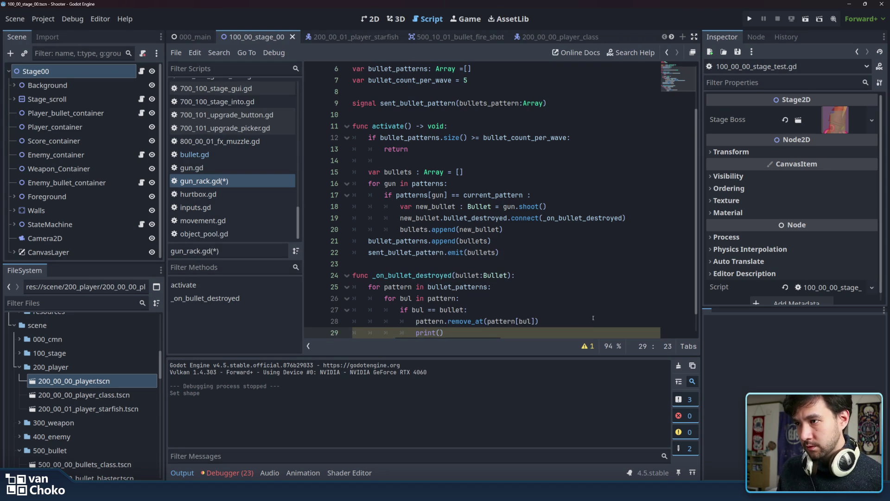
scroll(425, 298, "down", 1)
left_click_drag(444, 310, 415, 310)
key("BackSpace")
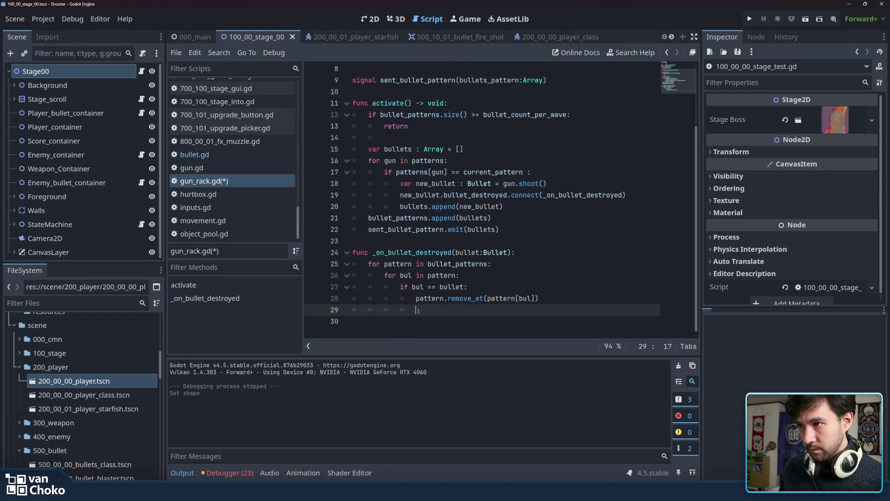
key("BackSpace")
key("BackSpace")
key("BackSpace")
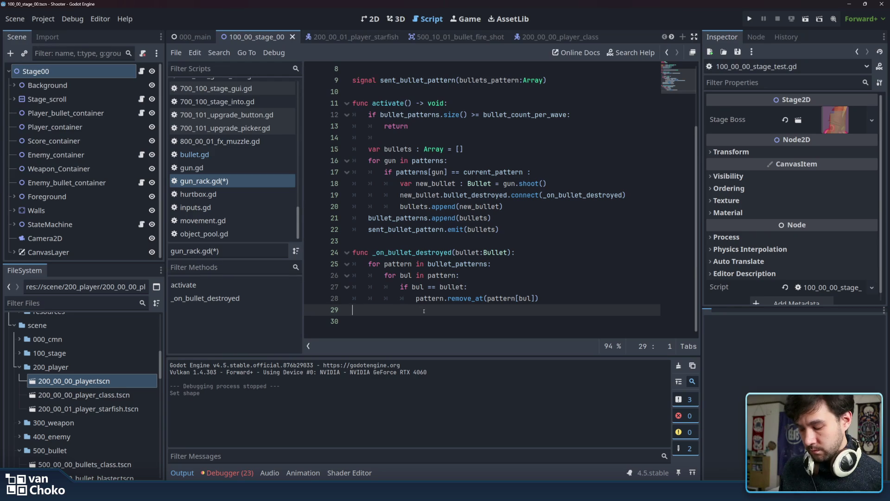
type("print()")
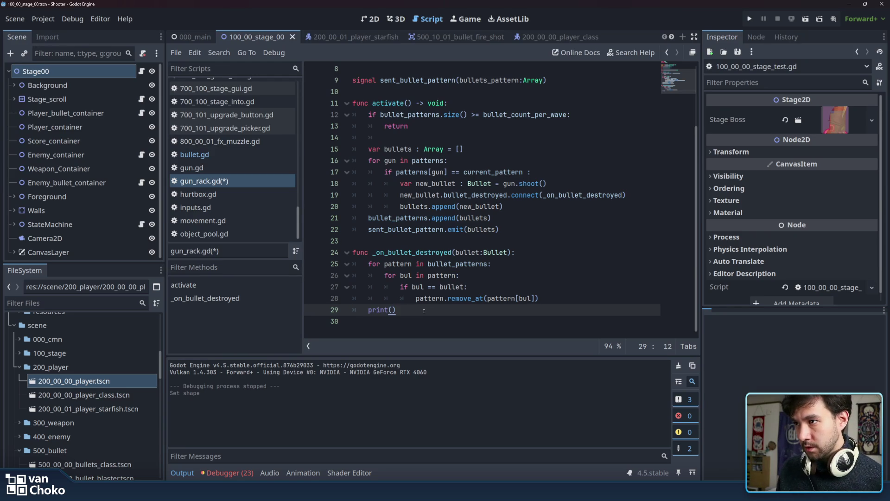
- Copy bullet_patterns from the outer loop into the print call and save the script
left_click(396, 263)
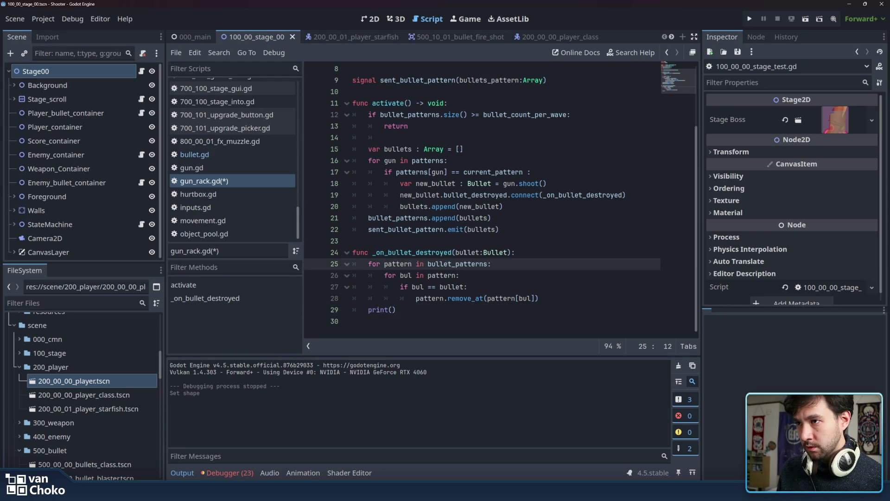
double_click(464, 252)
double_click(399, 263)
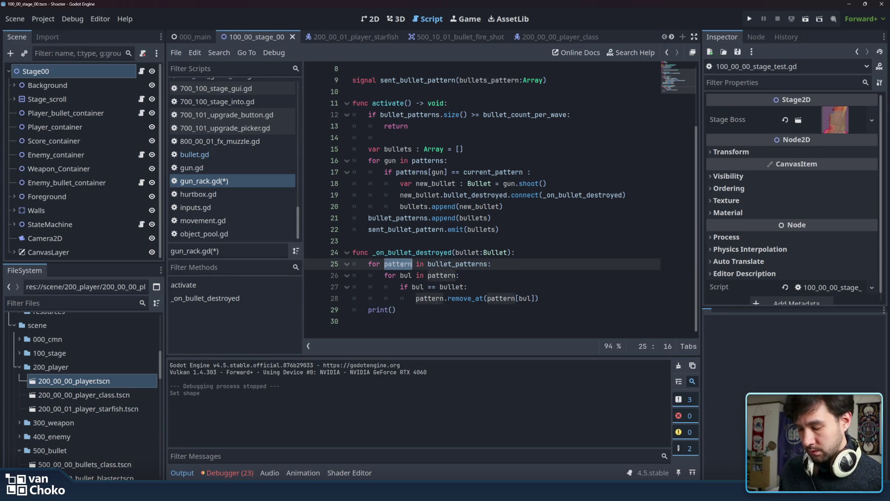
double_click(448, 263)
key("ctrl+c")
left_click(494, 312)
key("Left")
key("ctrl+v")
key("End")
key("ctrl+s")
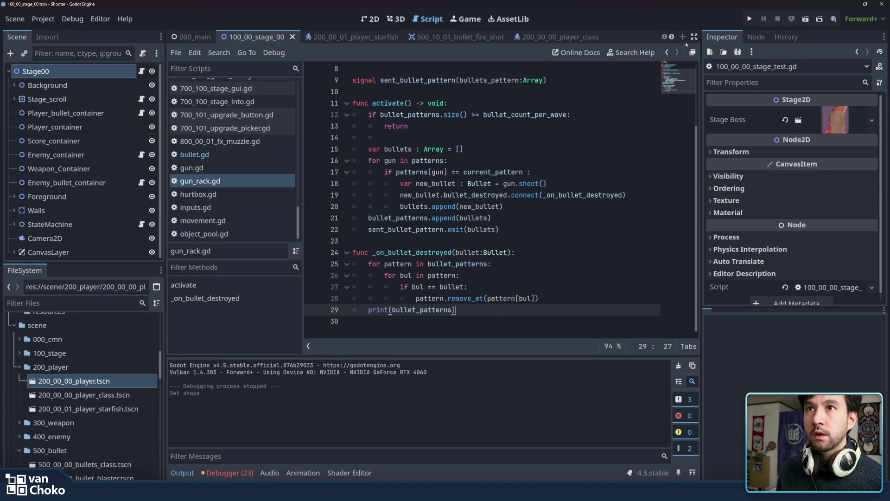
left_click(749, 19)
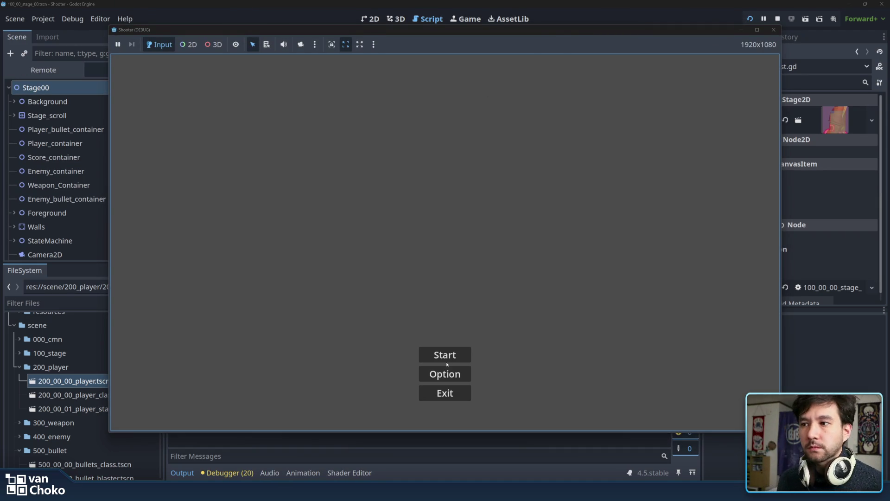
- Start the game from the main menu and let it break on the line 28 Array error
left_click(446, 357)
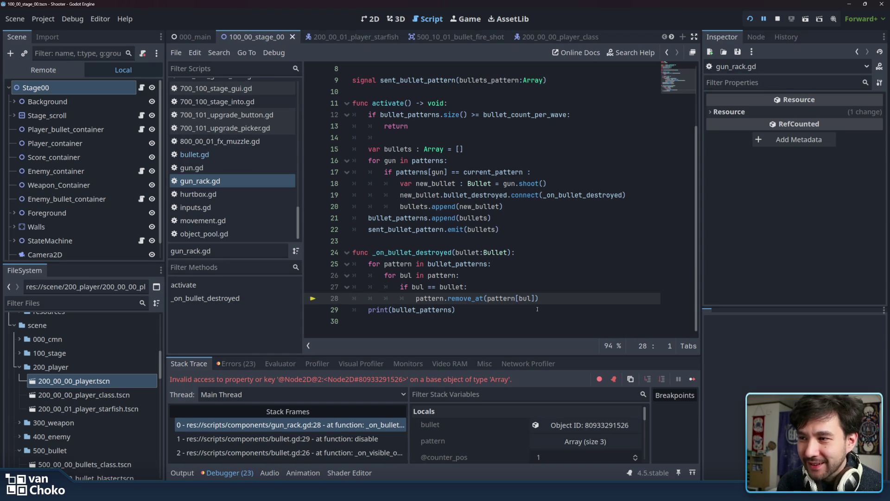
- Inspect the print and remove_at lines, then jump to the invalid-access error's source line
left_click_drag(537, 309, 558, 300)
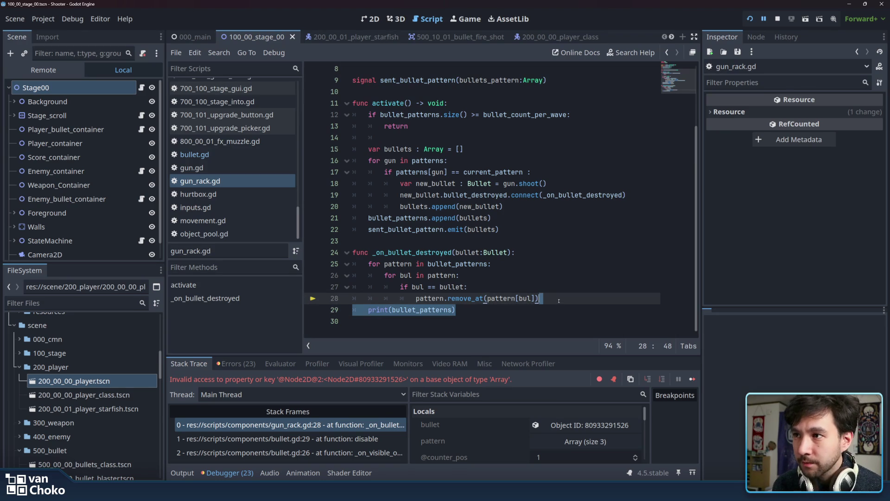
double_click(456, 264)
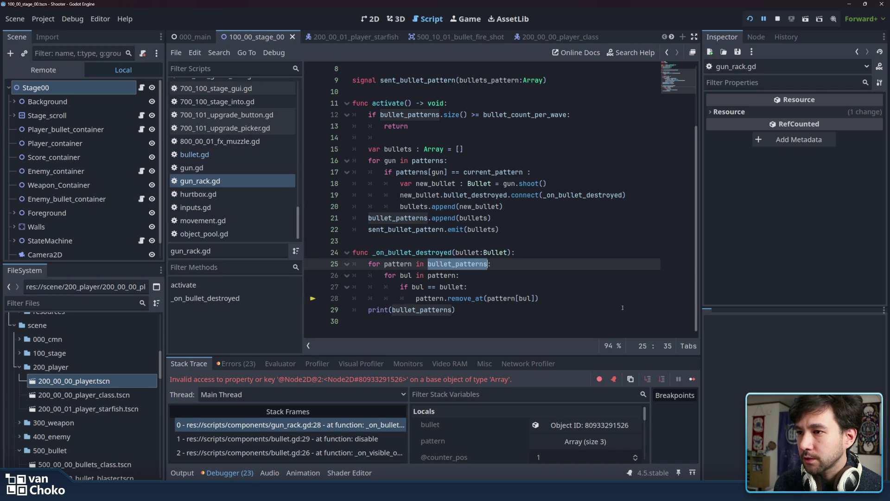
left_click(559, 298)
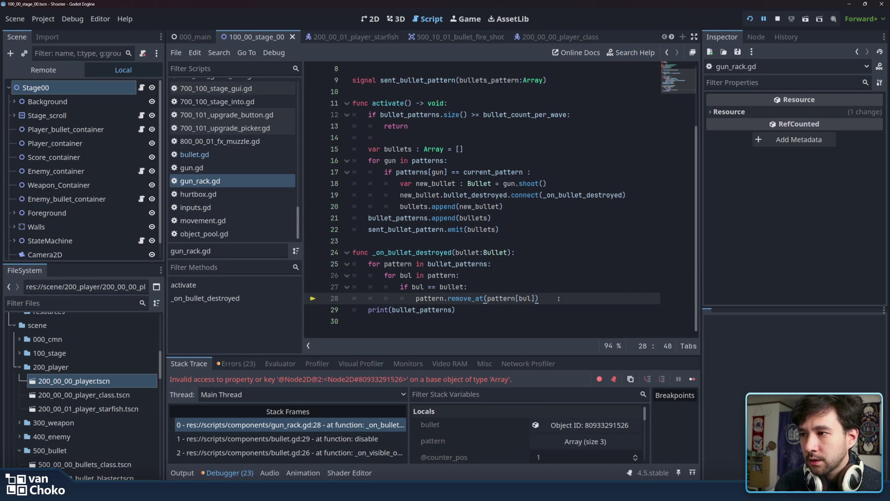
left_click_drag(458, 310, 354, 309)
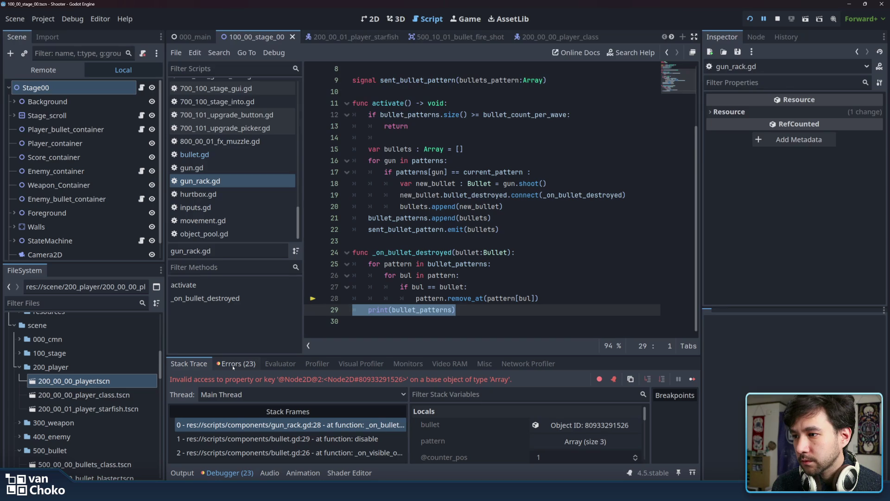
double_click(430, 298)
mouse_move(424, 293)
left_mouse_down()
mouse_move(424, 275)
mouse_move(399, 276)
mouse_move(412, 276)
left_mouse_up()
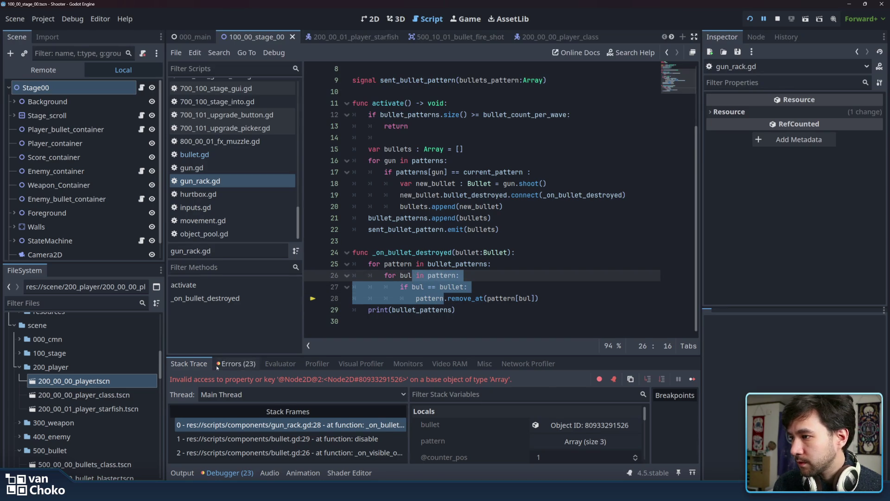
left_click(236, 364)
scroll(339, 432, "down", 5)
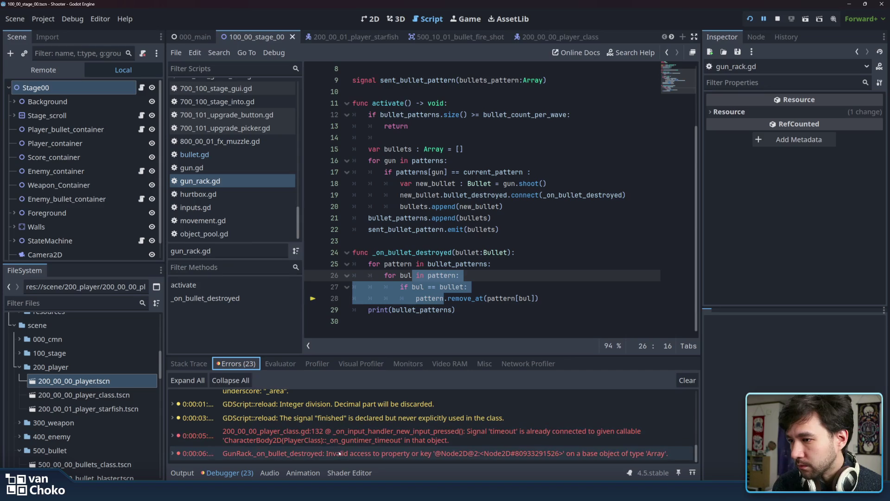
left_click(356, 454)
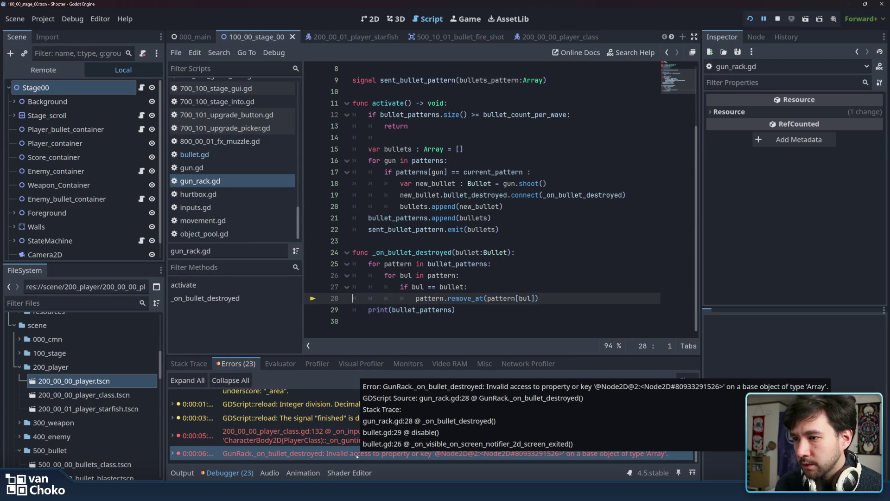
- Move the print above remove_at as print(pattern[bul]) and save
left_click_drag(486, 298, 544, 299)
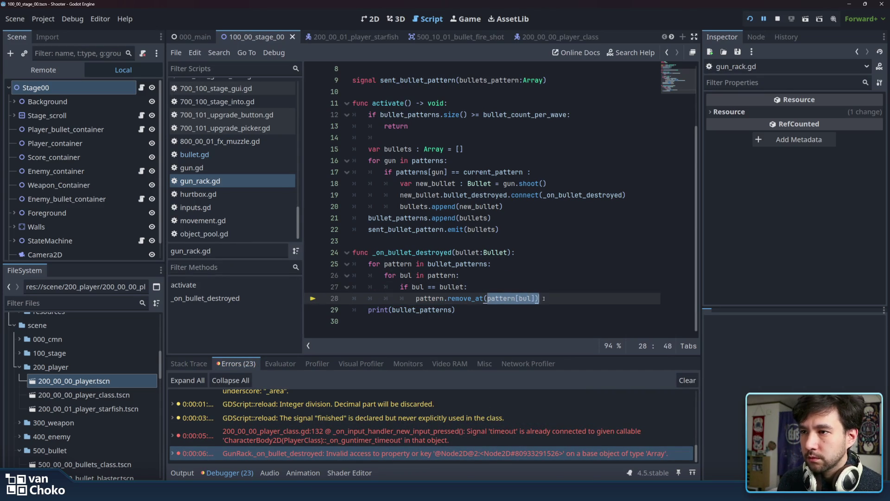
key("shift+Left")
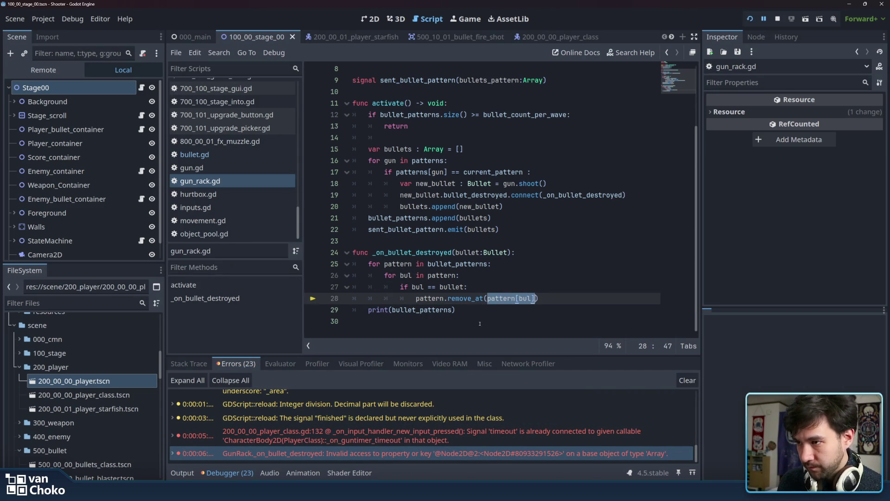
left_click(422, 310)
double_click(422, 310)
key("ctrl+v")
left_click_drag(444, 309, 368, 310)
key("BackSpace")
left_click(487, 289)
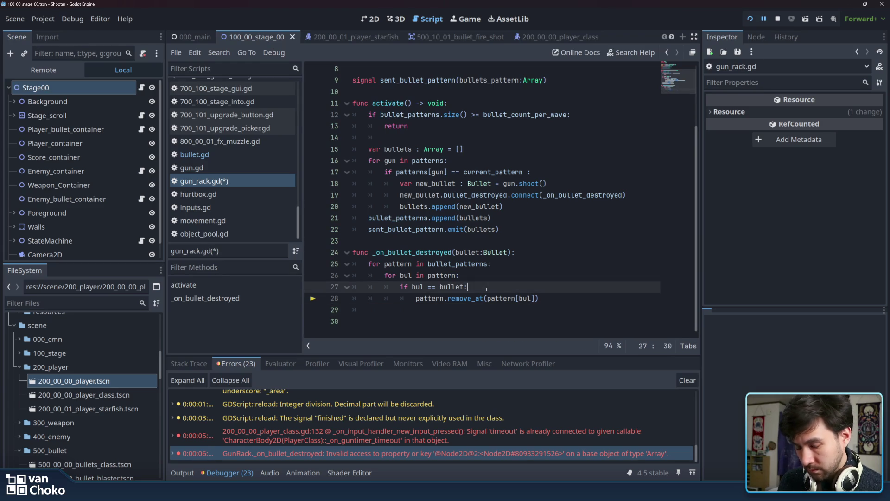
key("Return")
key("ctrl+v")
key("ctrl+s")
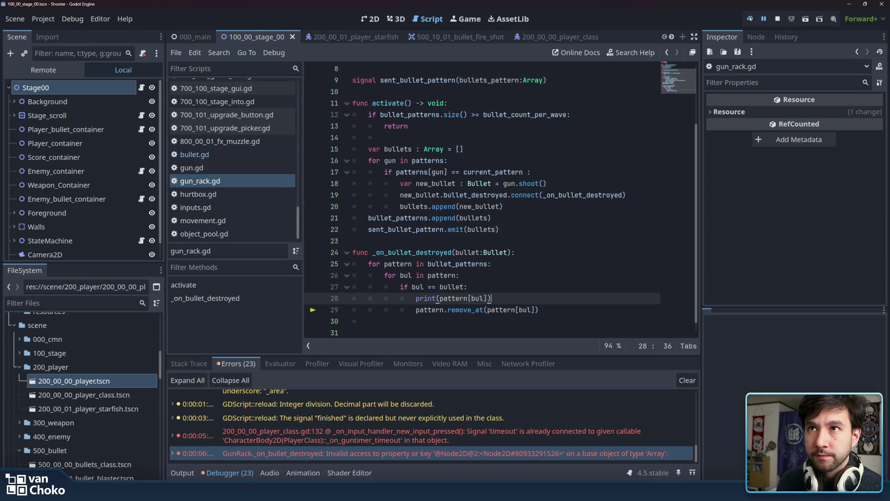
left_click(750, 19)
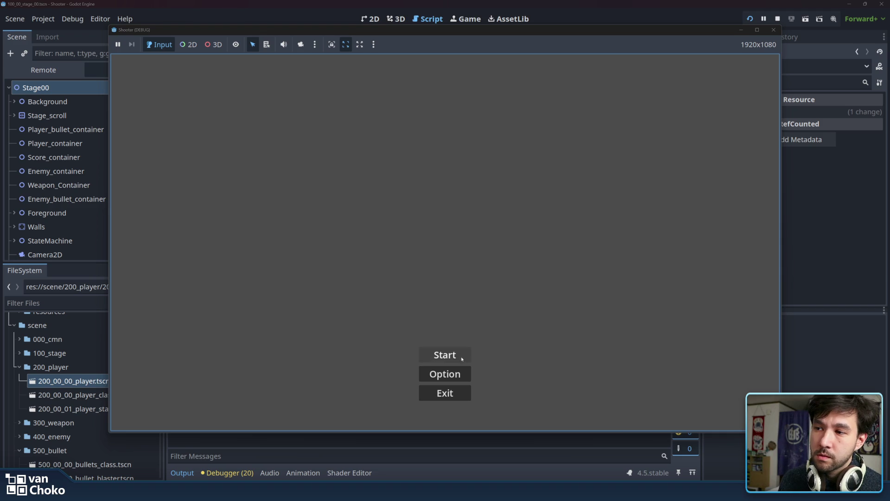
- Start the game into Stage 1, move its window aside, and close it
left_click(460, 356)
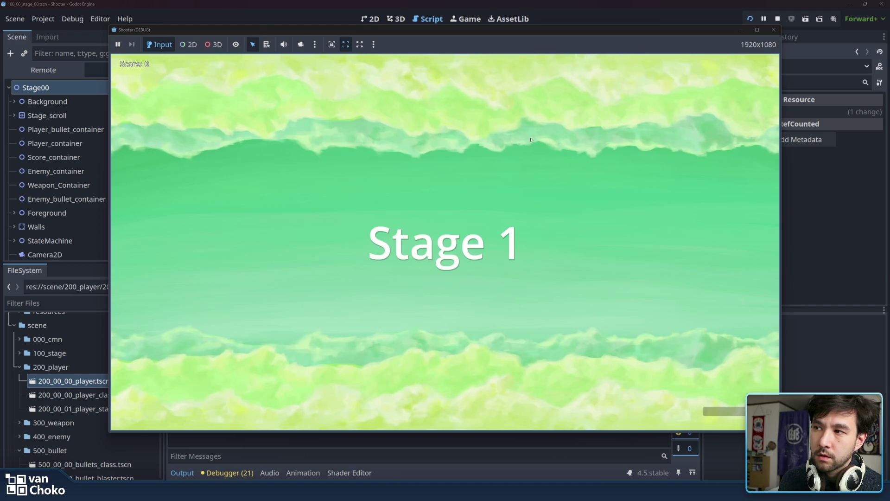
left_click_drag(456, 28, 627, 32)
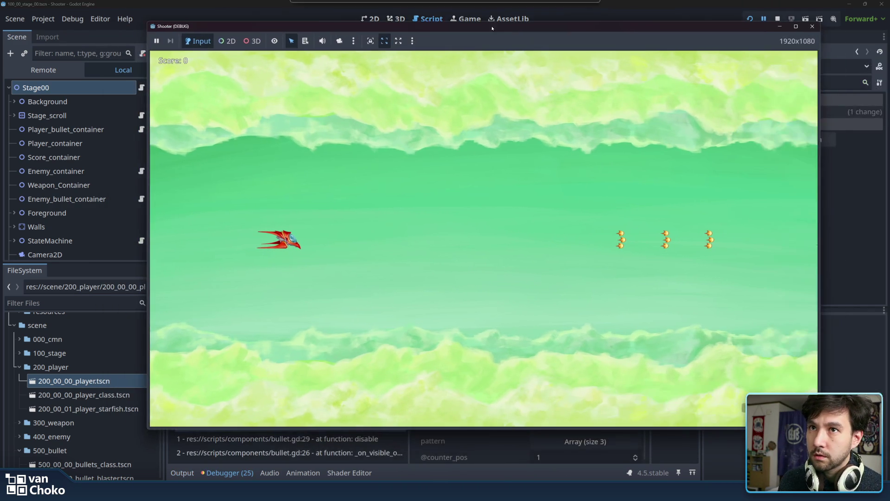
left_click(810, 32)
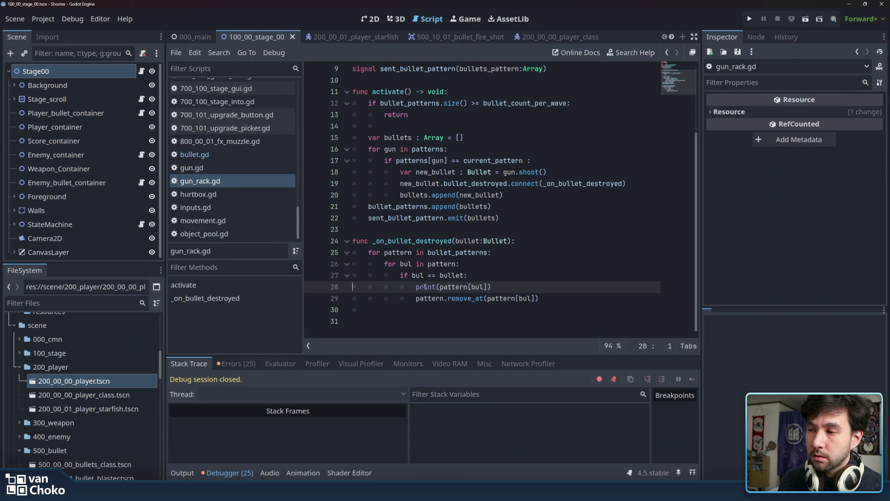
- Show the Output log, comment out the remove_at line with Ctrl+K, and rerun with F5
left_click(183, 472)
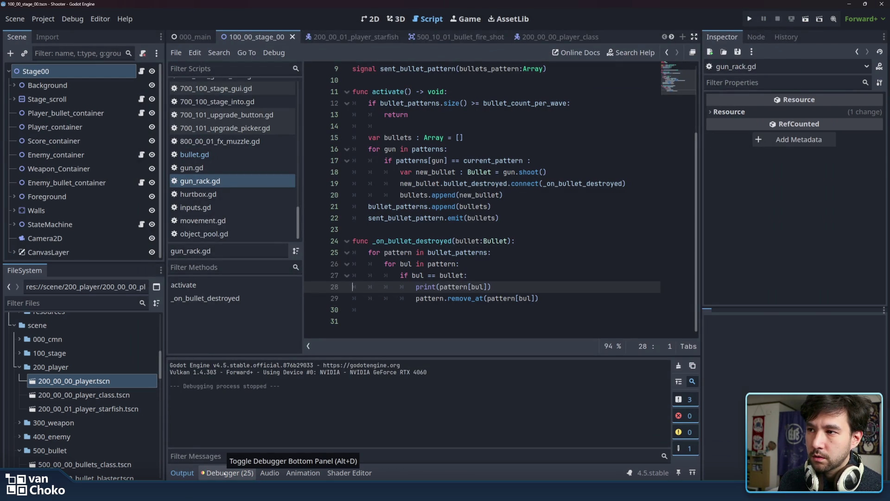
left_click(557, 294)
key("ctrl+k")
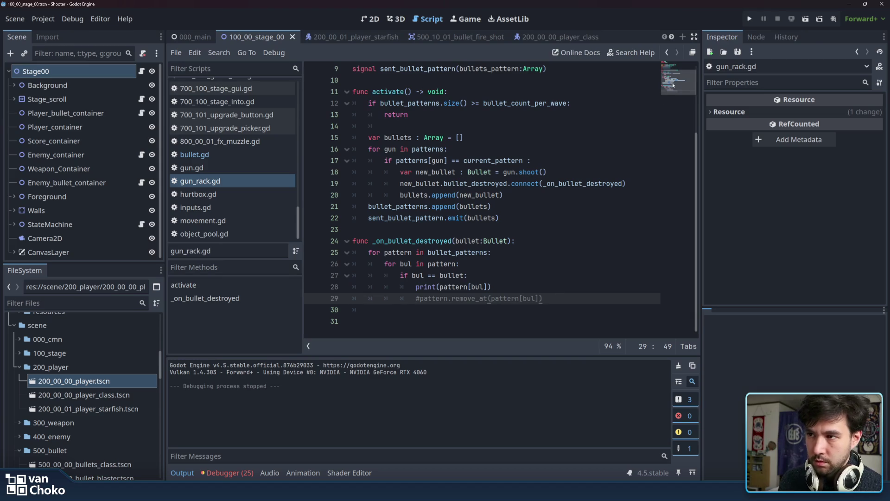
key("F5")
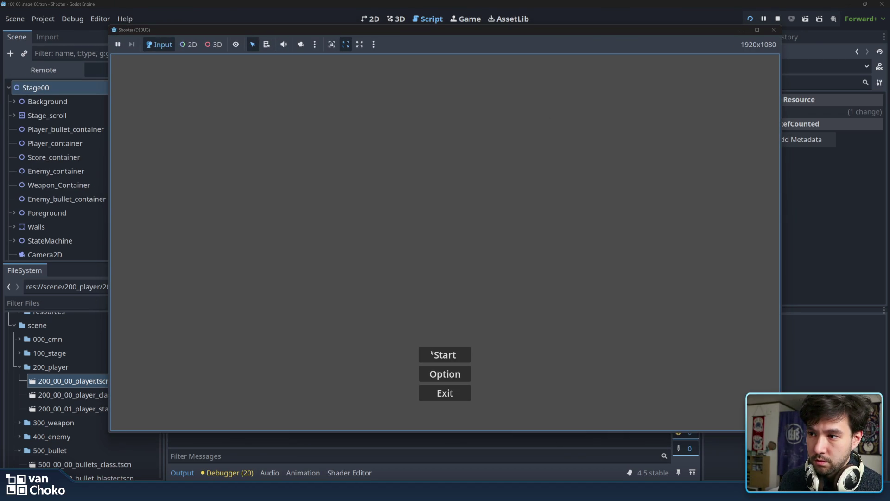
- Start the game and inspect the timeout and gun_rack.gd line 28 errors in the Errors list
left_click(431, 353)
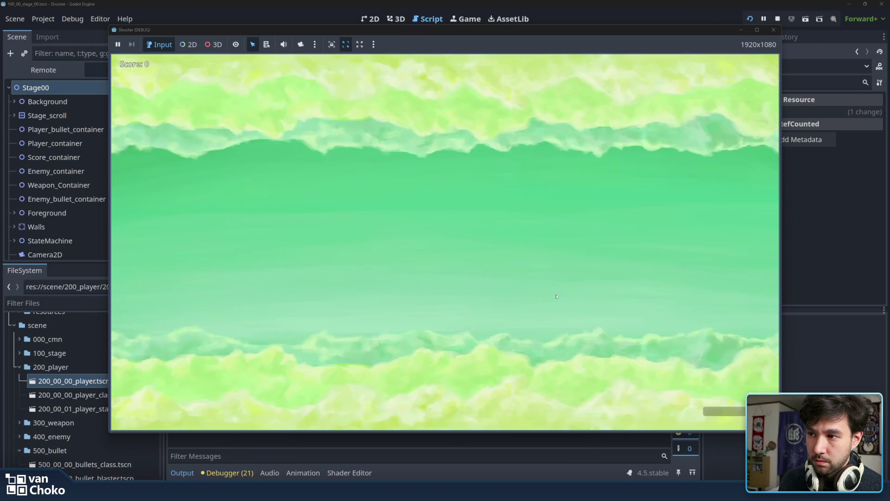
left_click_drag(525, 29, 626, 35)
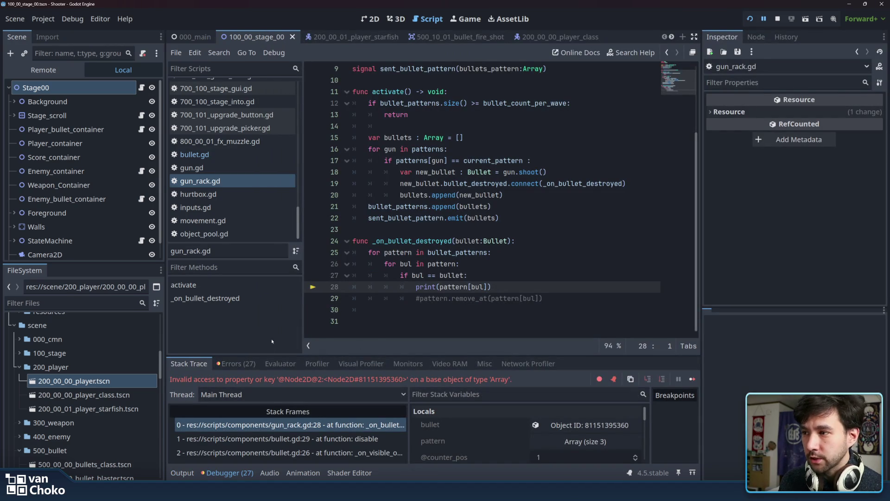
left_click(228, 365)
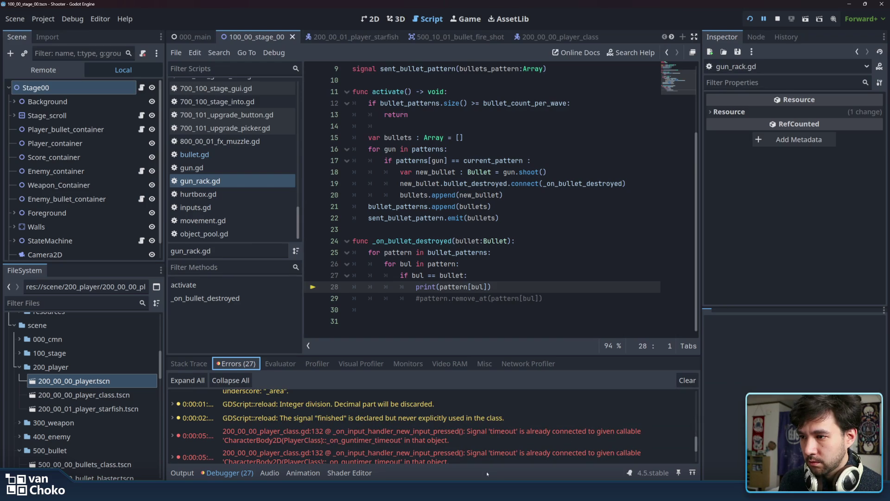
double_click(486, 436)
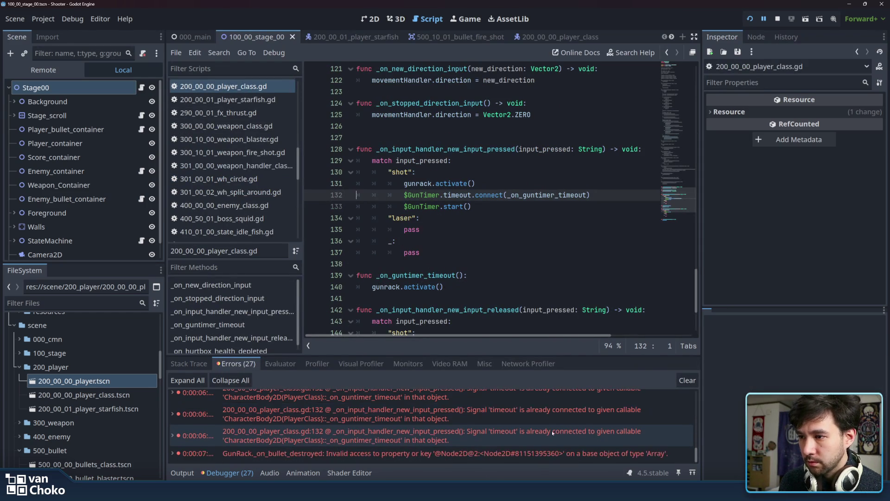
double_click(527, 452)
mouse_move(527, 452)
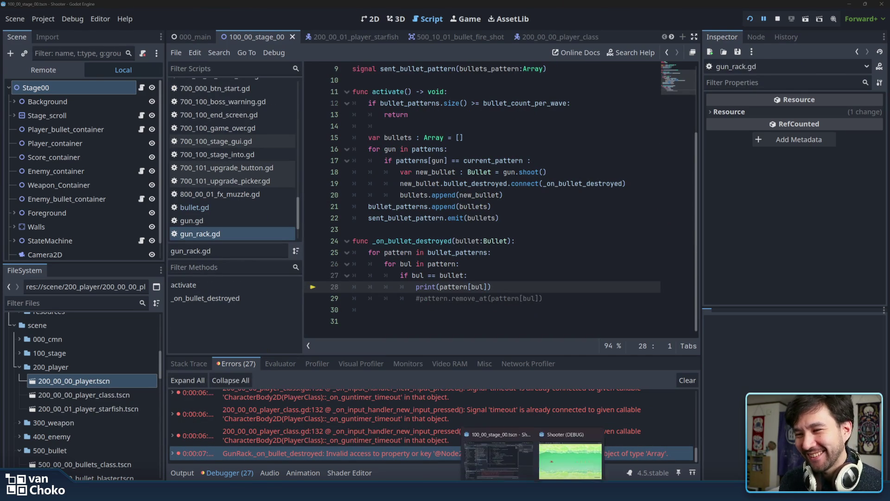
- Close the running game and open player_class.gd at the timeout connection on line 132
left_click(566, 458)
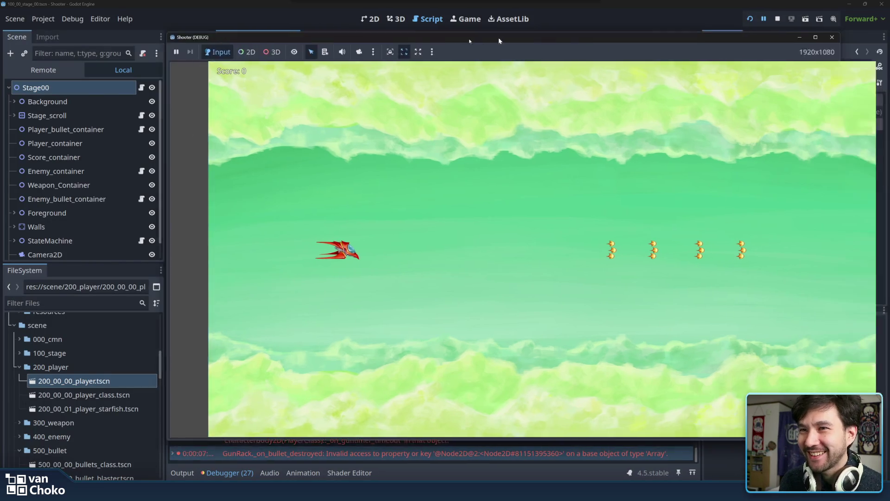
left_click(803, 40)
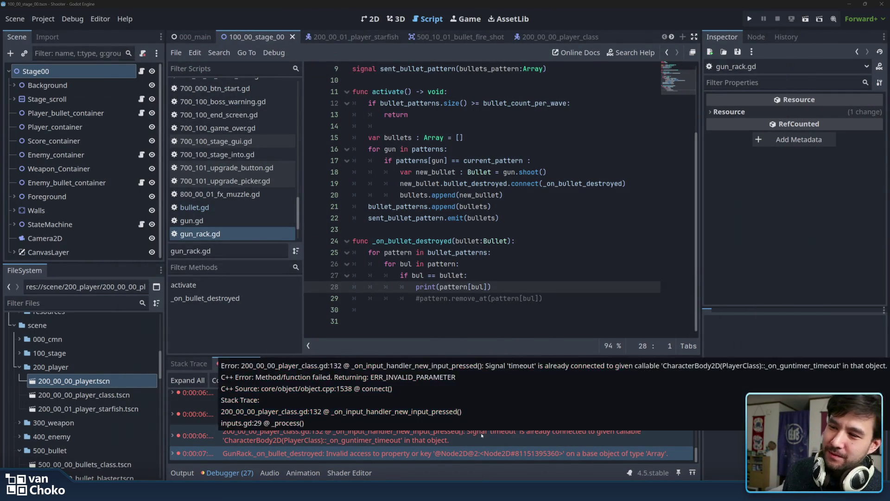
double_click(479, 435)
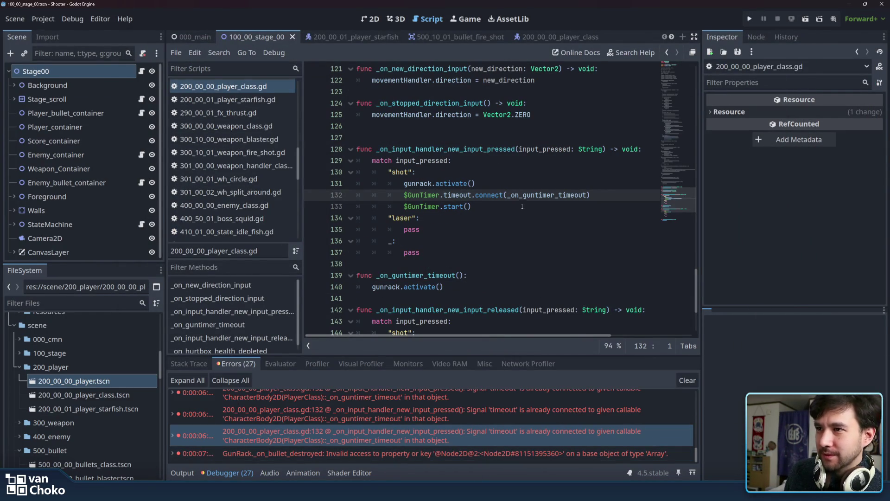
- Cut the $GunTimer.timeout.connect statement from line 132
left_click(475, 206)
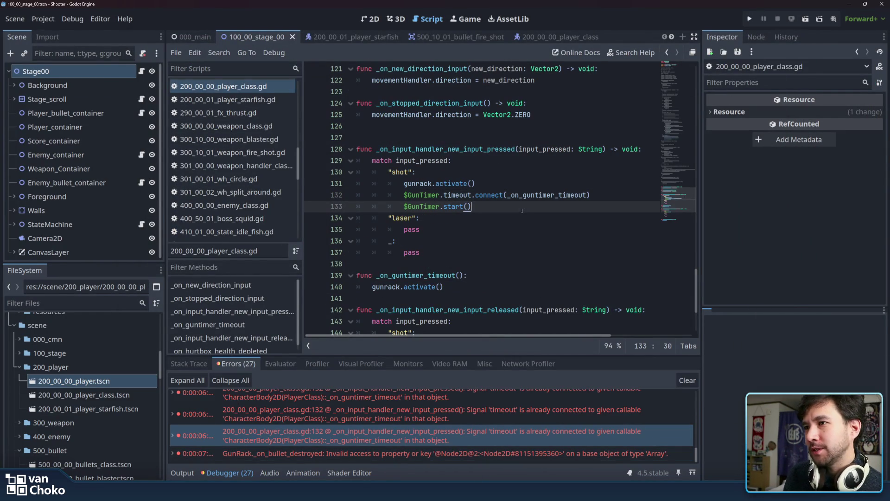
left_click(404, 194)
left_click(605, 197)
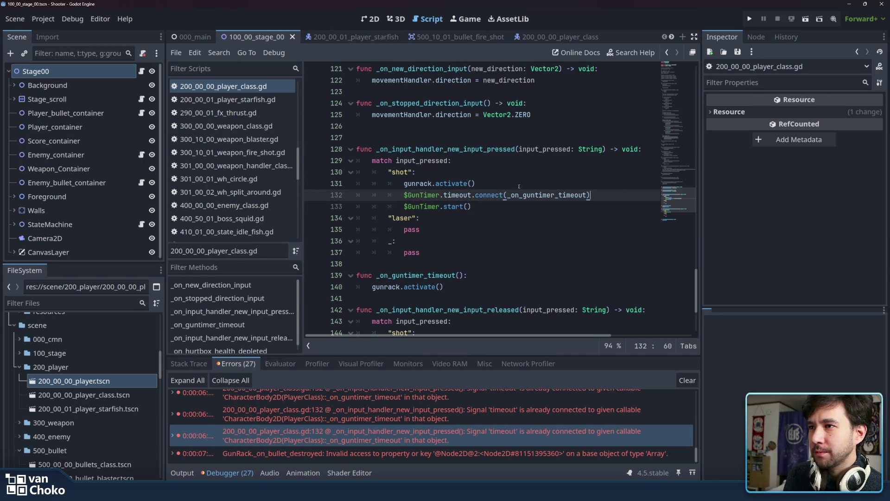
key("shift+Home")
right_click(426, 200)
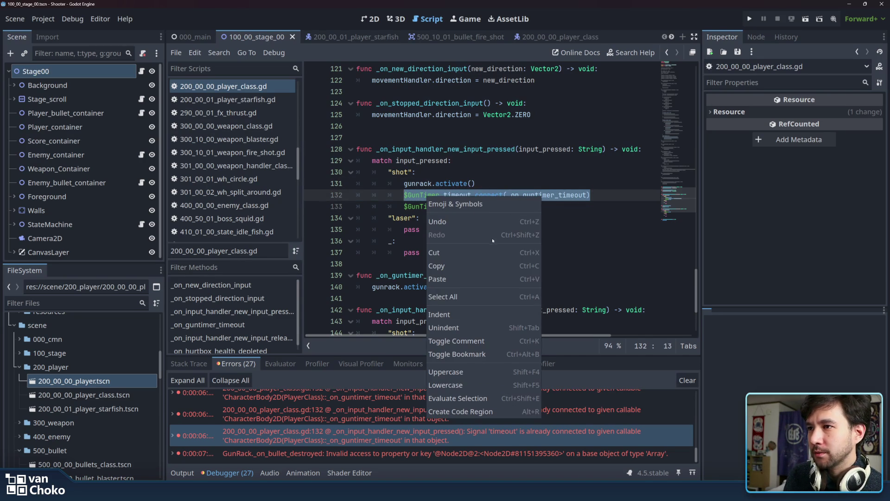
left_click(473, 254)
- Create func _ready() -> void on line 119 and paste the timeout connection inside it
scroll(520, 198, "up", 15)
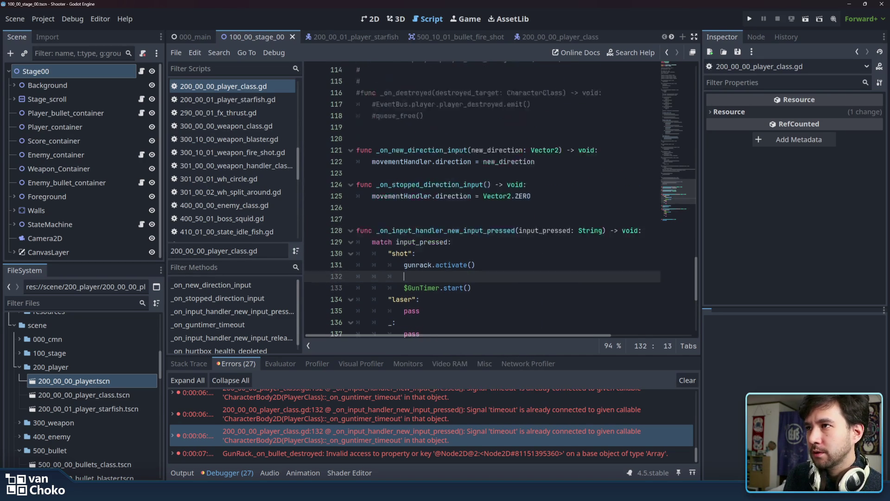
scroll(485, 224, "down", 15)
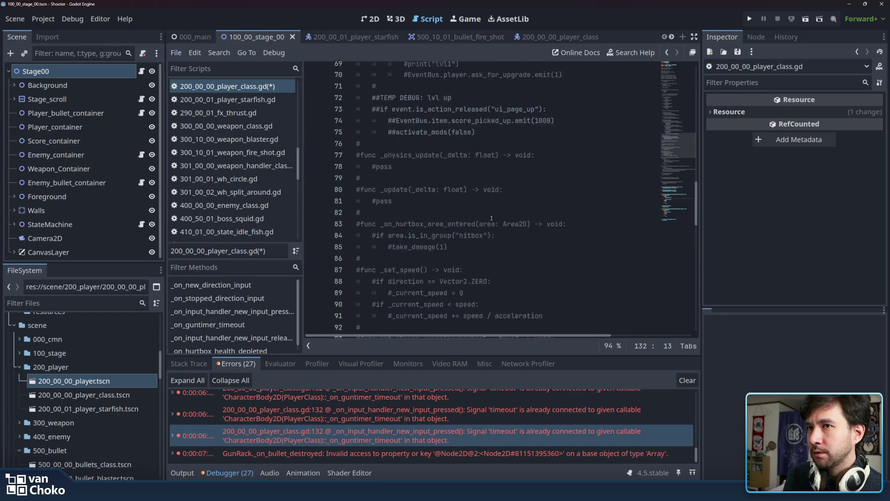
scroll(477, 225, "up", 2)
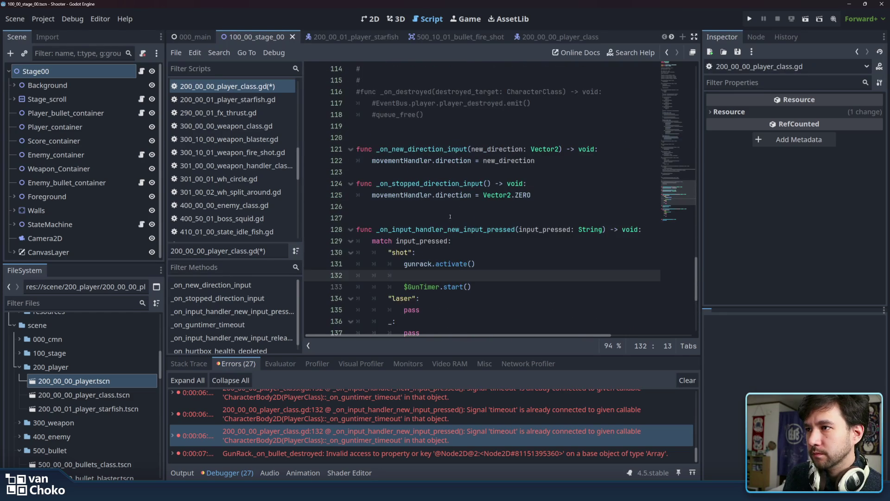
scroll(476, 224, "down", 5)
scroll(476, 224, "up", 6)
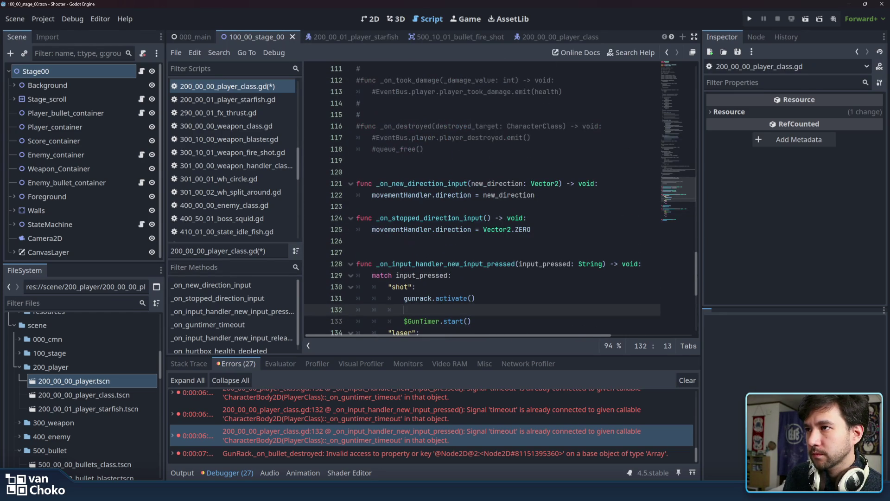
left_click(435, 172)
left_click(435, 160)
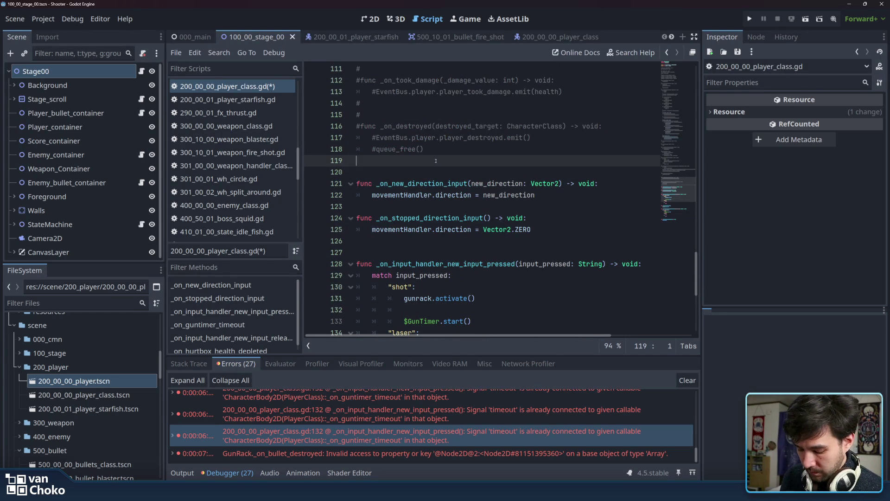
type("func _")
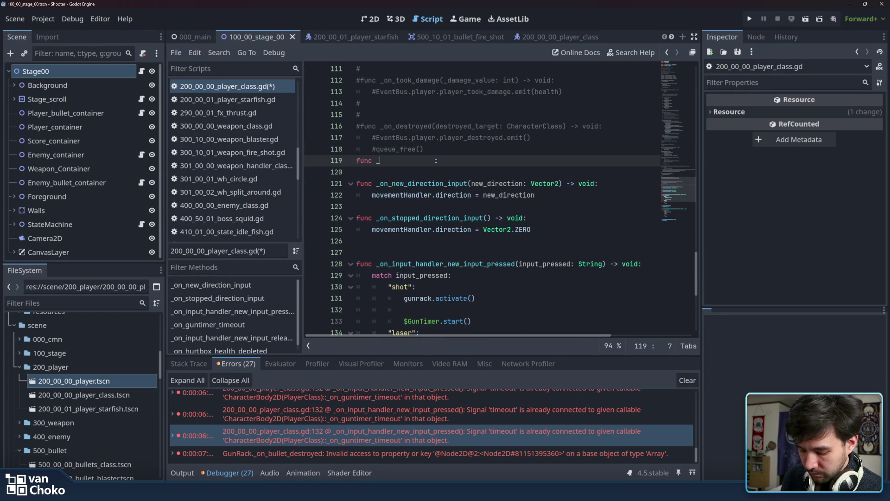
type("ready")
key("Return")
key("Return")
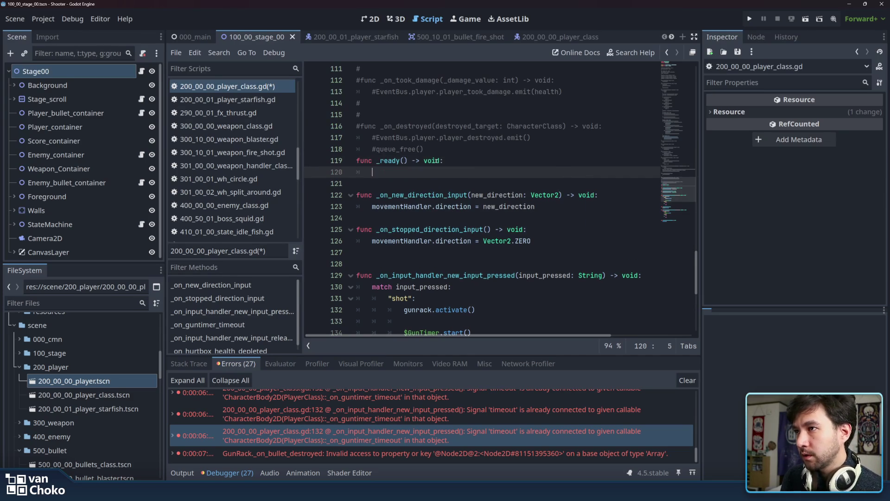
key("ctrl+v")
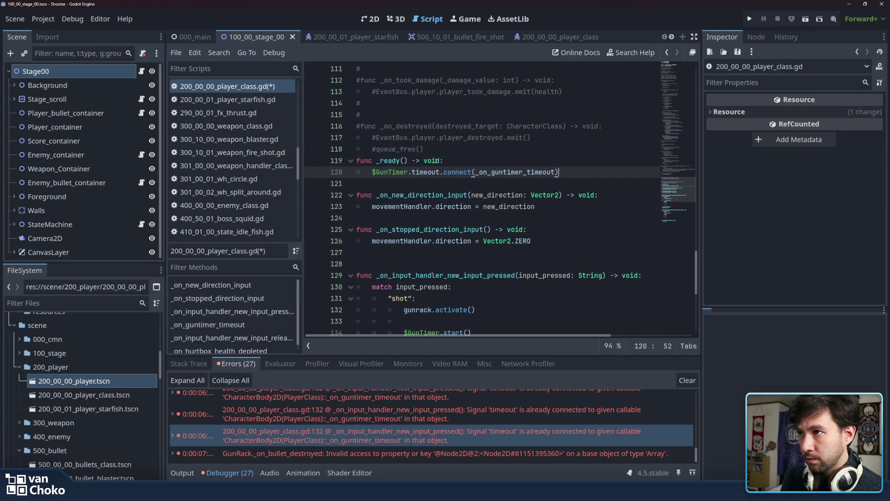
left_click(432, 172)
left_click(524, 172)
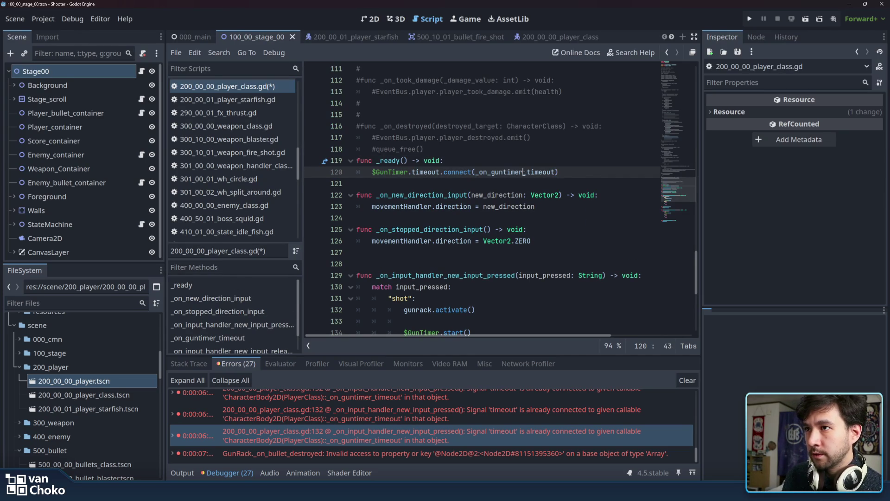
- Delete the extra blank line 127 and return to the gun_rack.gd error
left_click(446, 256)
key("BackSpace")
scroll(546, 277, "down", 7)
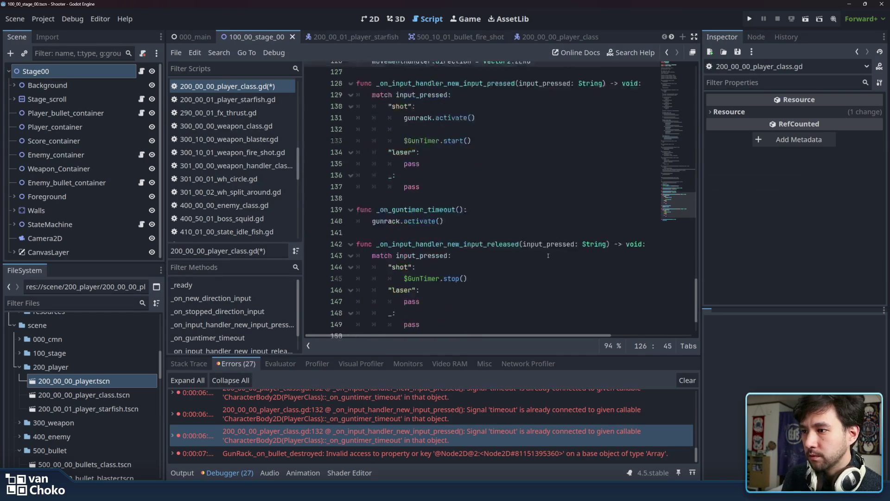
left_click(504, 453)
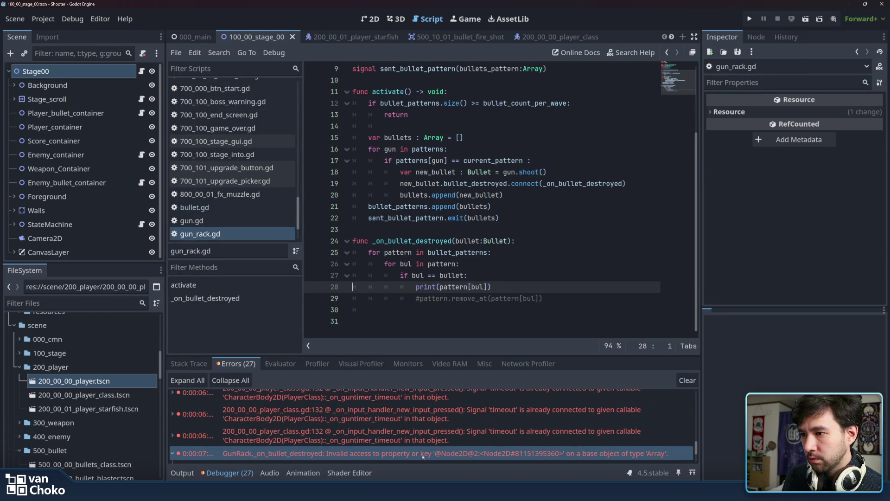
- Highlight the uses of pattern and bul around line 28
double_click(459, 287)
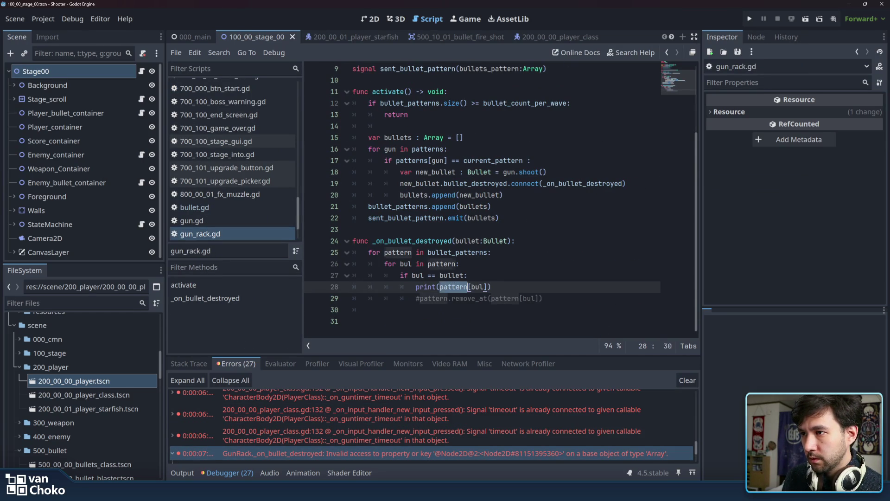
double_click(405, 264)
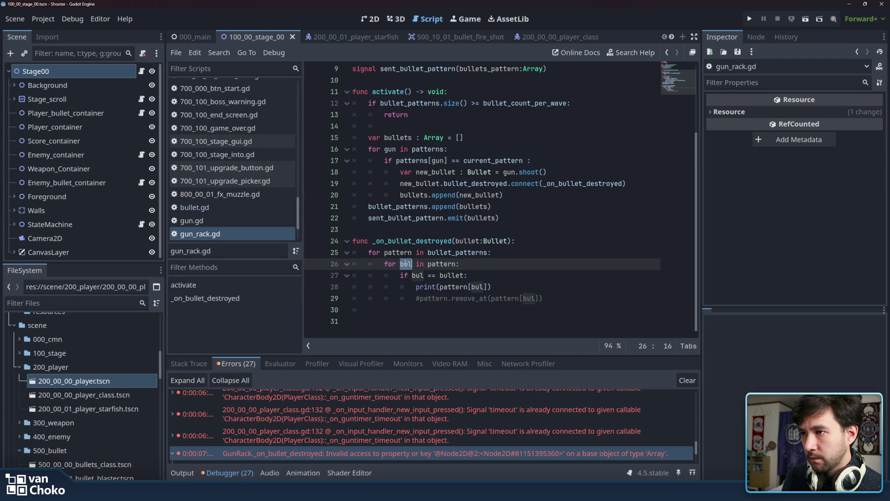
double_click(420, 275)
mouse_move(420, 275)
left_click(519, 285)
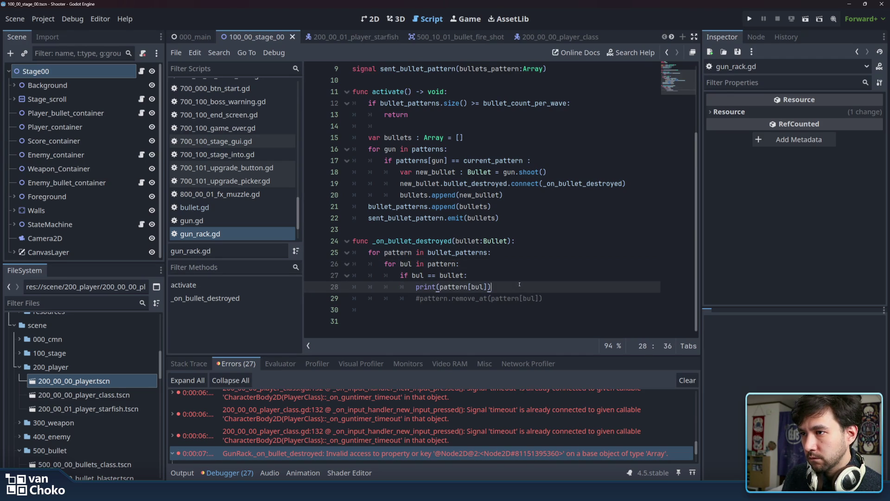
left_click(468, 287)
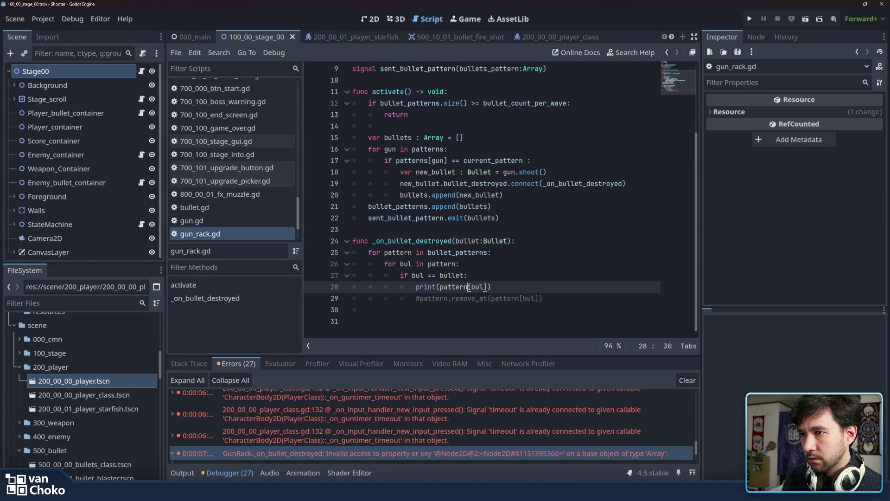
mouse_move(469, 287)
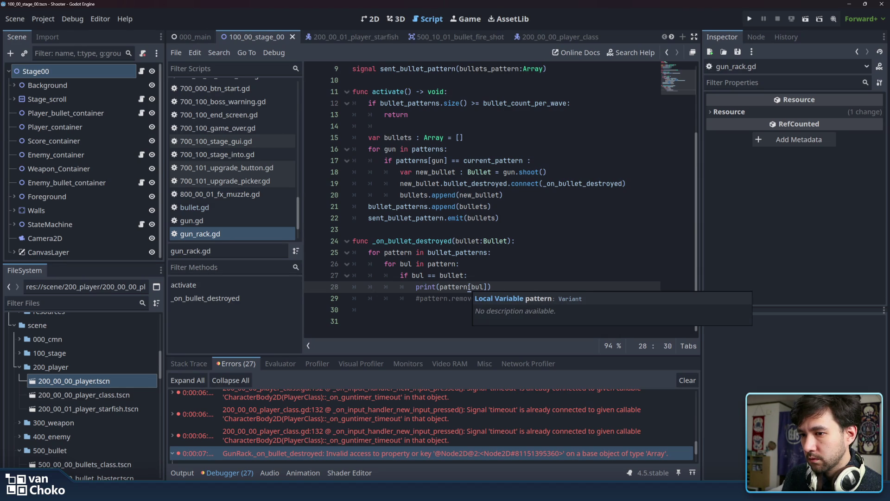
left_click(515, 287)
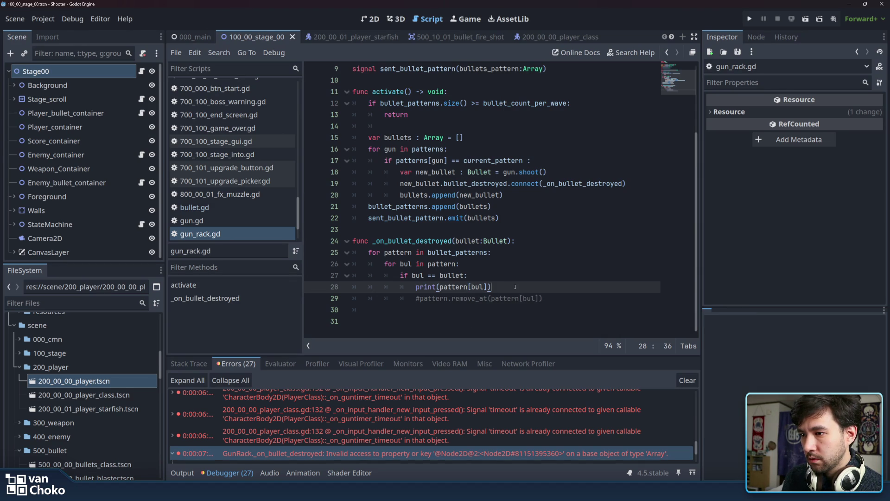
double_click(477, 287)
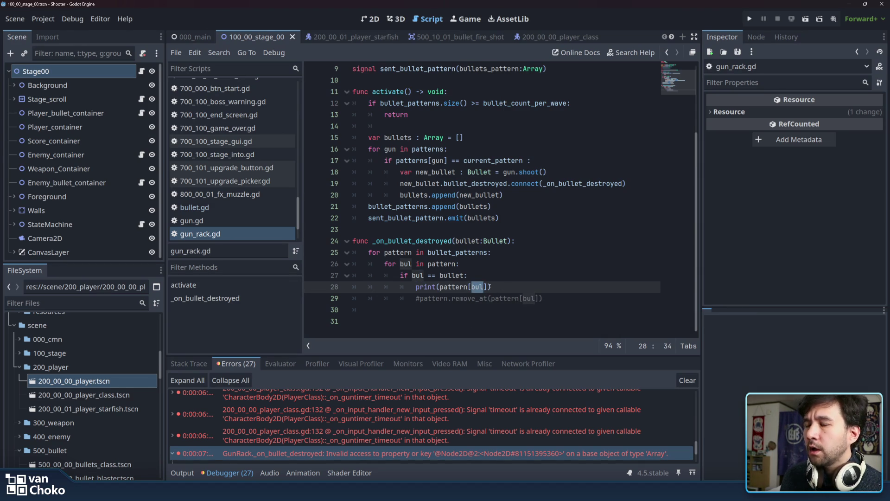
- Compare with patterns[gun] on line 17 and the inner loop on line 26
scroll(487, 287, "up", 1)
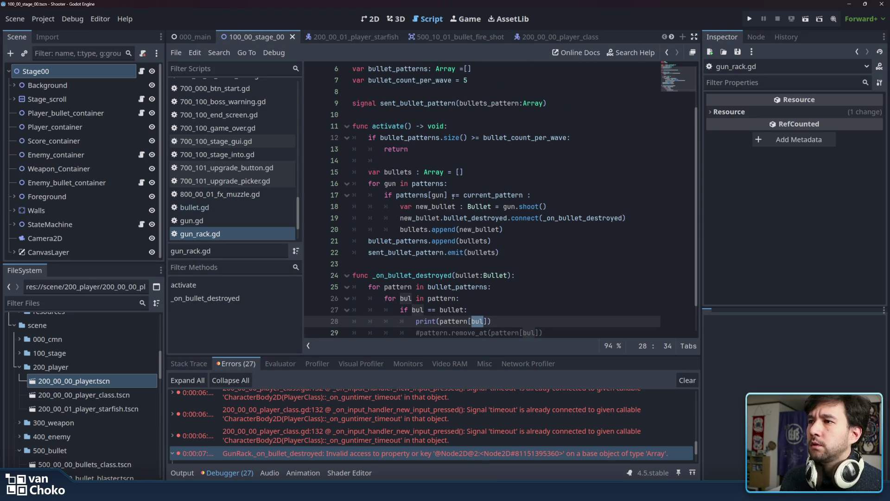
left_click_drag(396, 194, 447, 195)
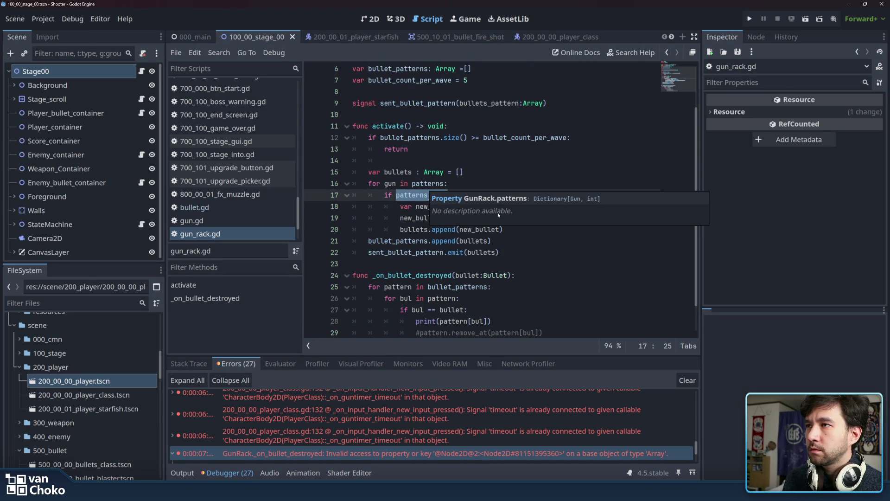
scroll(429, 176, "up", 2)
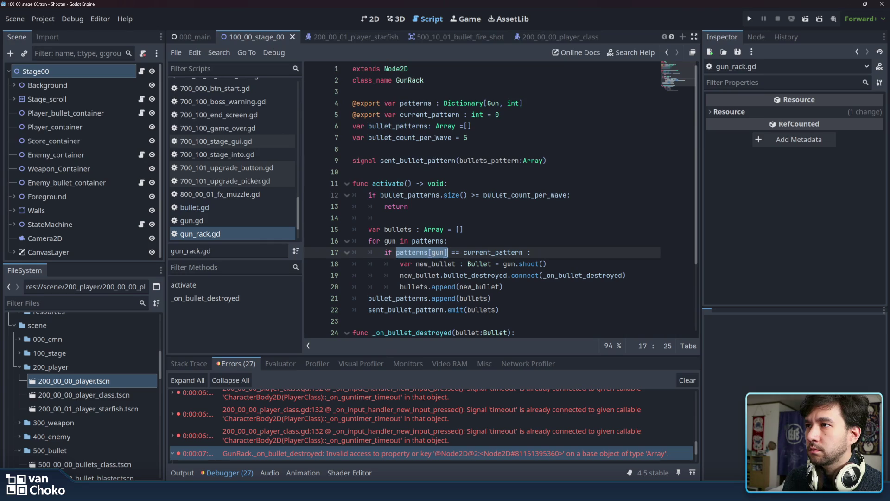
scroll(477, 104, "down", 3)
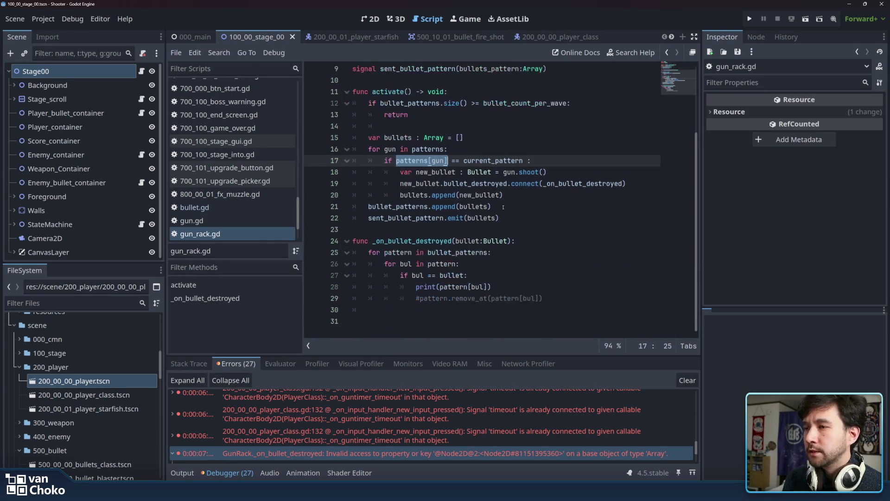
double_click(477, 287)
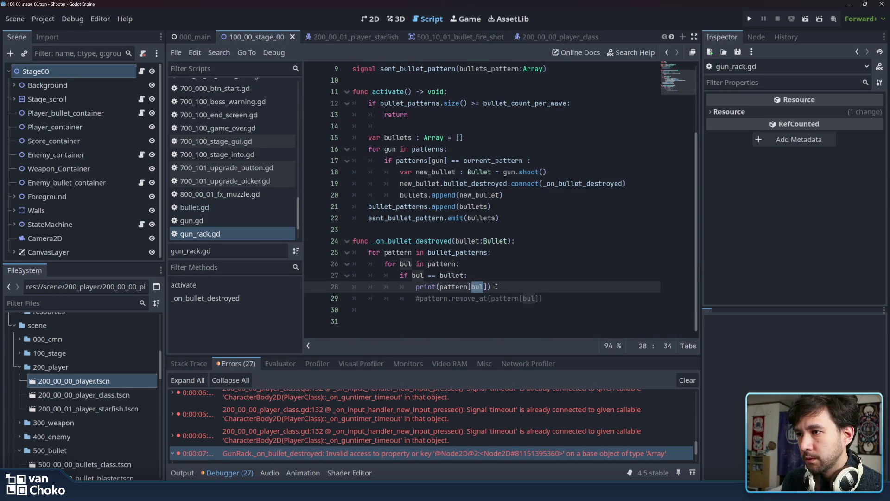
left_click(407, 264)
left_click(458, 263)
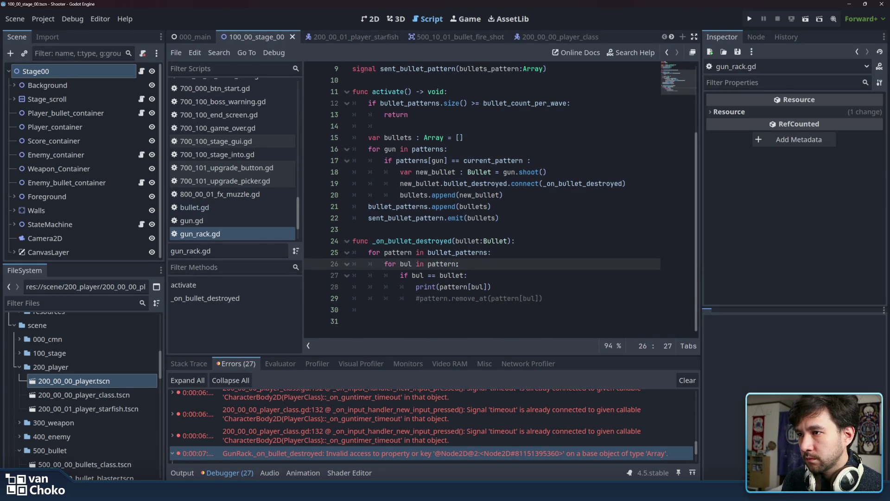
- Replace pattern[bul] with bul so line 28 reads print(bul)
left_click(521, 288)
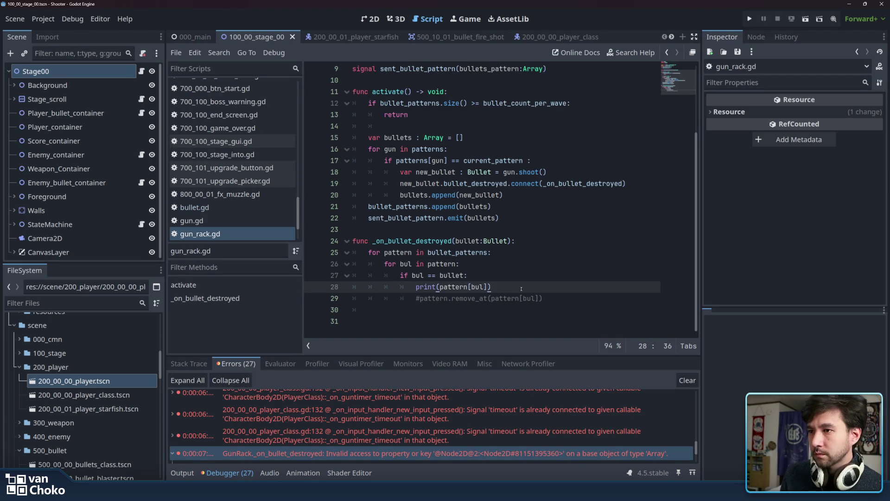
key("Left")
key("shift+Left")
key("shift+Left")
key("shift+Left")
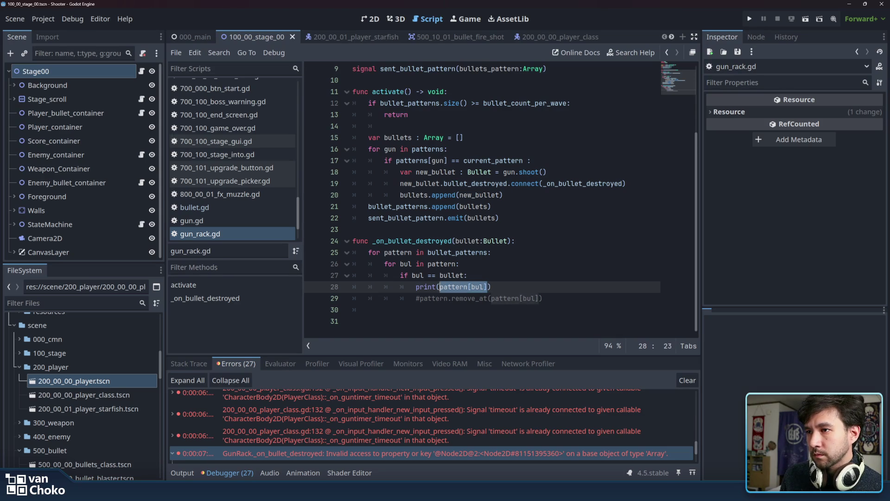
type("bul")
key("End")
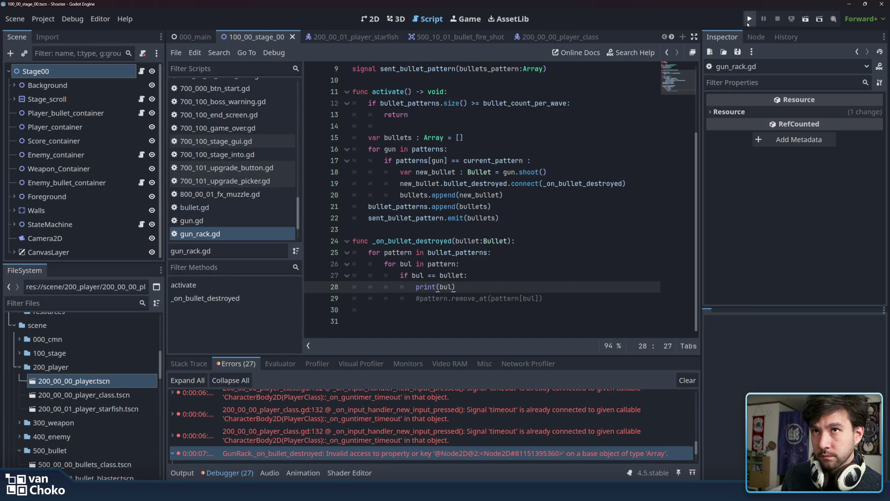
- Rerun the game into Stage 1, then stop debugging so the destroyed bullet nodes print to the log
left_click(750, 19)
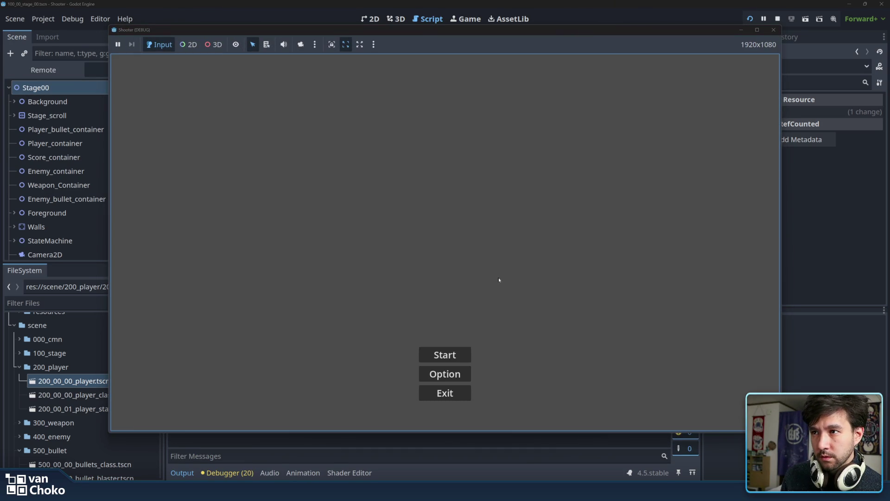
left_click(446, 355)
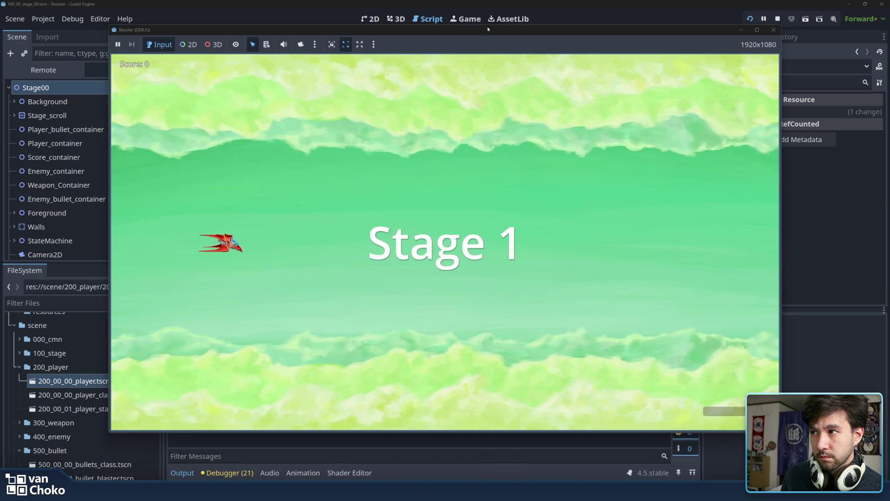
mouse_move(384, 28)
left_mouse_down()
mouse_move(574, 43)
mouse_move(379, 36)
left_mouse_up()
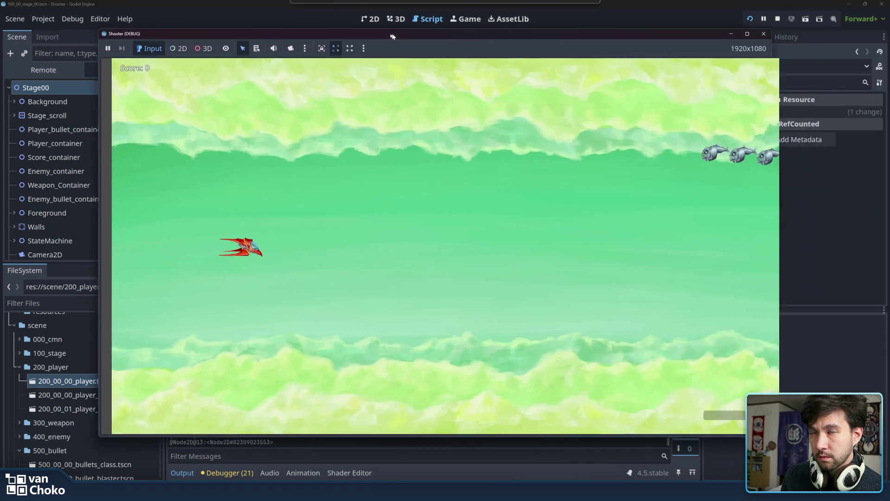
key("F8")
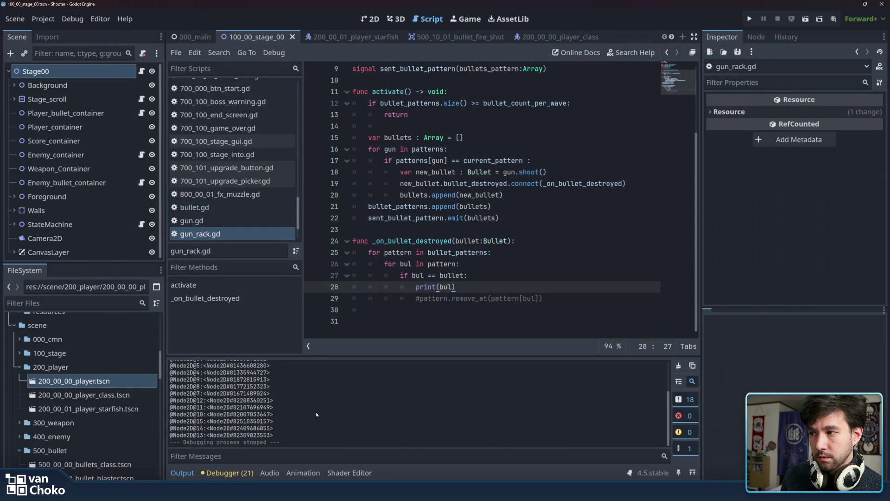
- Select the print(bul) statement on line 28 and dismiss its documentation popup
scroll(246, 411, "up", 3)
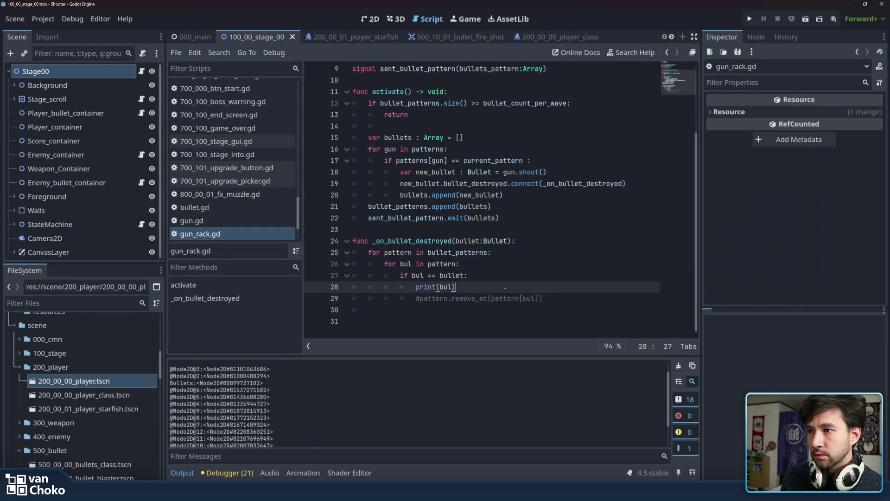
key("shift+Home")
mouse_move(419, 287)
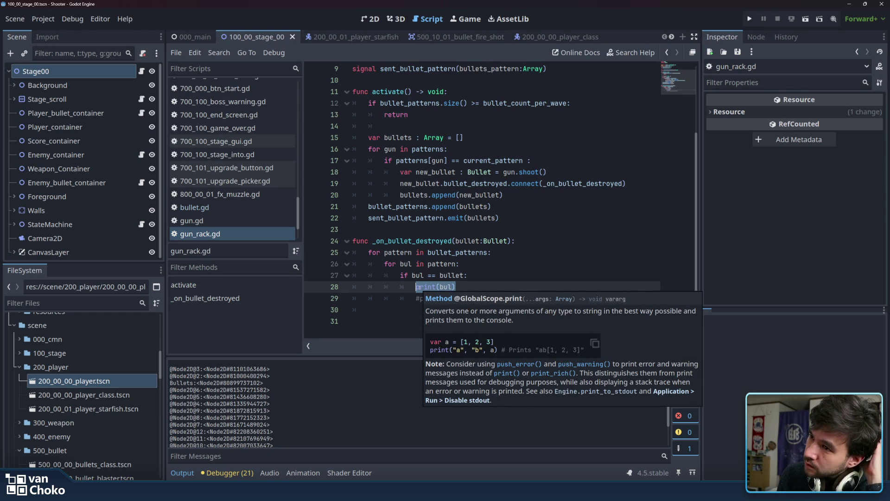
left_click(419, 287)
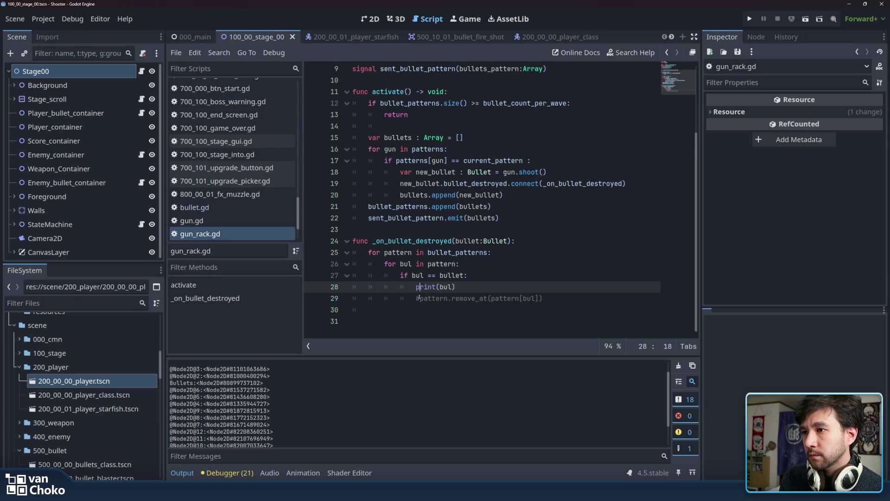
left_click(418, 298)
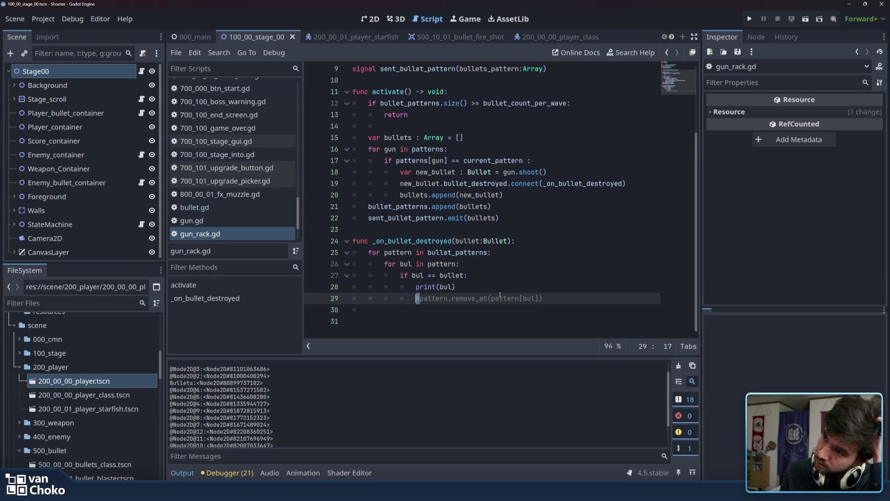
- Add a blank indented line after print(bul), discarding a trial bul.key, and select pattern on line 26
left_click(472, 289)
key("Return")
type("bul")
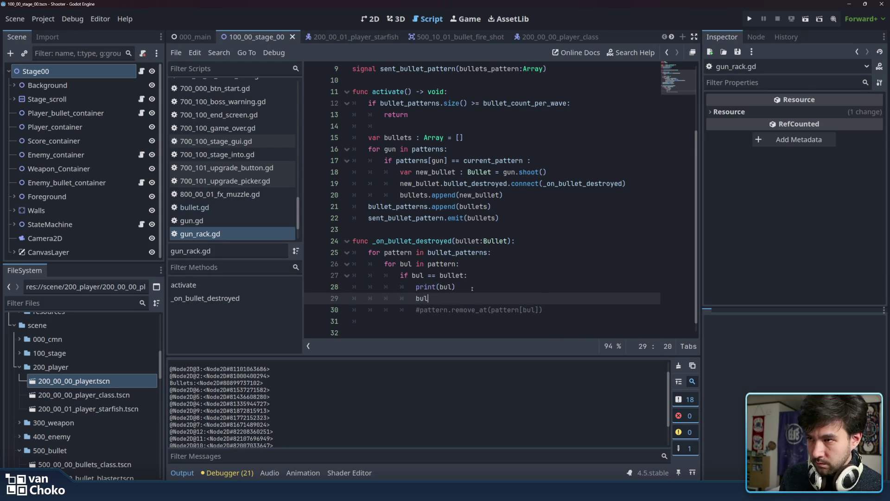
type(".")
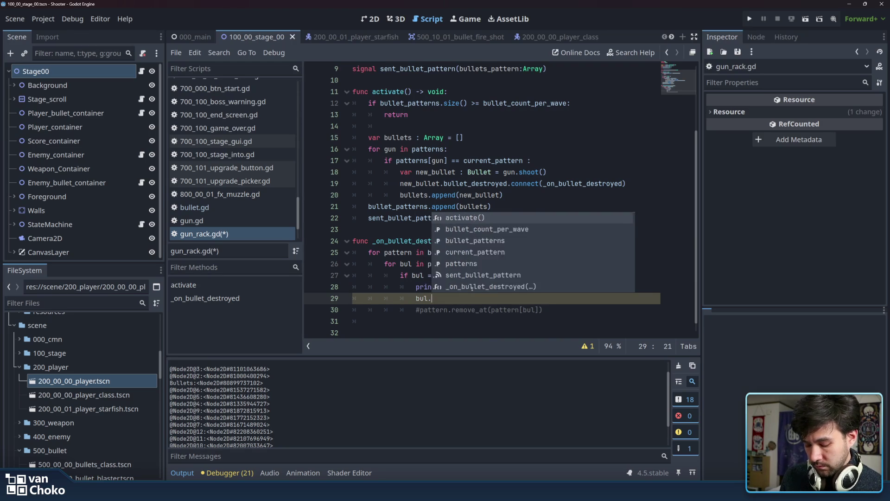
type("key")
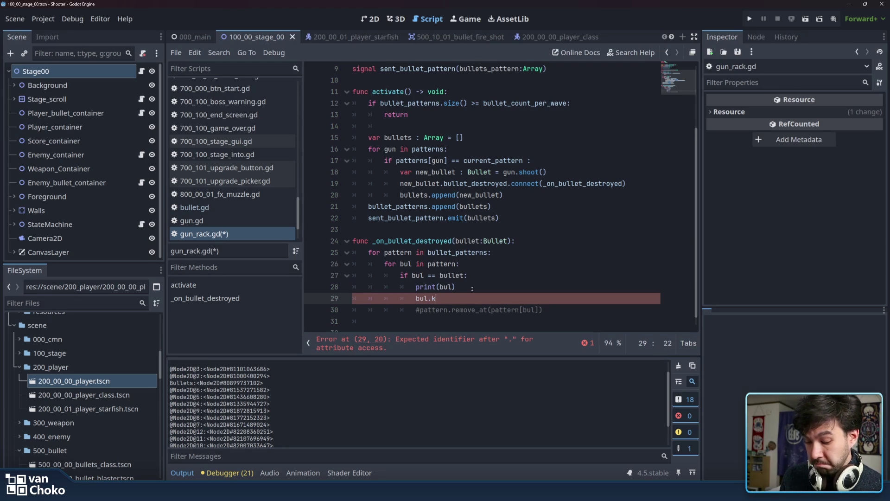
key("BackSpace")
key("BackSpace")
key("BackSpace")
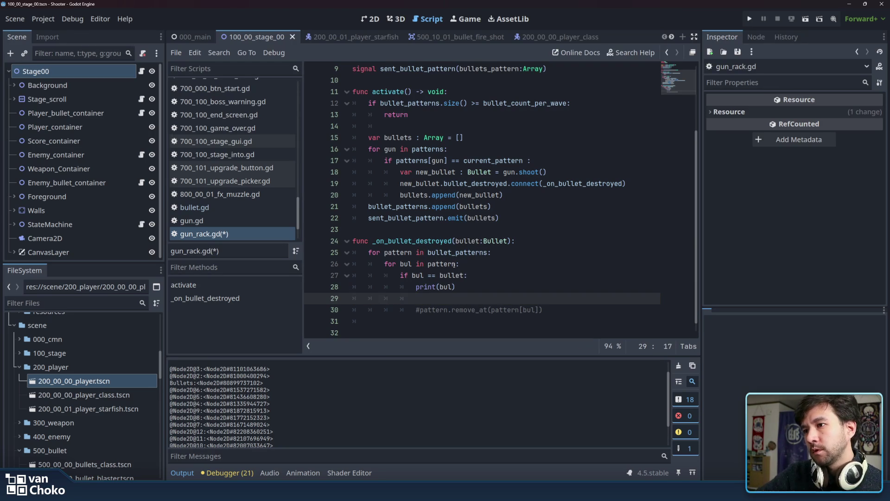
left_click(454, 265)
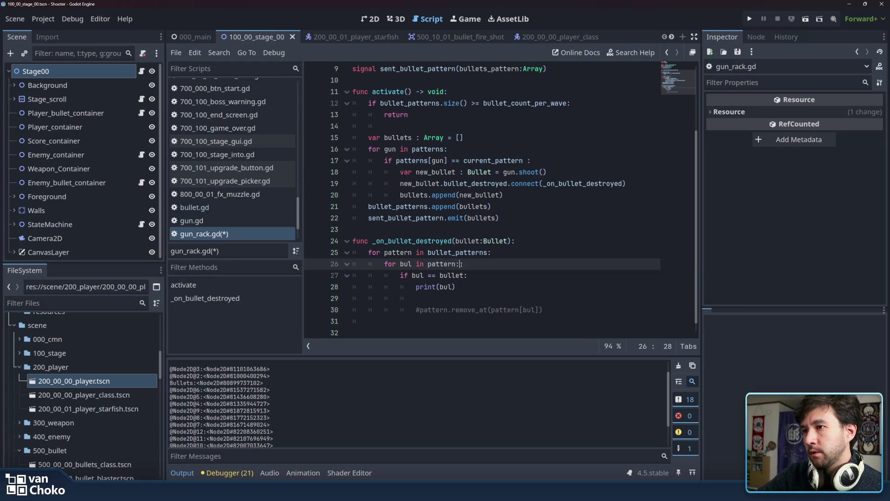
double_click(445, 264)
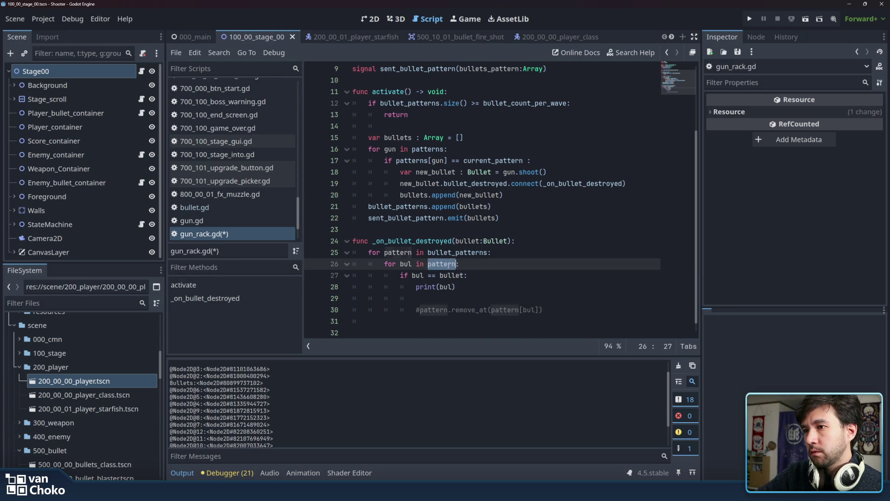
- Copy the word pattern and inspect where bul is used on lines 25–28
right_click(448, 265)
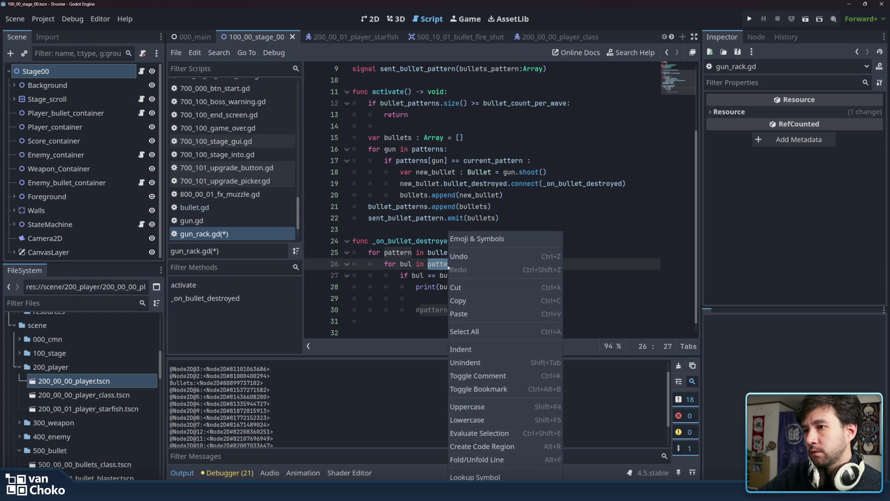
left_click(468, 298)
left_click(398, 252)
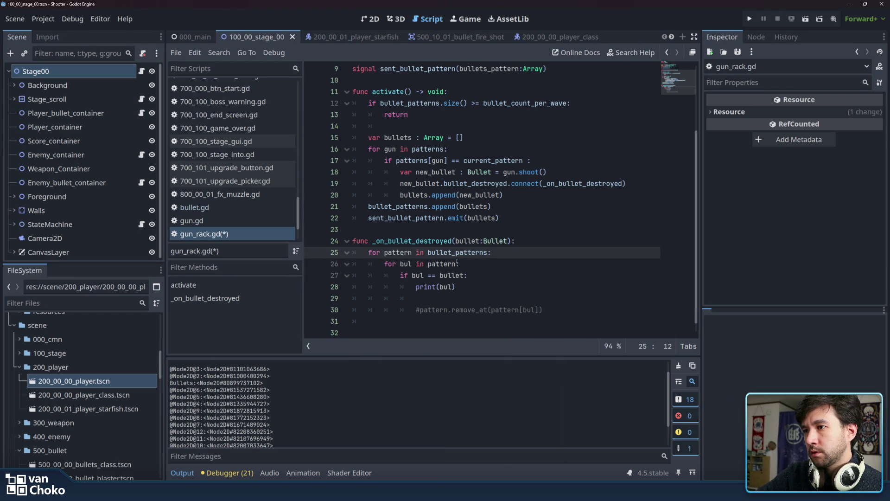
left_click(407, 264)
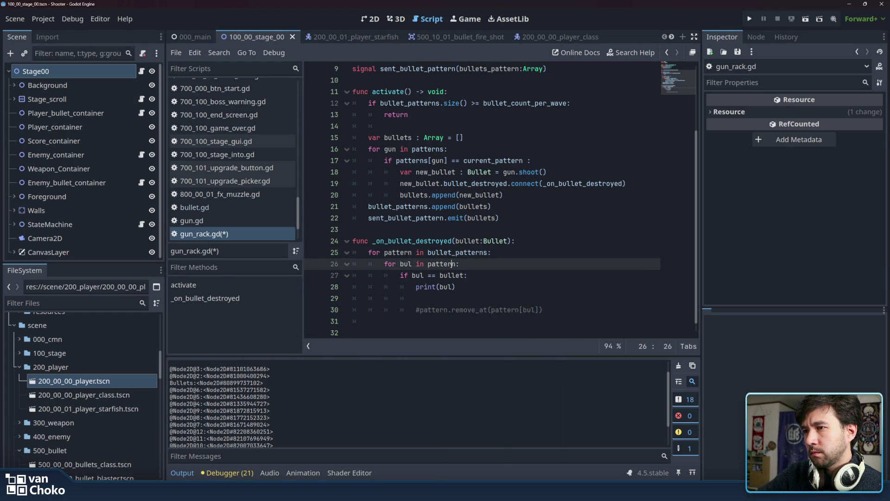
left_click(448, 276)
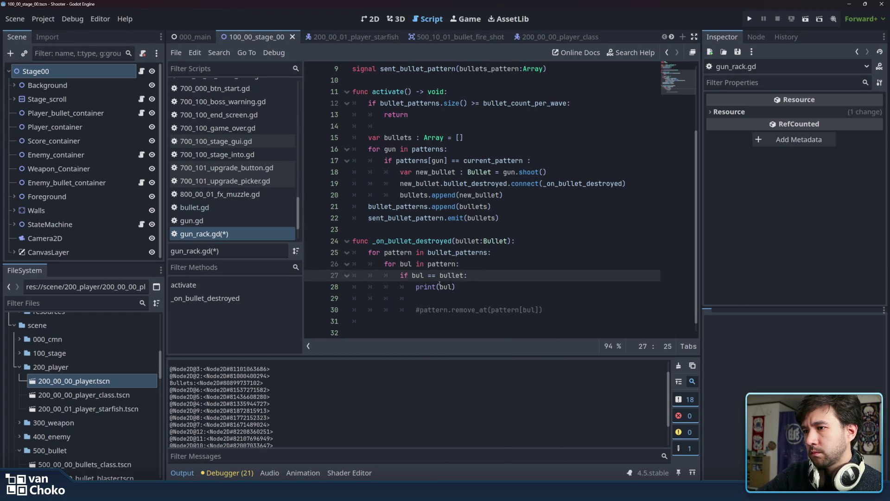
left_click(439, 287)
double_click(445, 288)
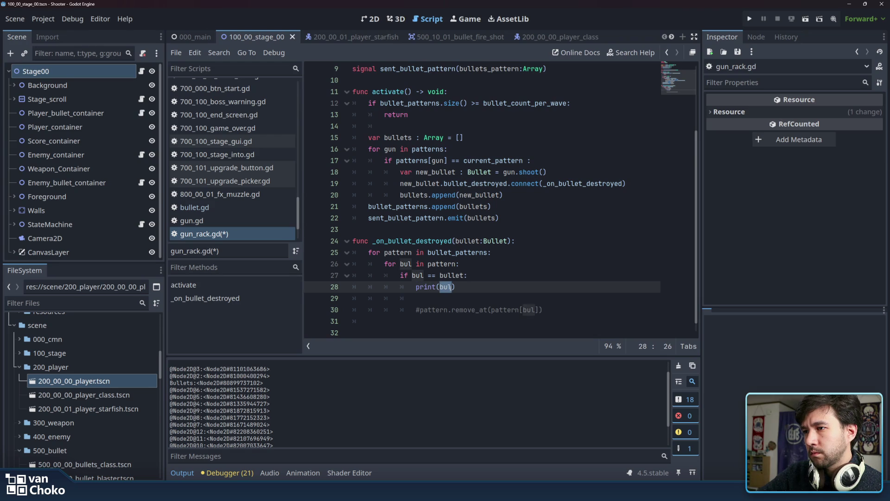
double_click(406, 264)
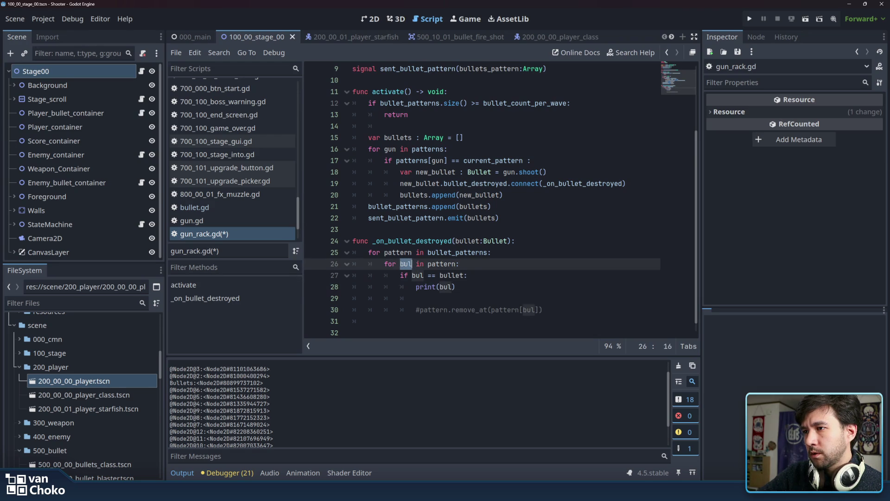
- Make the inner loop run i over pattern.size() and compare pattern[i] in the if condition
left_click(452, 264)
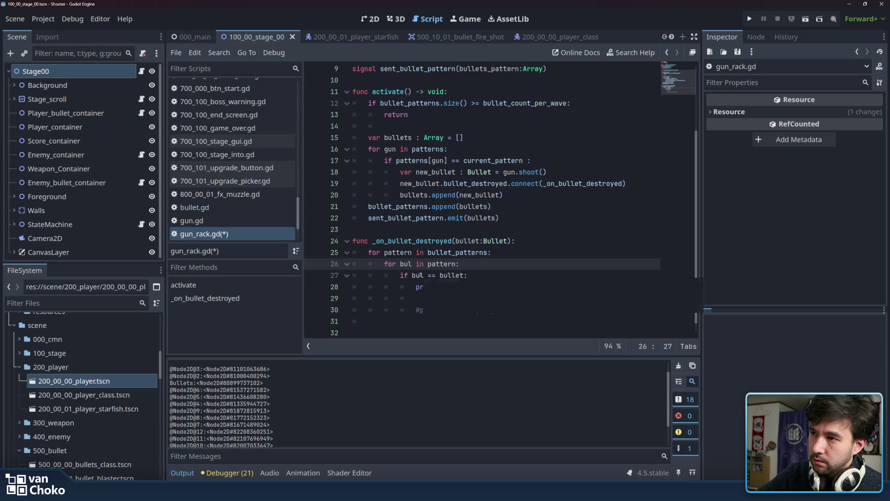
type(".size(")
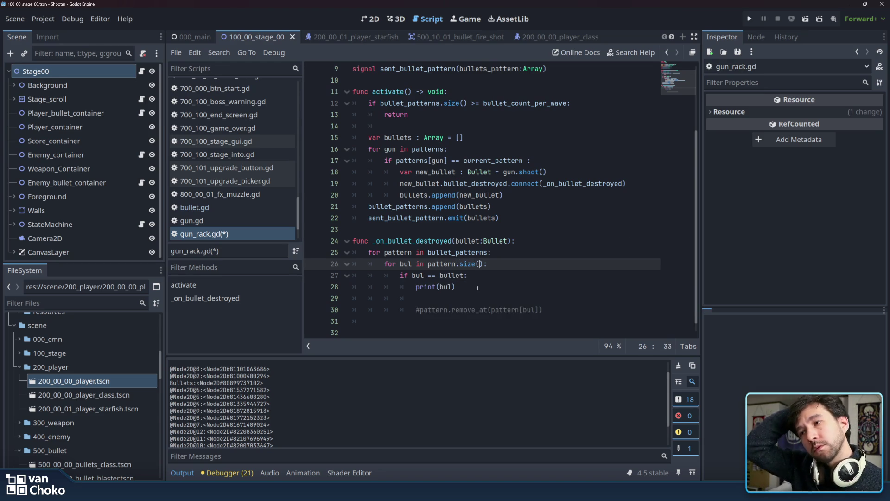
double_click(407, 264)
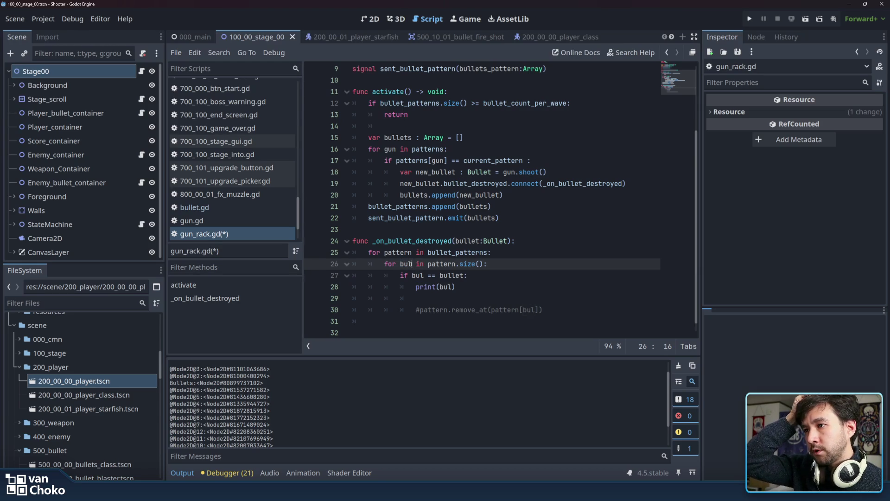
type("i")
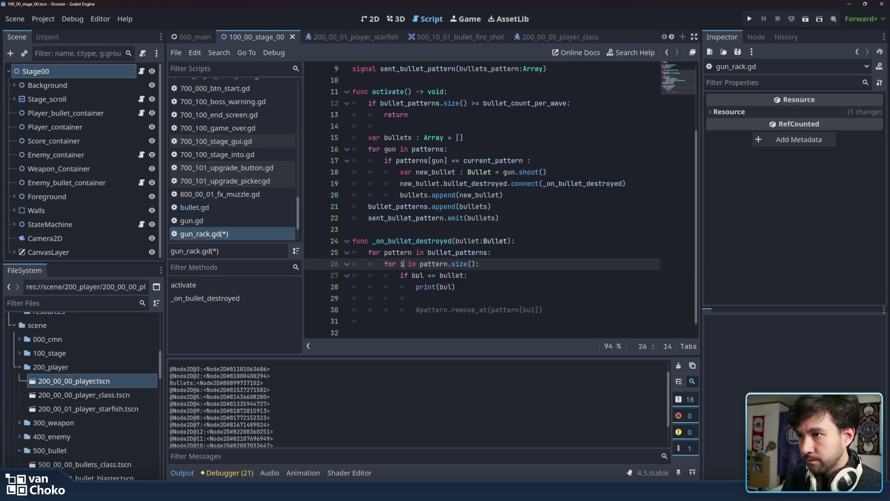
left_click(417, 276)
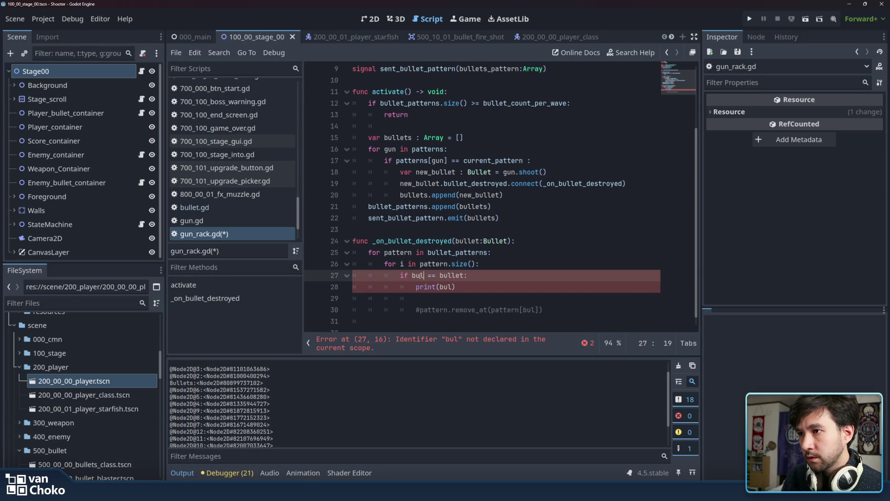
key("Up")
key("ctrl+d")
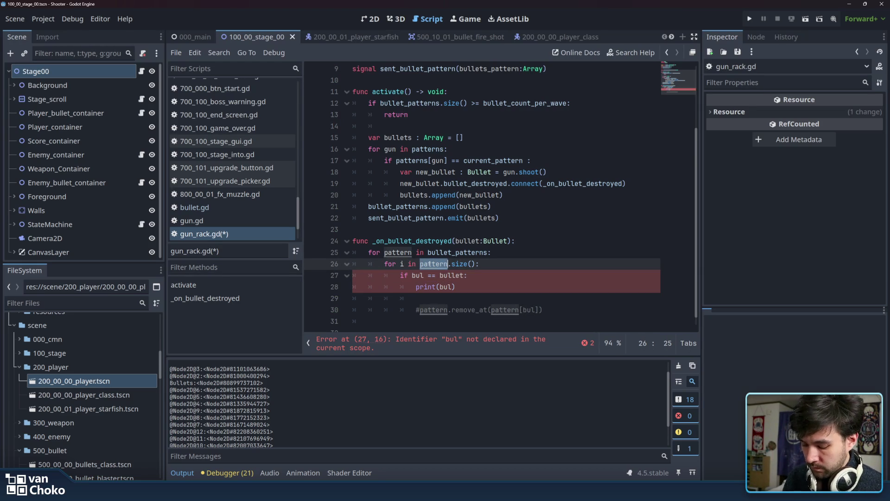
double_click(423, 276)
key("ctrl+v")
type("[i")
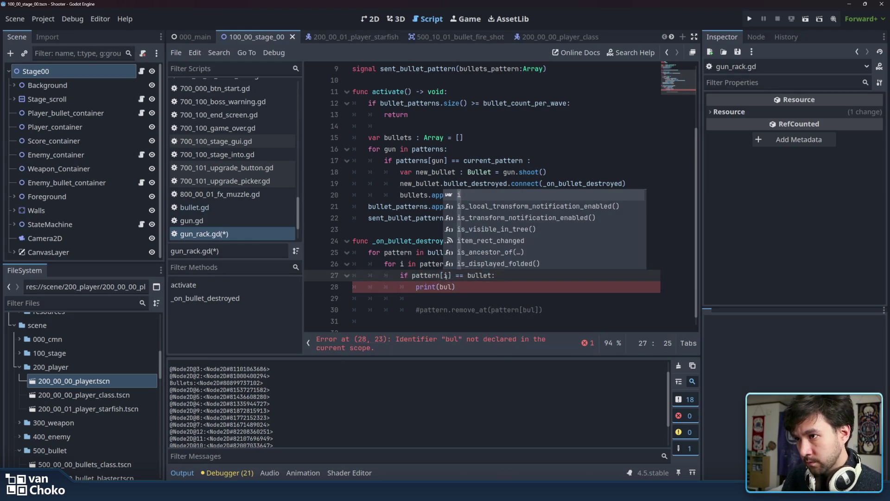
- Change the debug line to print(pattern[i]) and relaunch the game
left_click_drag(412, 275, 452, 275)
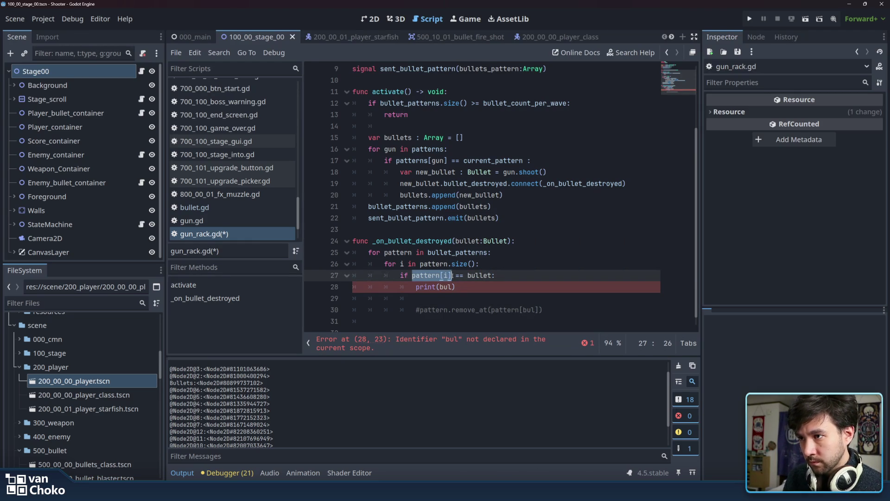
key("ctrl+c")
double_click(447, 287)
key("ctrl+v")
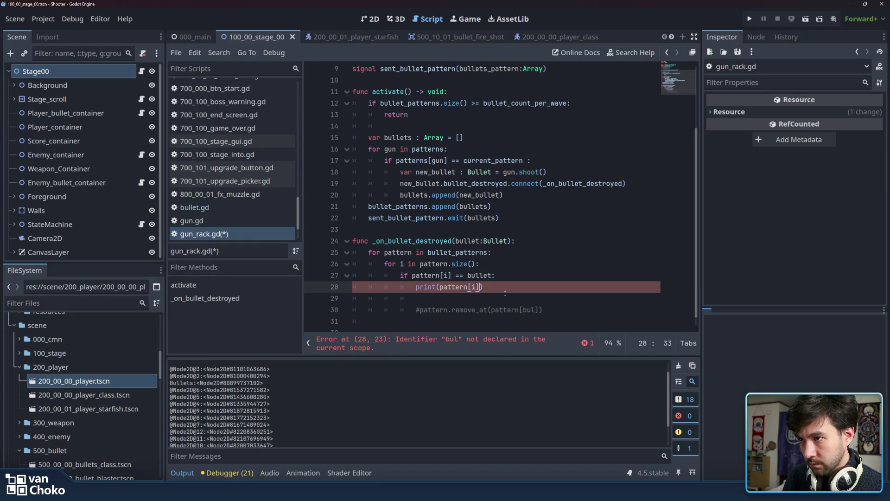
left_click(504, 298)
key("F5")
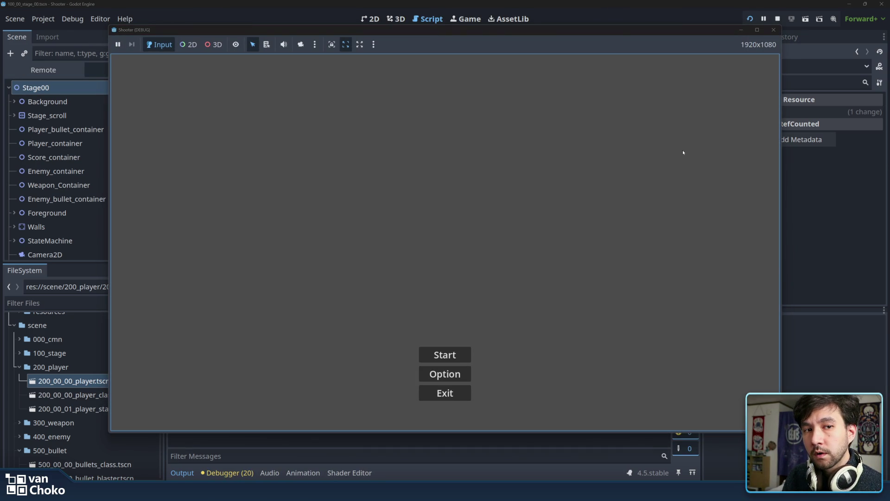
- Start Stage 1, fire a few bullets, close the game and return to the Script editor
key("Return")
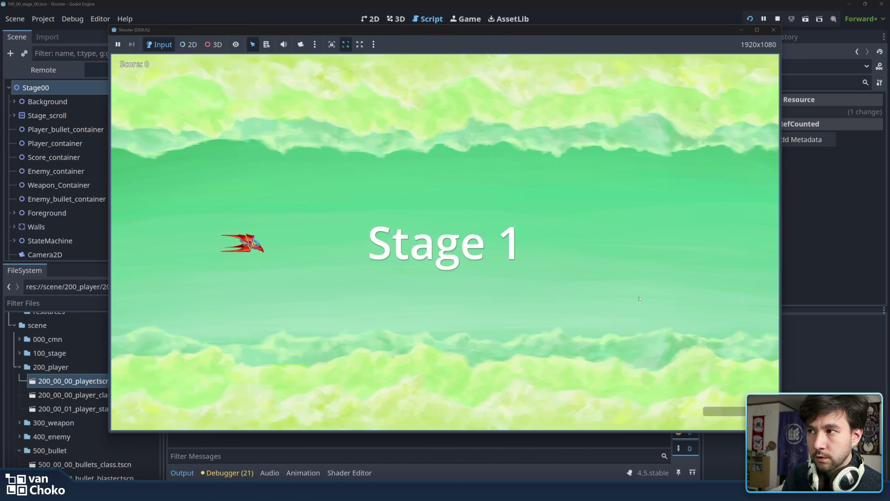
key("space")
mouse_move(567, 31)
left_mouse_down()
mouse_move(701, 28)
mouse_move(749, 50)
mouse_move(580, 41)
left_mouse_up()
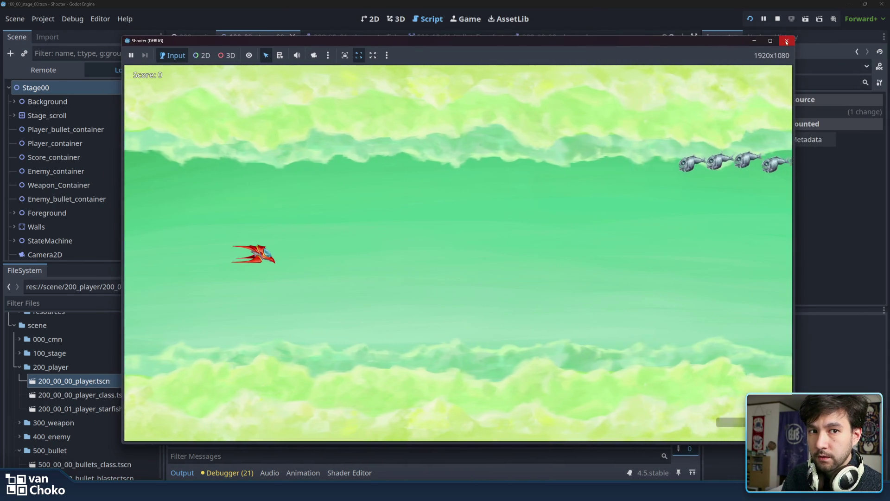
left_click(786, 41)
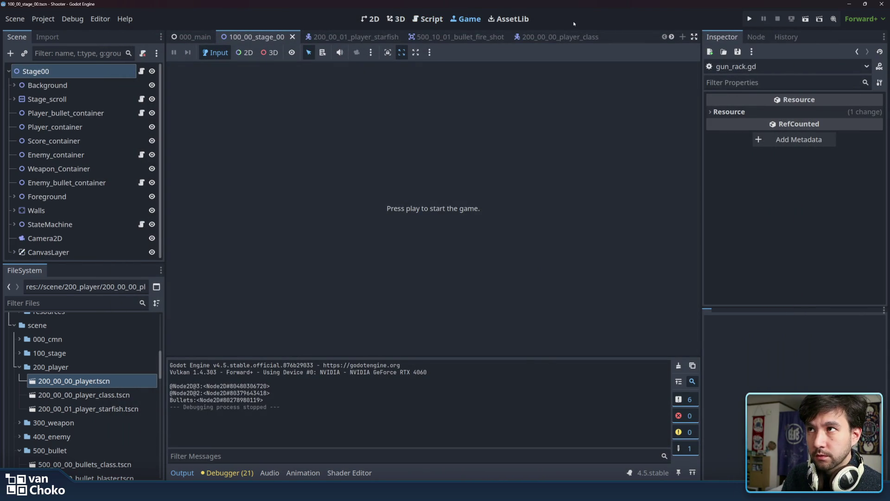
left_click(429, 21)
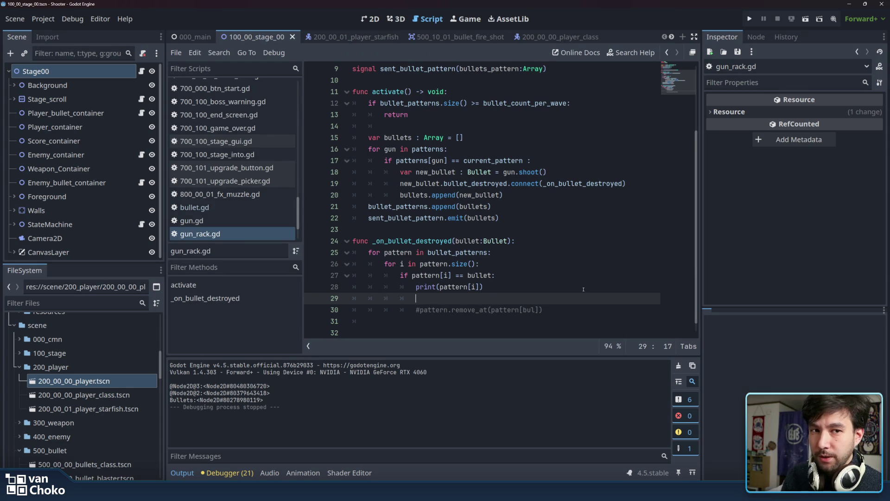
- Uncomment the pattern.remove_at line below the debug print
left_click(427, 263)
left_click_drag(427, 264, 506, 264)
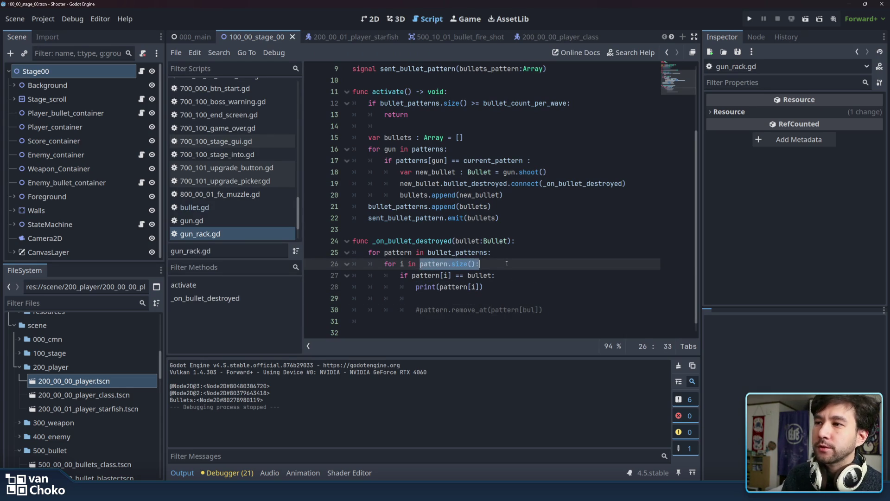
left_click(508, 263)
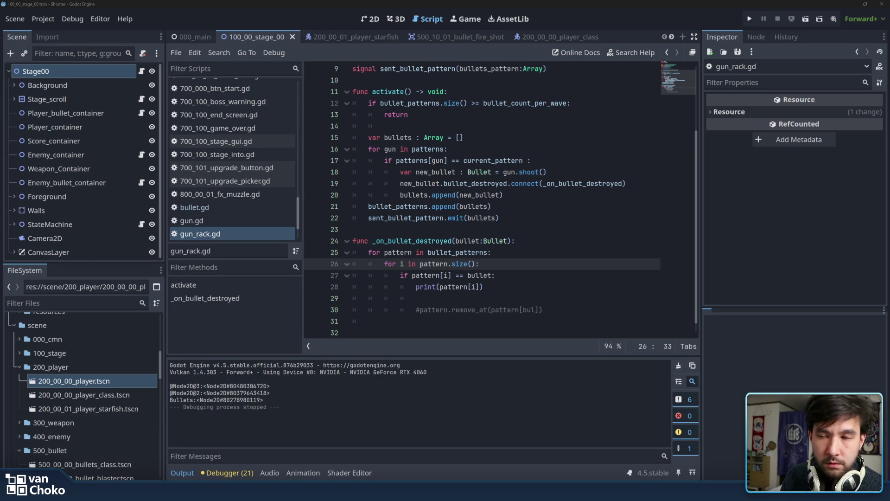
left_click(492, 287)
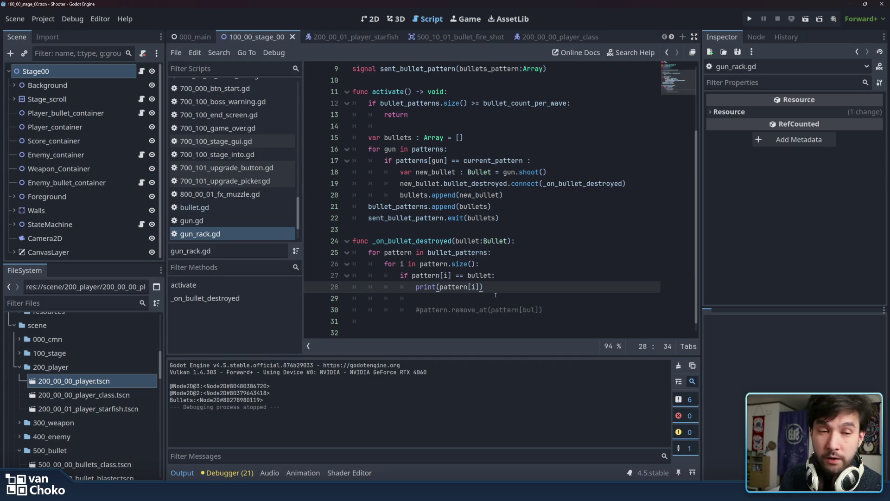
left_click(495, 301)
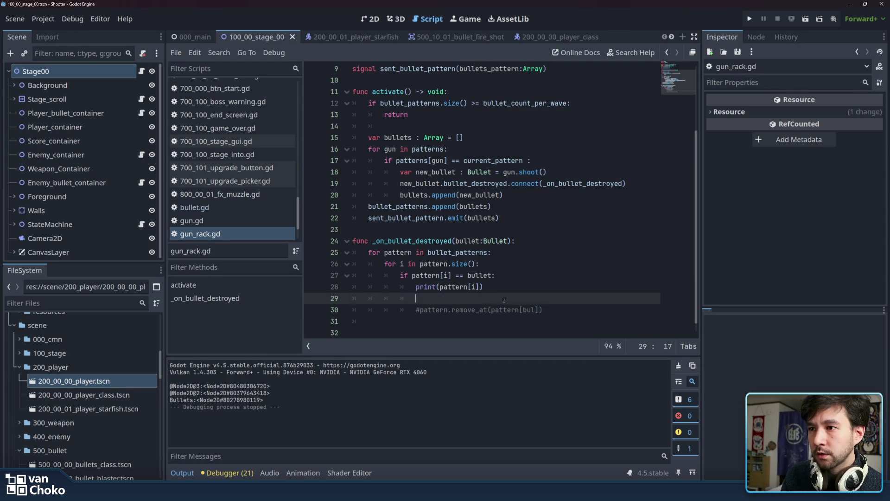
left_click(580, 310)
key("ctrl+k")
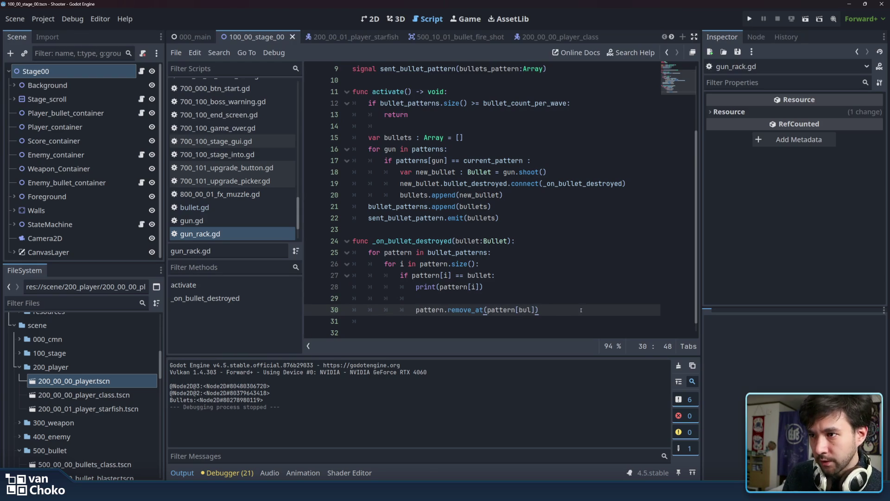
left_click(581, 302)
left_click_drag(582, 294, 584, 293)
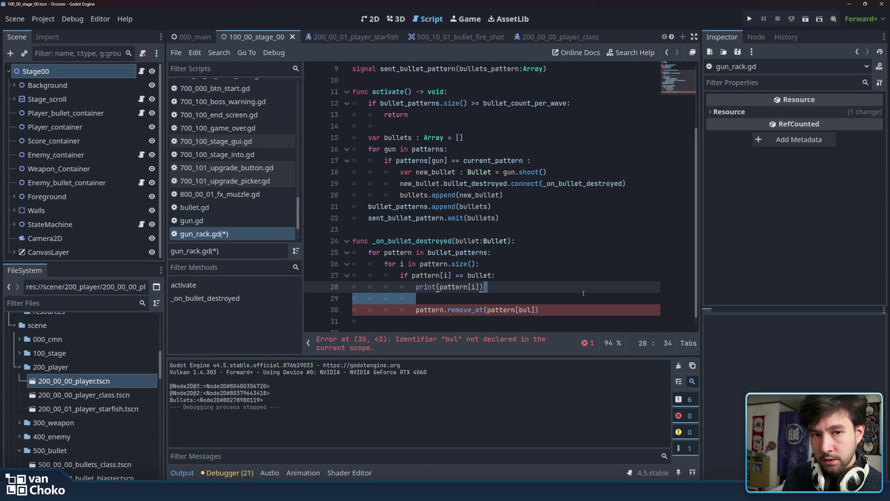
left_click(583, 293)
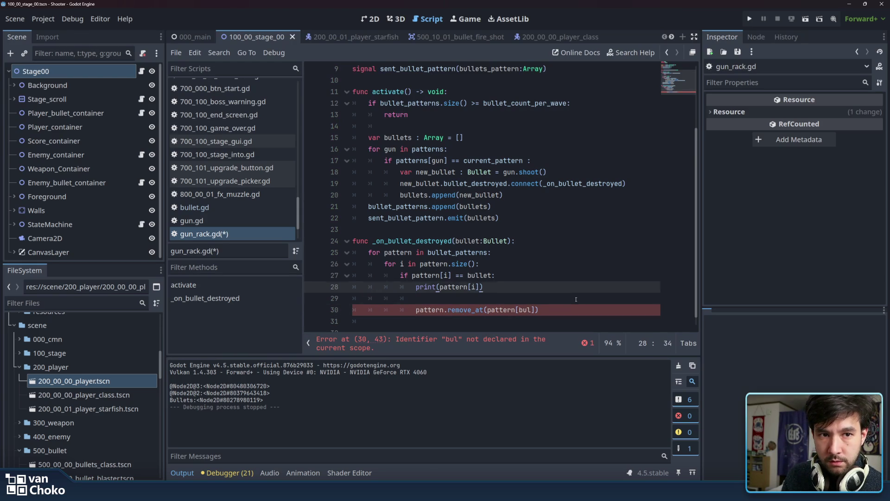
left_click(575, 299)
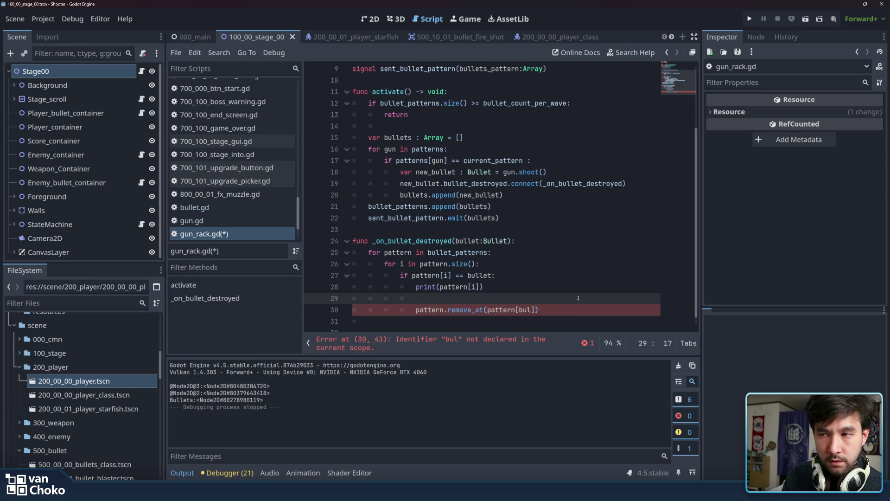
- Delete the print(pattern[i]) debug line and its leftover empty line
left_click(480, 286)
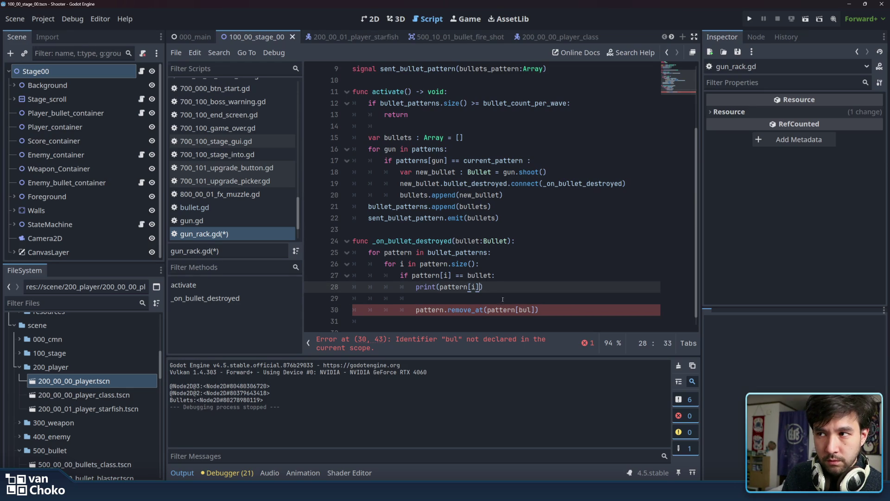
left_click_drag(503, 288, 536, 278)
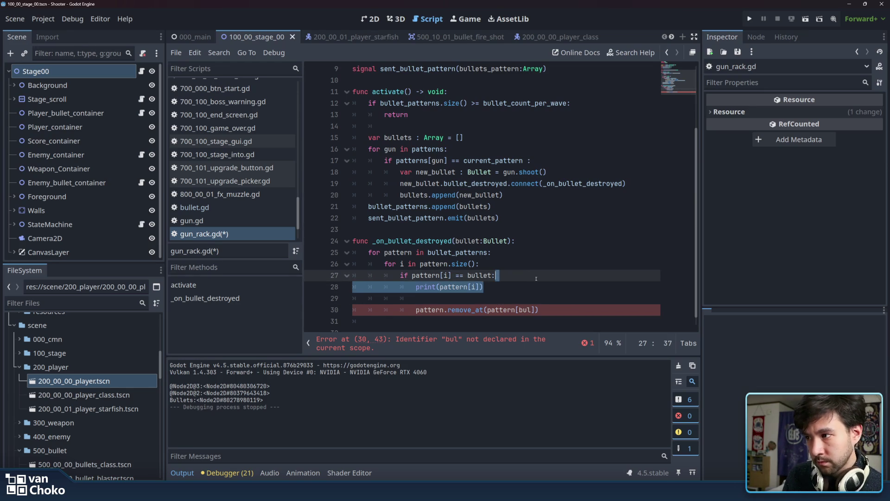
key("BackSpace")
key("Delete")
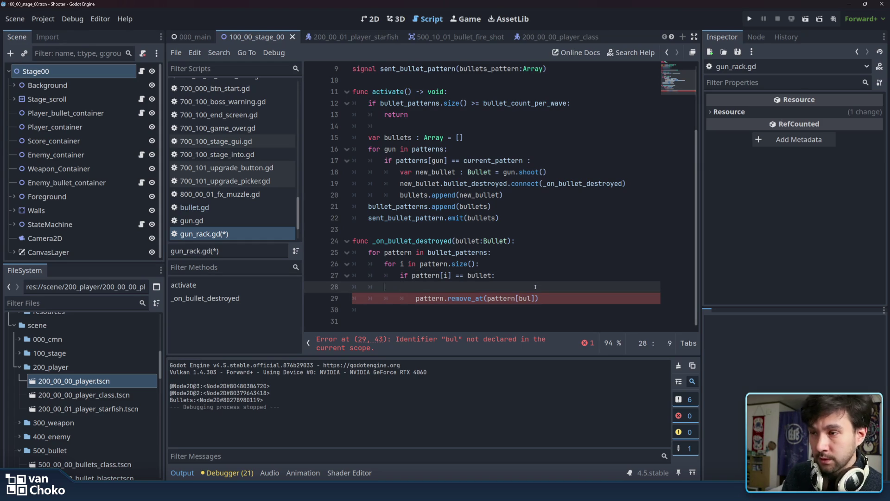
left_click(556, 292)
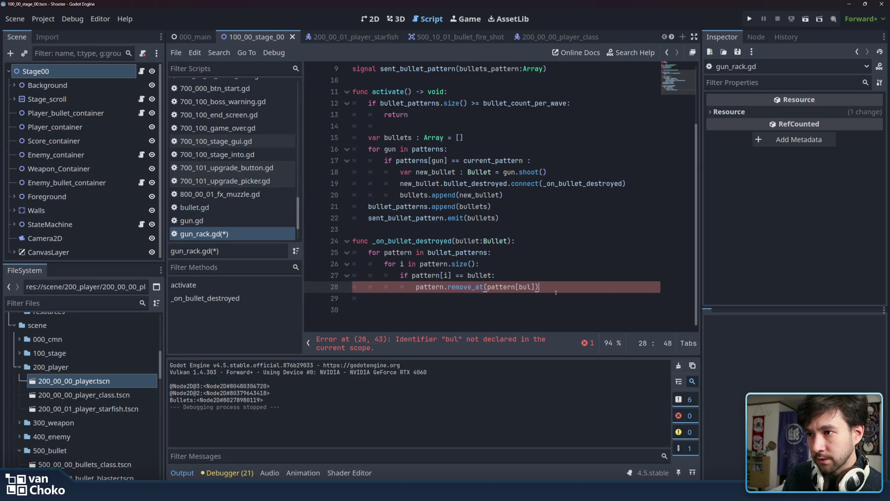
- Change the remove_at argument to pattern[i], add return below it, and run the game
left_click_drag(412, 275, 535, 287)
key("ctrl+v")
key("Return")
type("return")
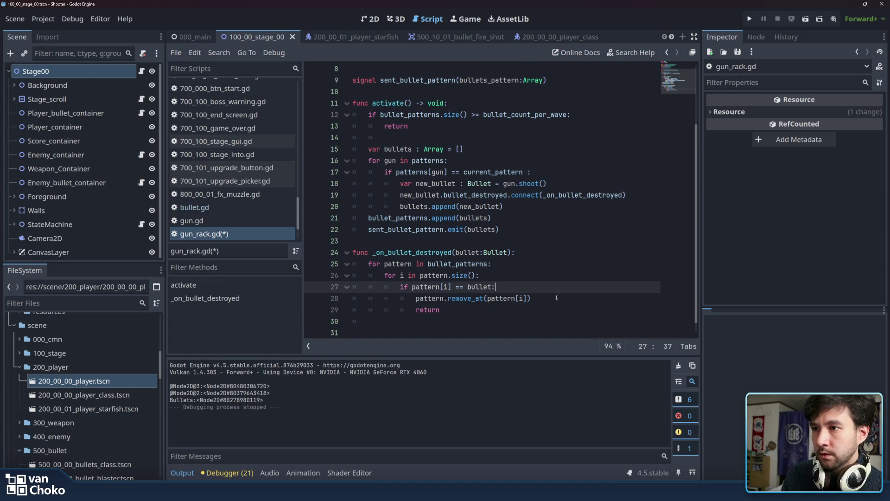
left_click(557, 298)
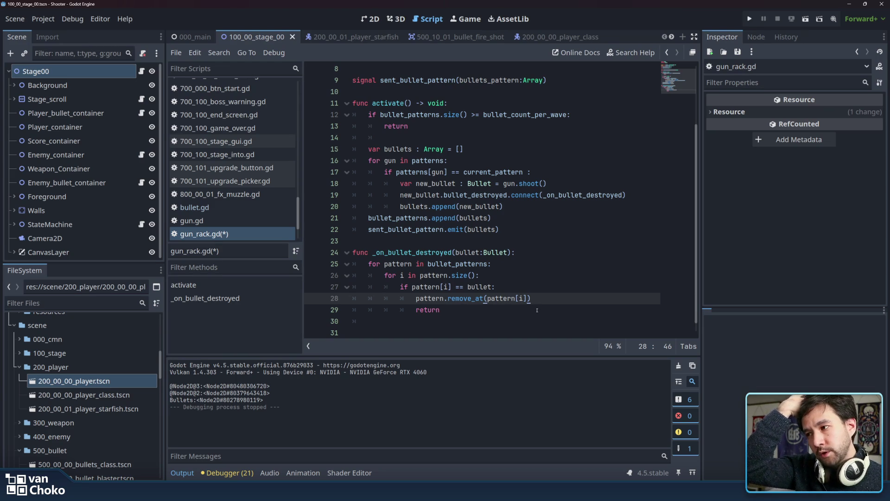
left_click(537, 310)
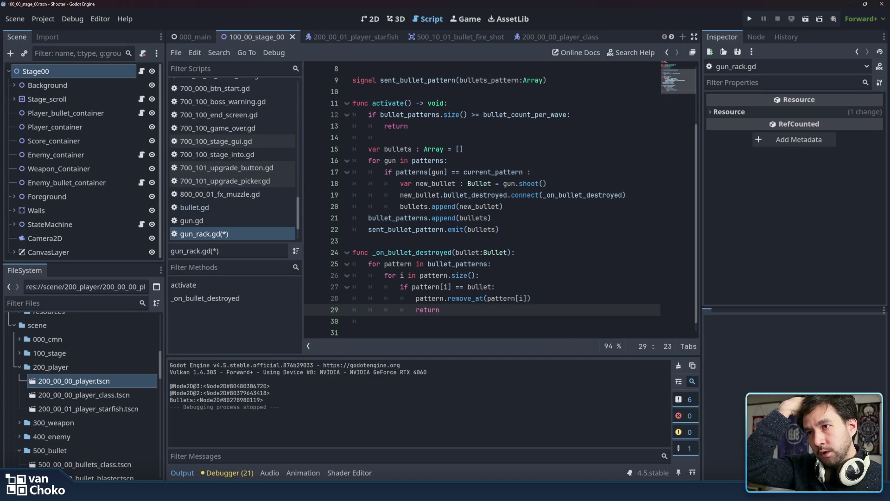
left_click(749, 18)
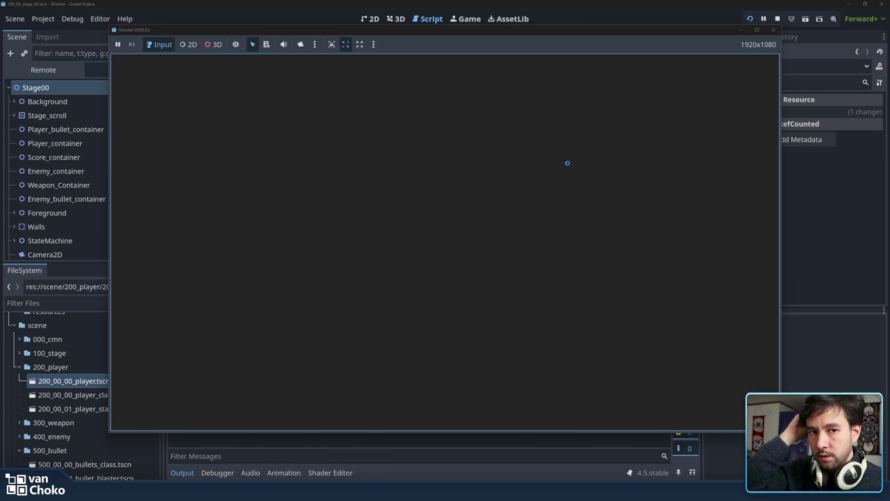
- After remove_at errors, change line 28 to pattern.pop_at(pattern[i]), save gun_rack.gd and stop the game
key("Return")
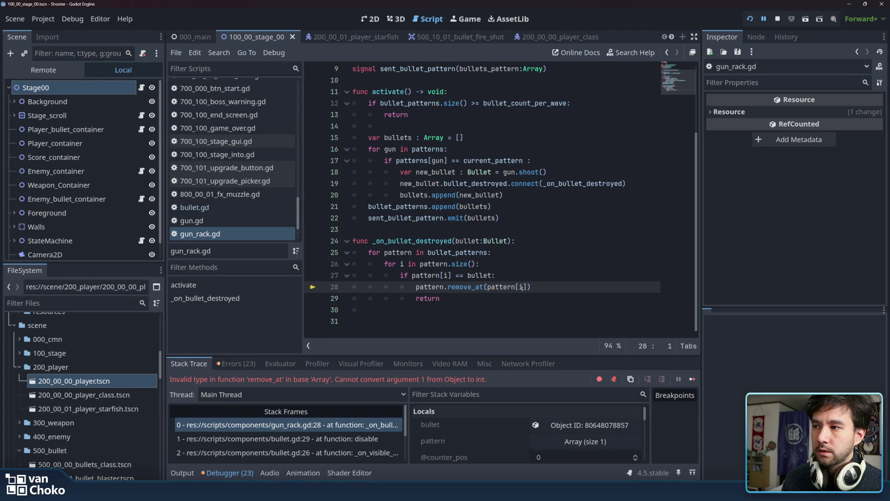
double_click(454, 287)
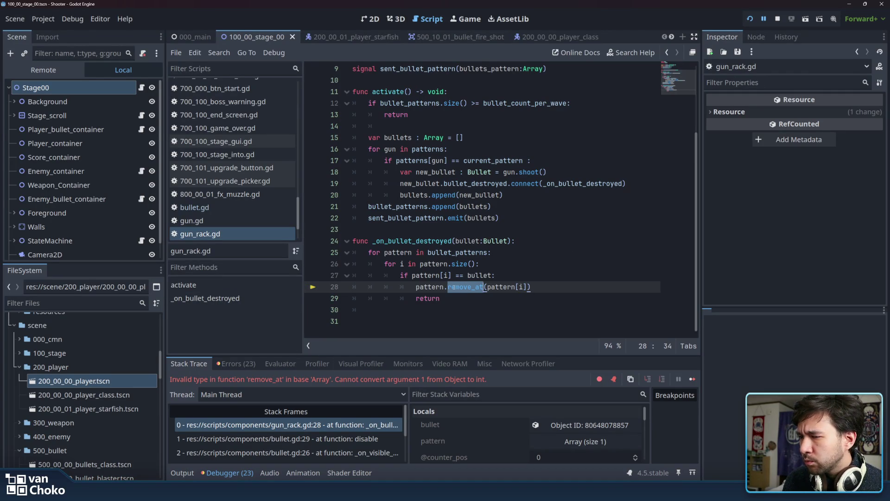
type("pop")
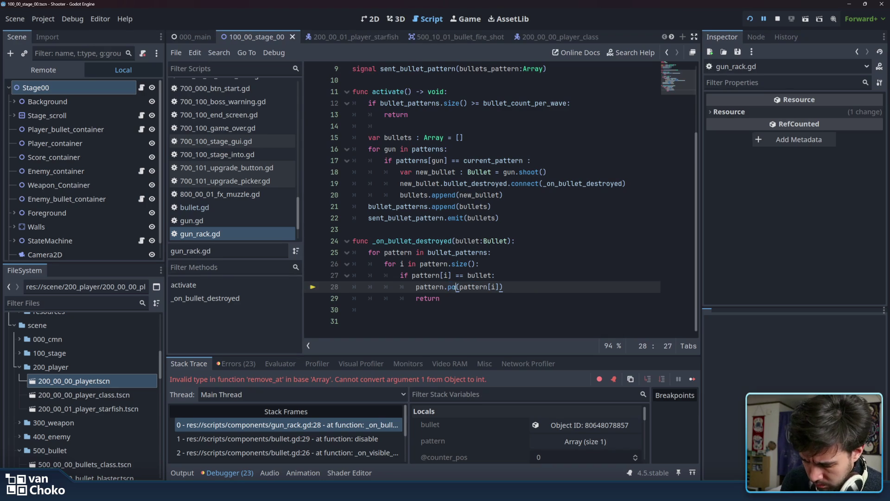
type("_at")
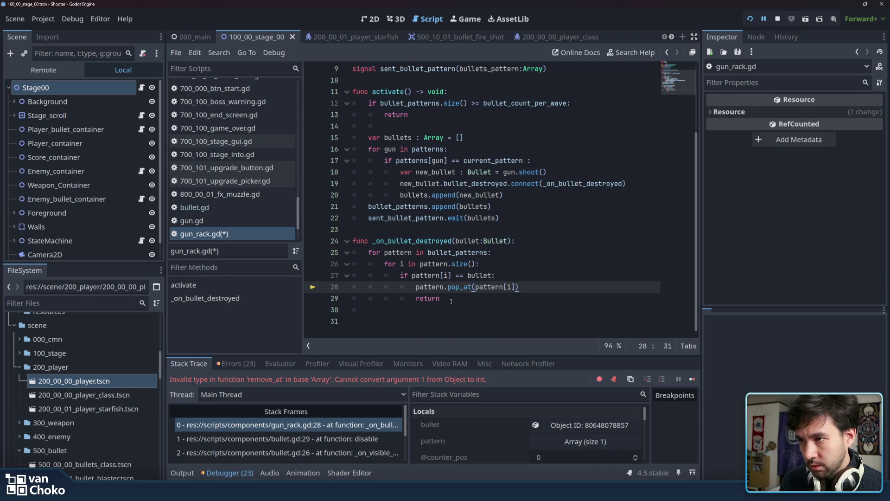
left_click(459, 303)
key("ctrl+s")
left_click(778, 19)
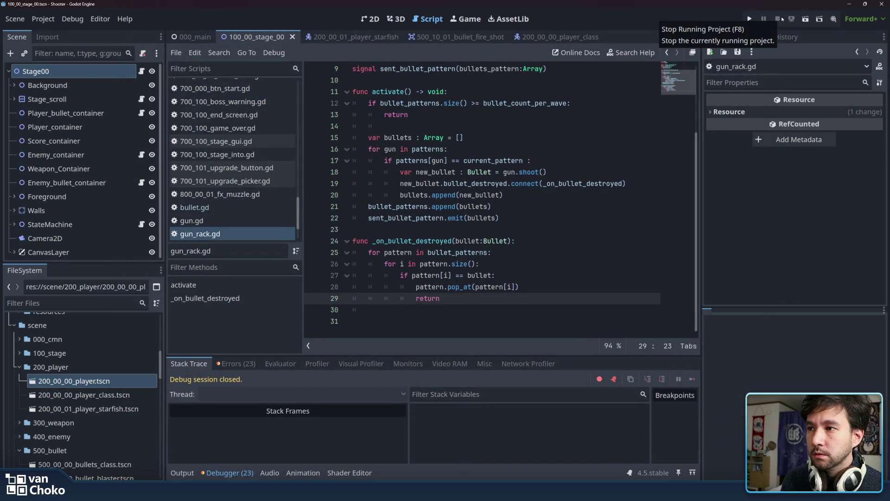
left_click(750, 19)
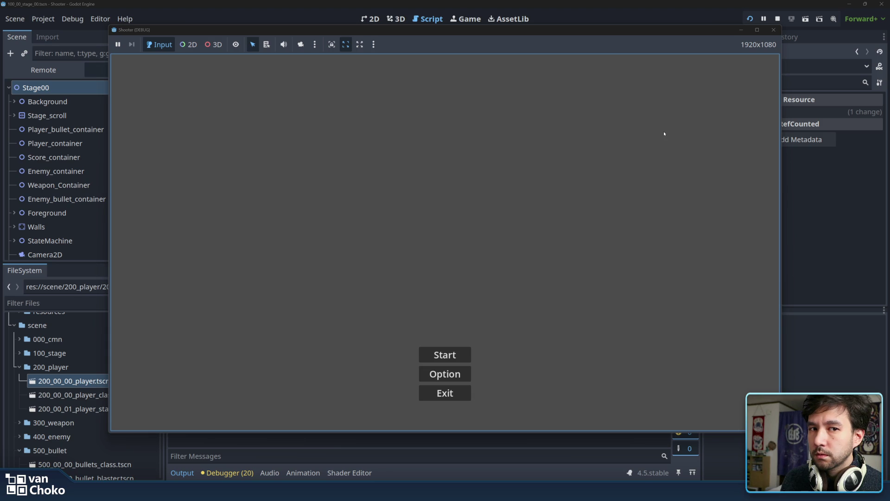
left_click(463, 356)
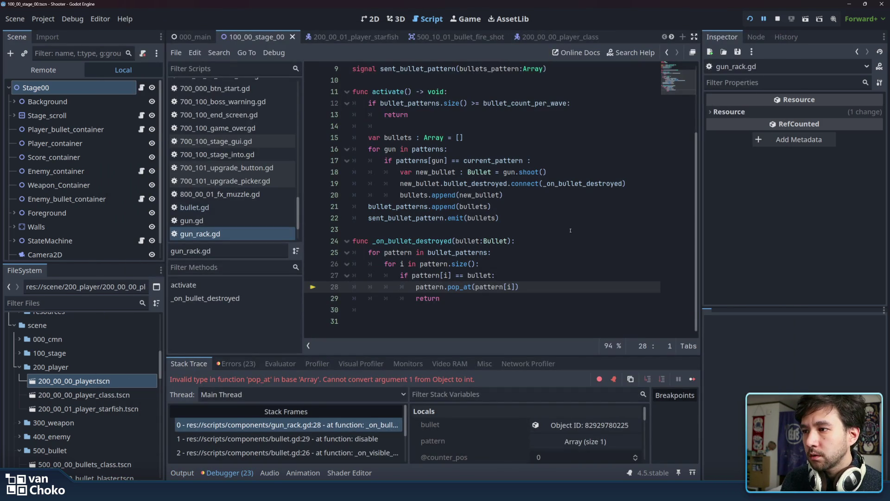
key("F8")
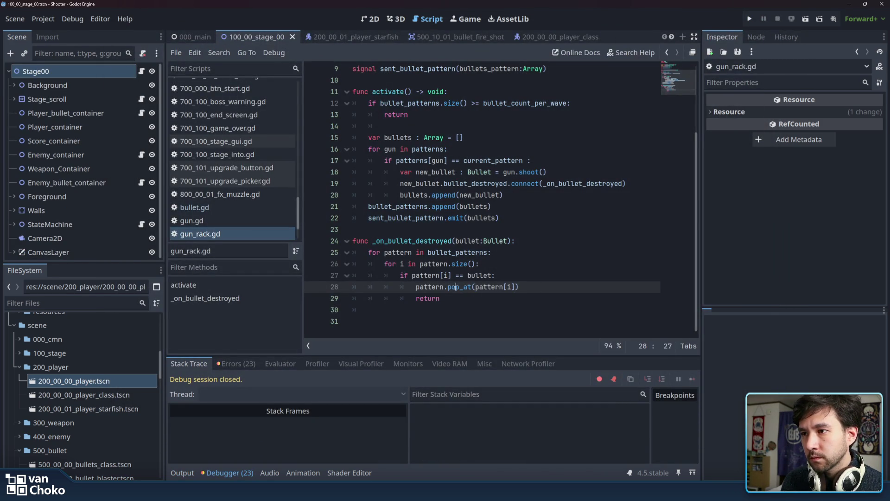
- Retype the pop_at call on line 28 as remove_at(pattern[i])
left_click_drag(447, 287, 566, 285)
key("BackSpace")
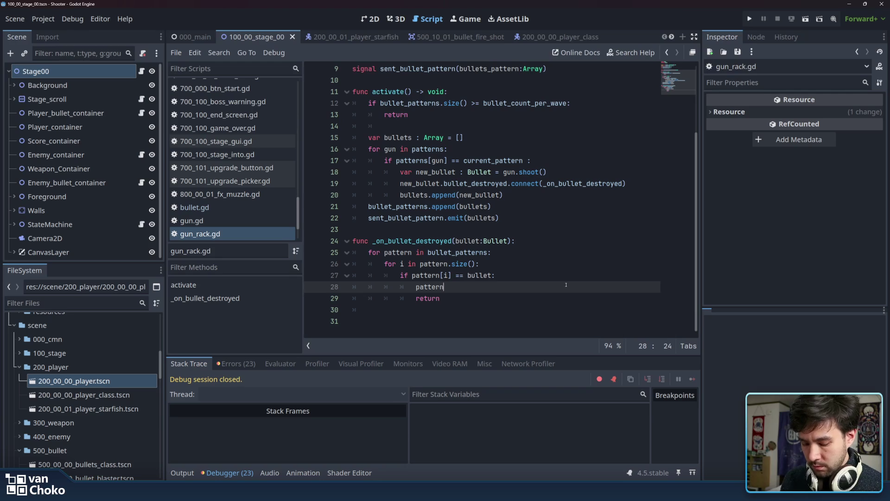
type(".p")
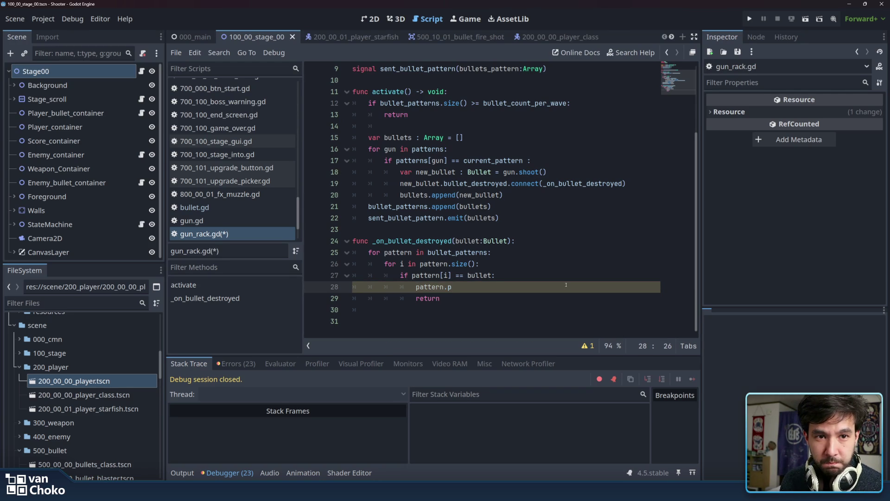
key("BackSpace")
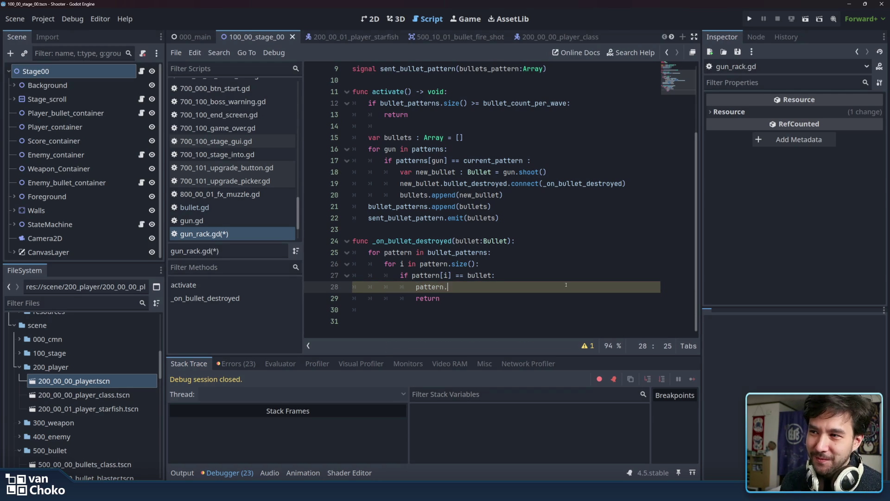
type("remove")
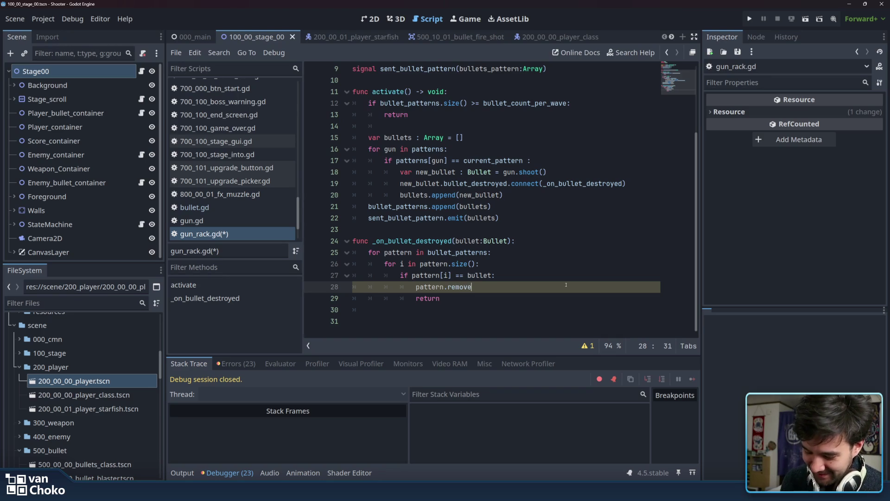
type("_at(")
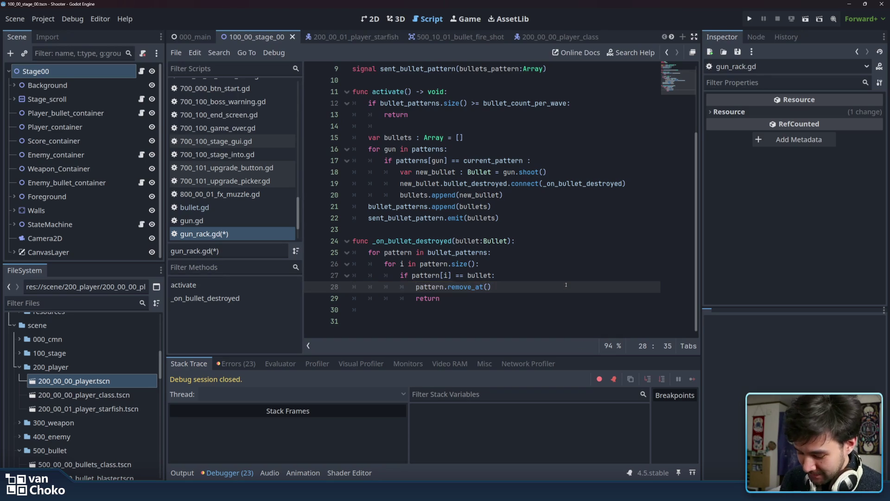
type("pattern[i]")
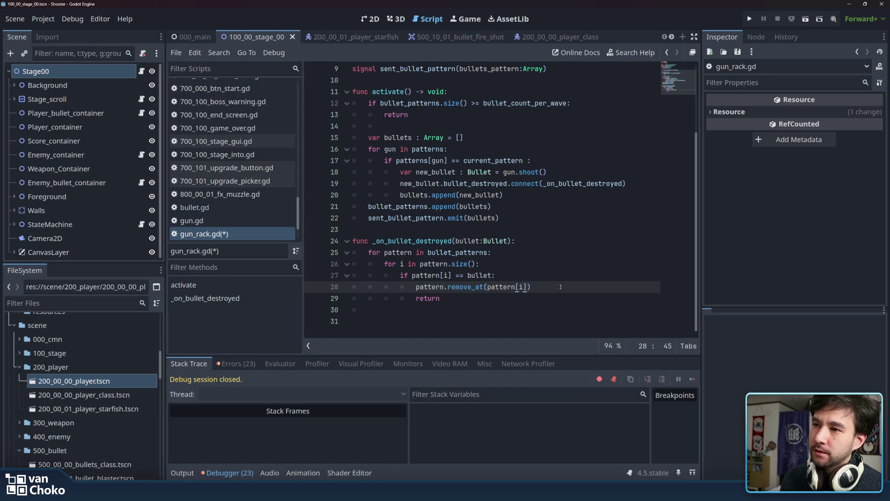
left_click(548, 300)
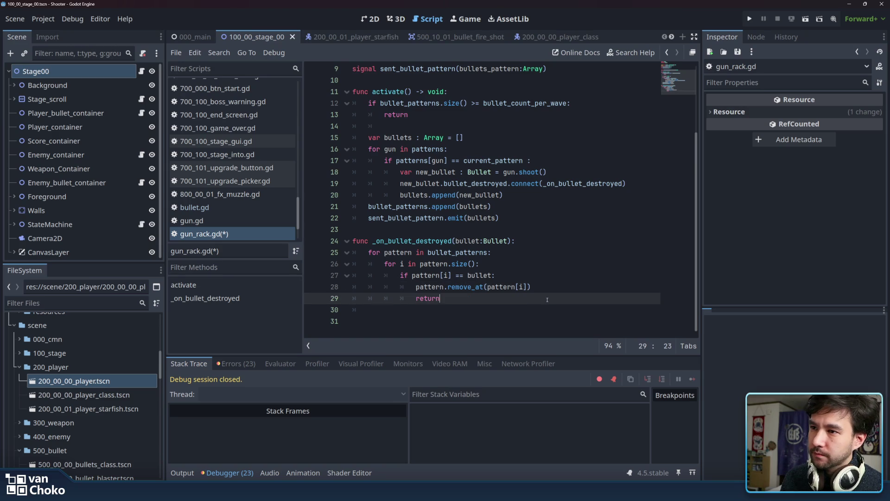
- Shorten the argument so line 28 reads pattern.remove_at(i), save, and launch the game
double_click(504, 287)
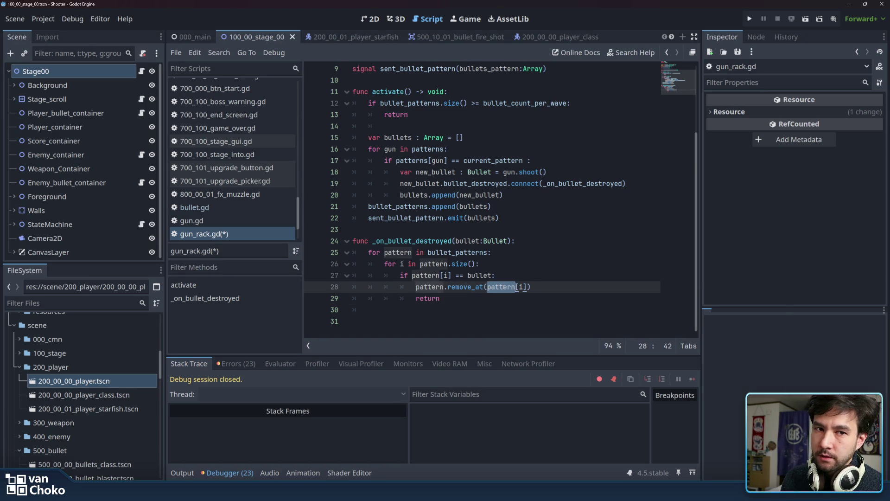
left_click(503, 287)
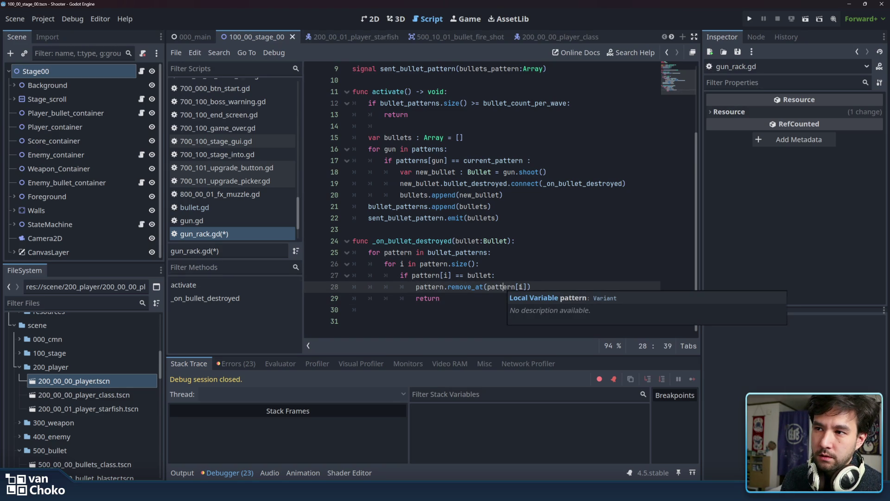
double_click(503, 287)
type("i")
key("Delete")
key("Delete")
key("Delete")
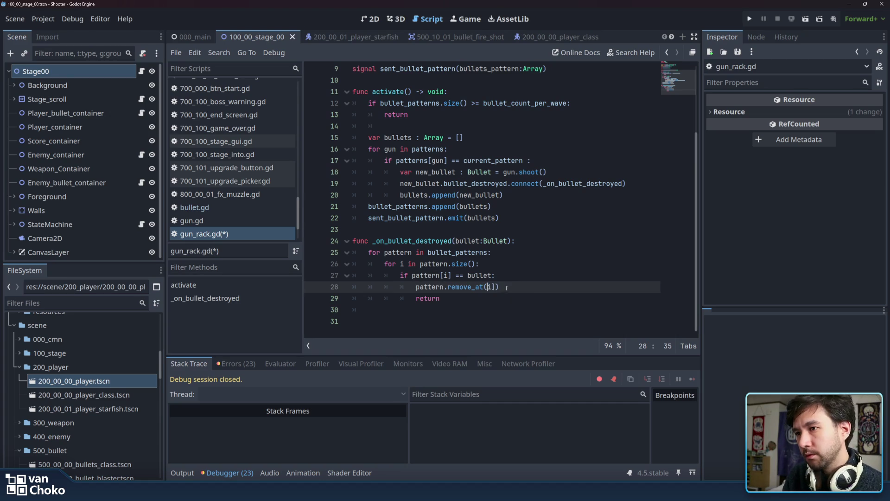
left_click(544, 289)
key("ctrl+s")
left_click(750, 19)
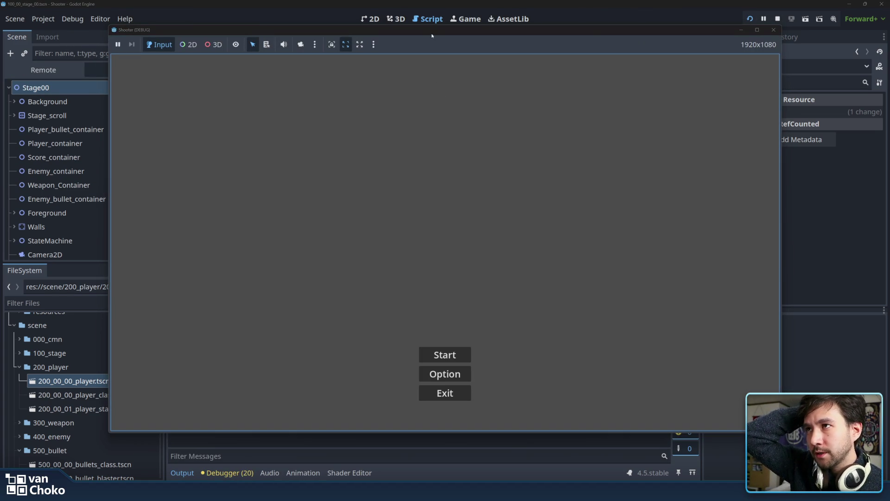
left_click(459, 355)
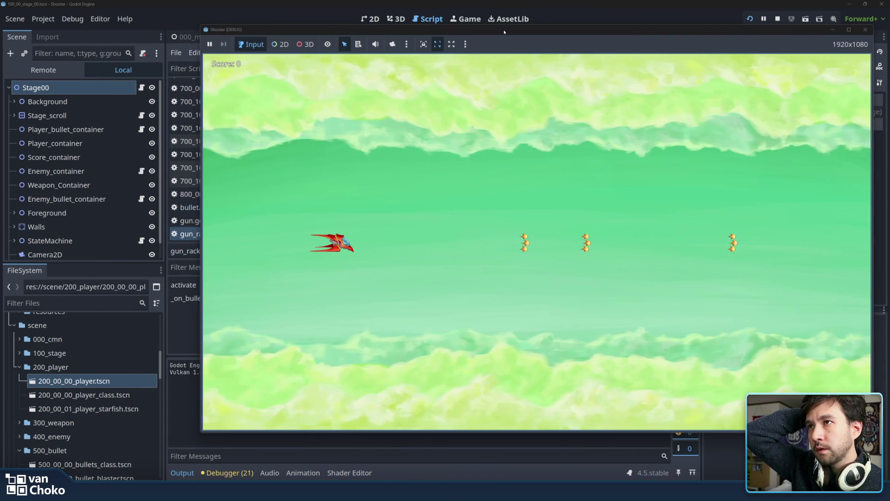
mouse_move(504, 33)
left_mouse_down()
mouse_move(571, 30)
mouse_move(489, 35)
left_mouse_up()
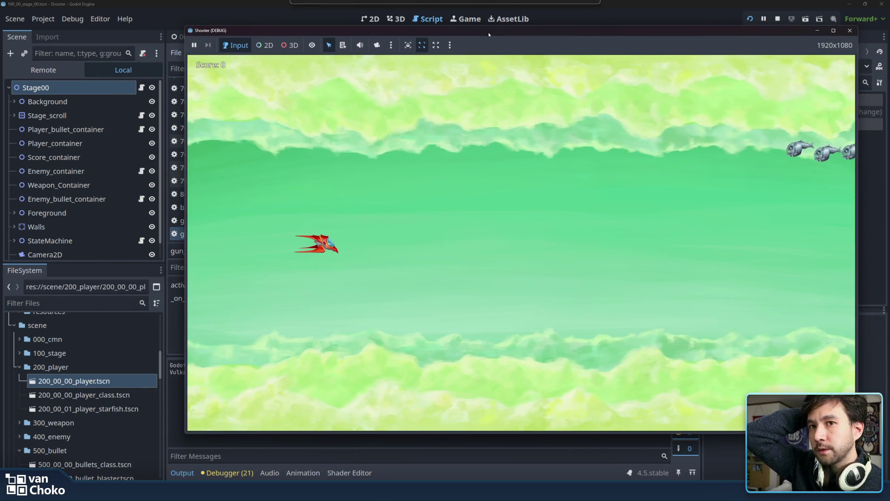
left_click(851, 31)
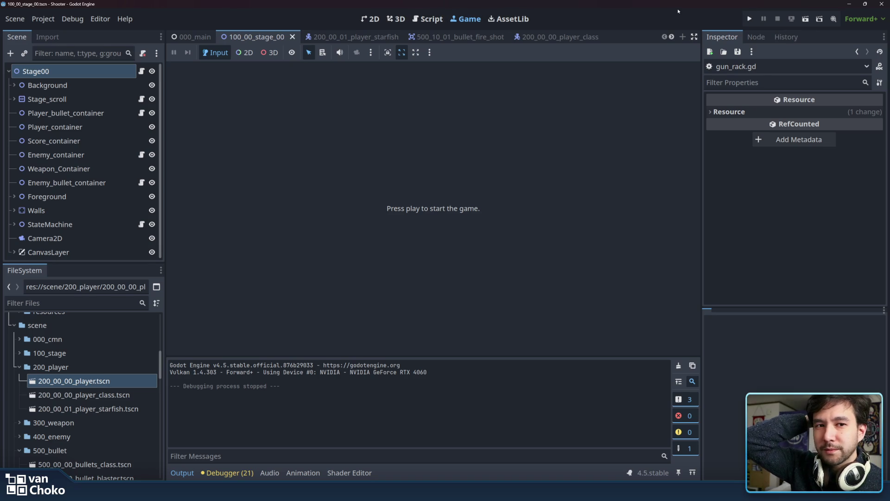
left_click(747, 20)
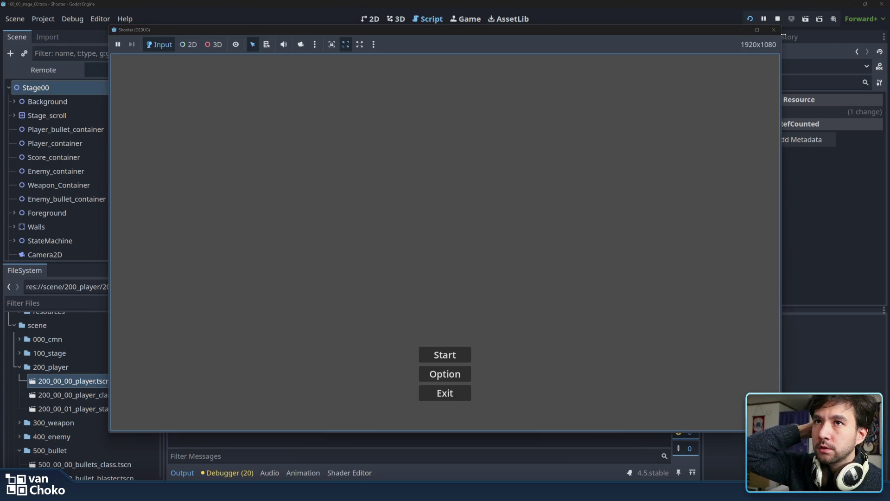
left_click(773, 31)
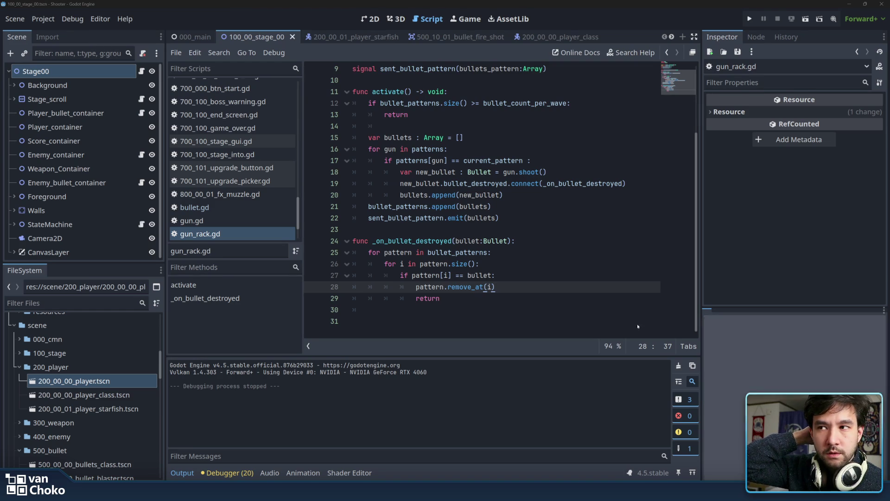
- Replace return on line 29 with break, right after pattern.remove_at(i)
left_click(510, 299)
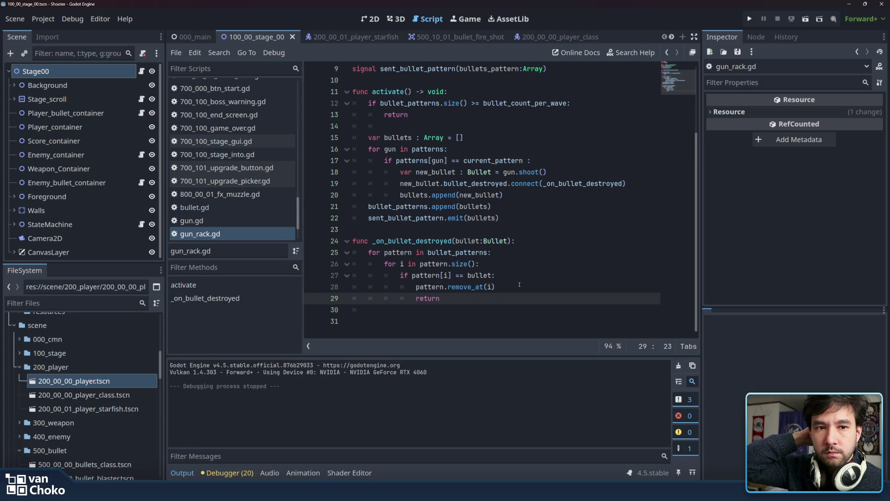
left_click(519, 284)
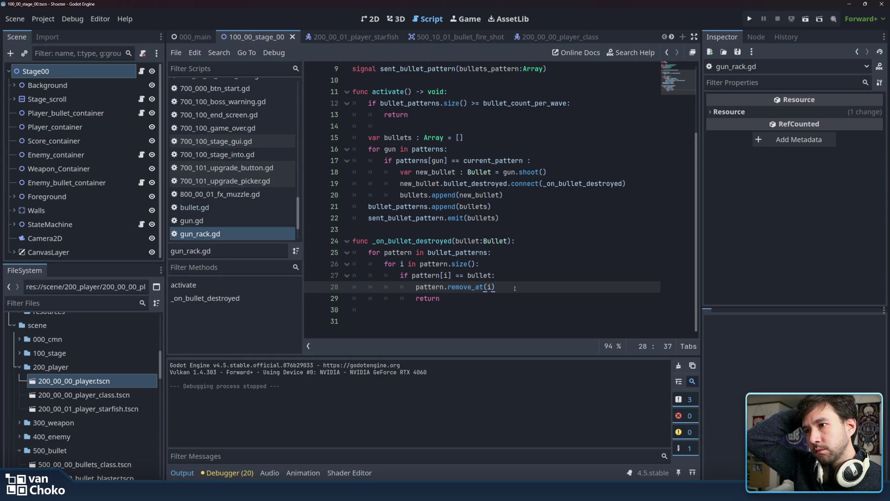
left_click(469, 253)
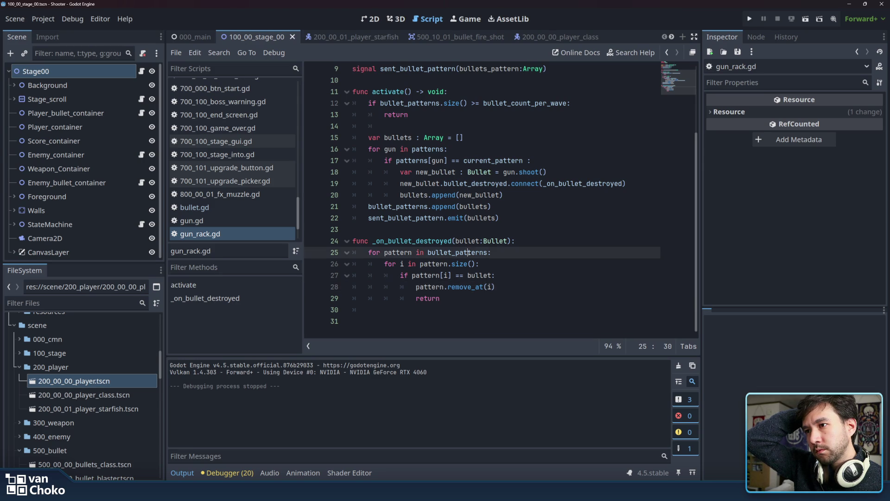
left_click(525, 289)
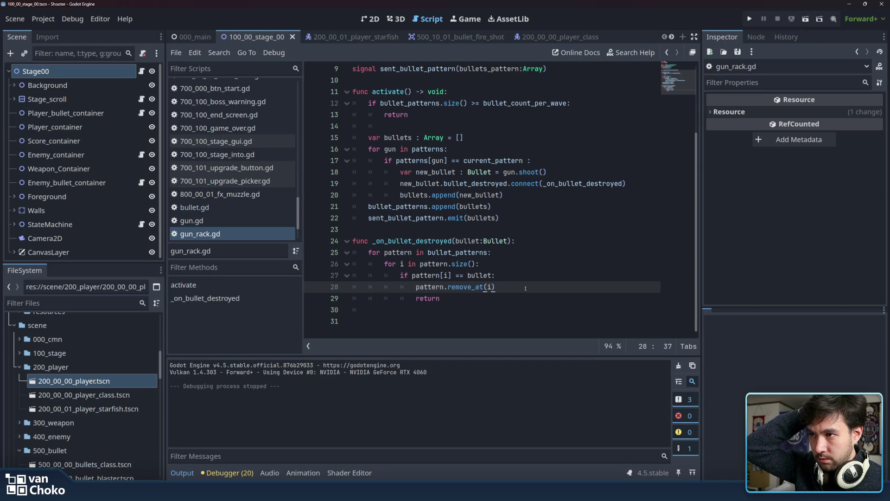
double_click(444, 298)
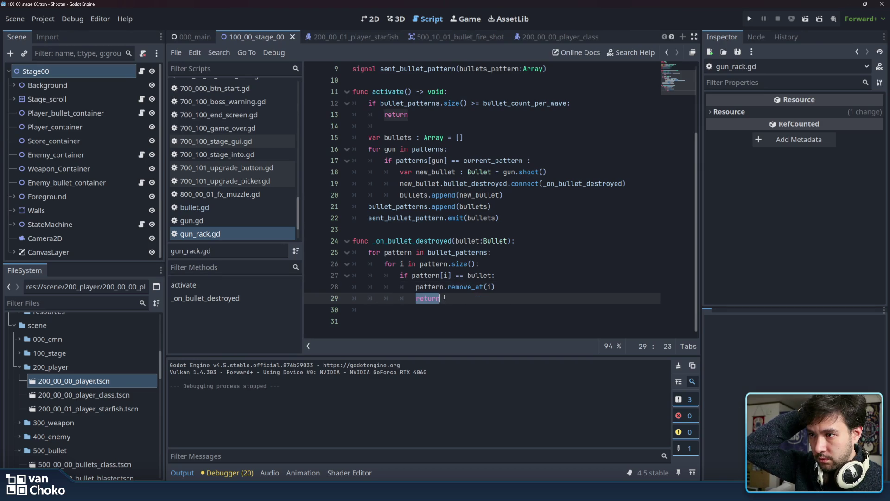
type("break")
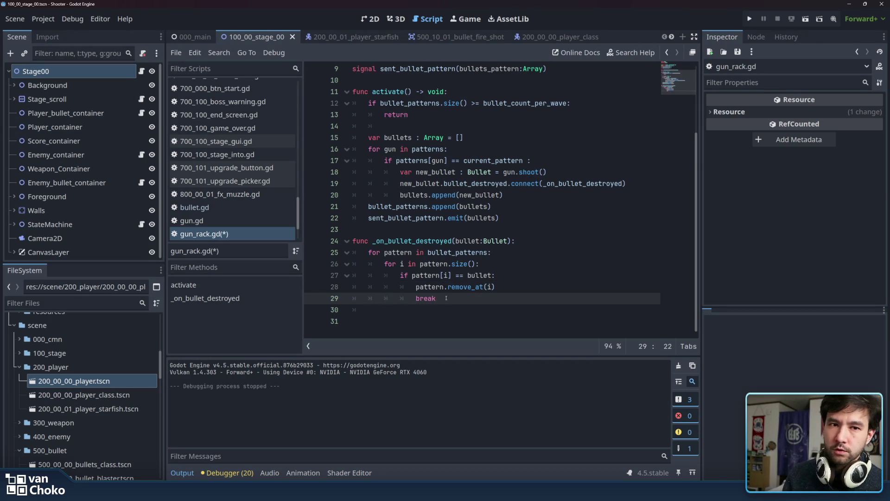
double_click(431, 298)
right_click(428, 300)
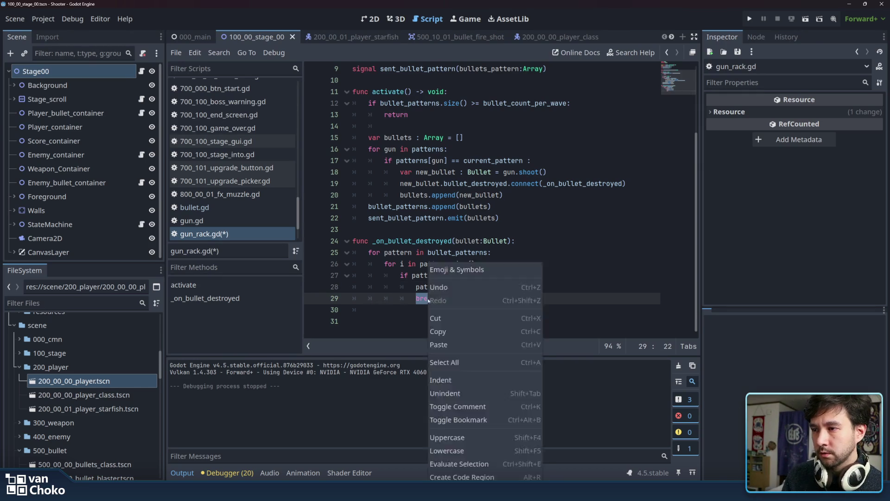
left_click(444, 330)
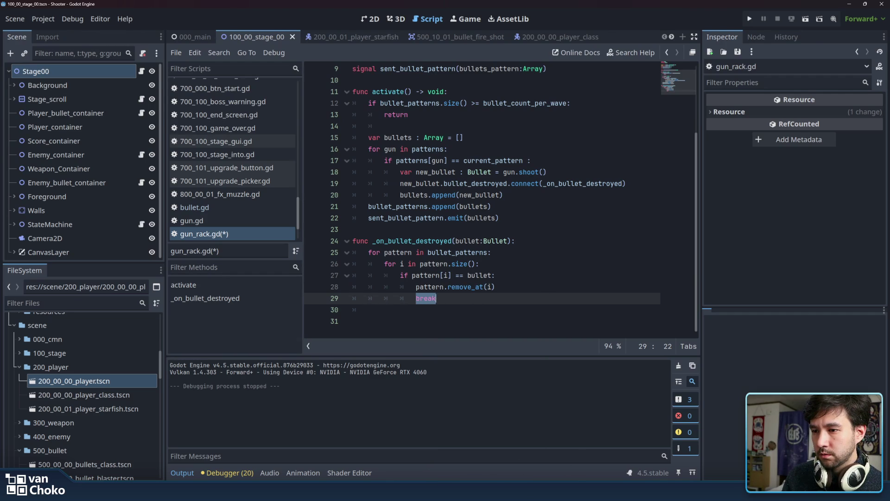
mouse_move(502, 491)
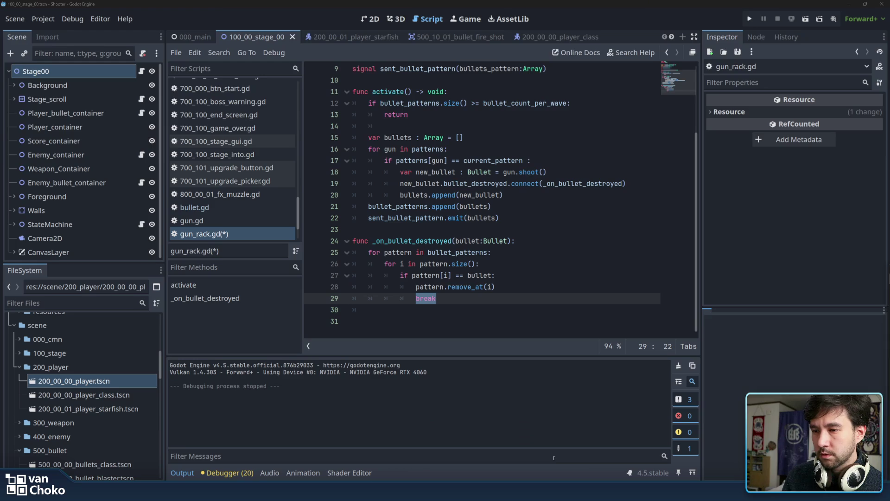
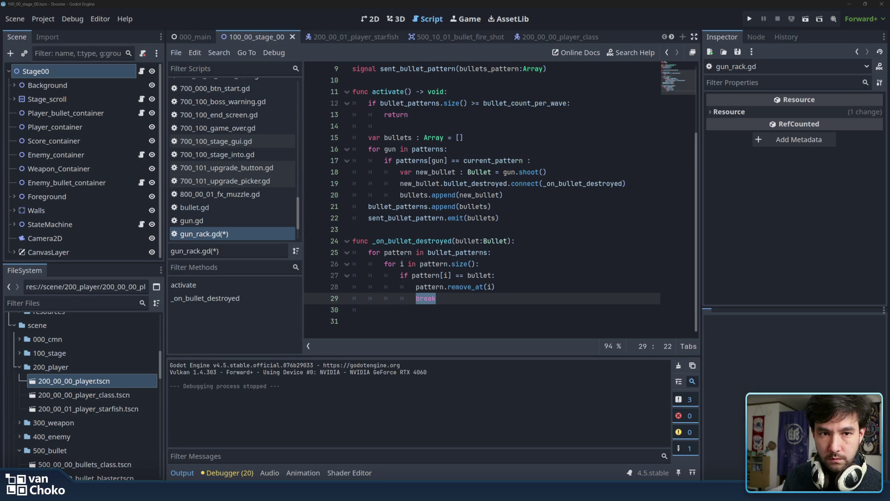
- Type the pattern loop variable as :Array on line 25 and save gun_rack.gd
left_click(413, 253)
type(":Ar")
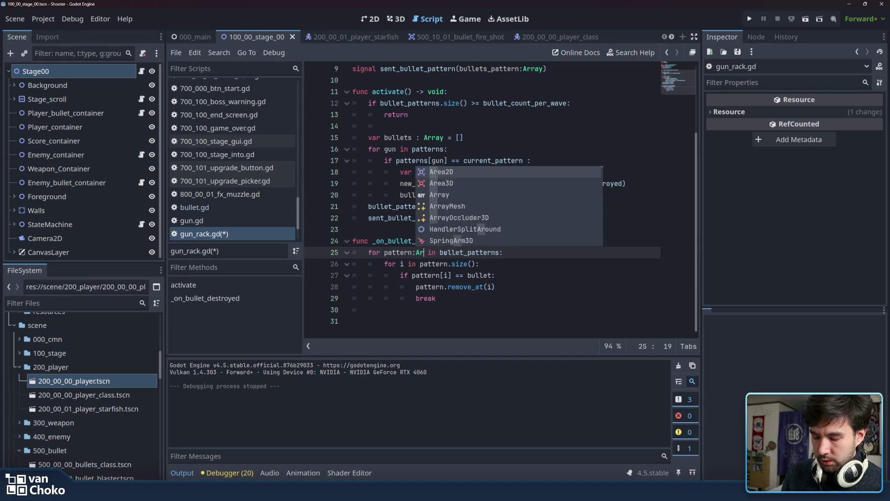
type("ray")
left_click(423, 263)
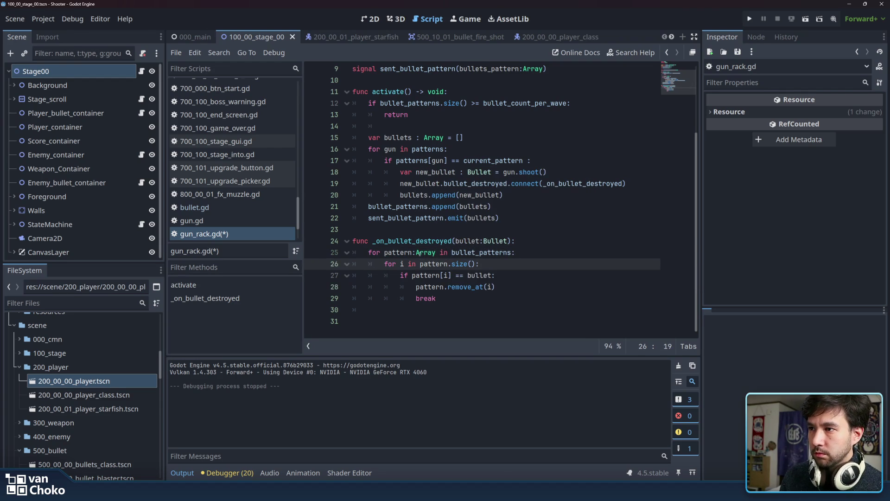
left_click(538, 266)
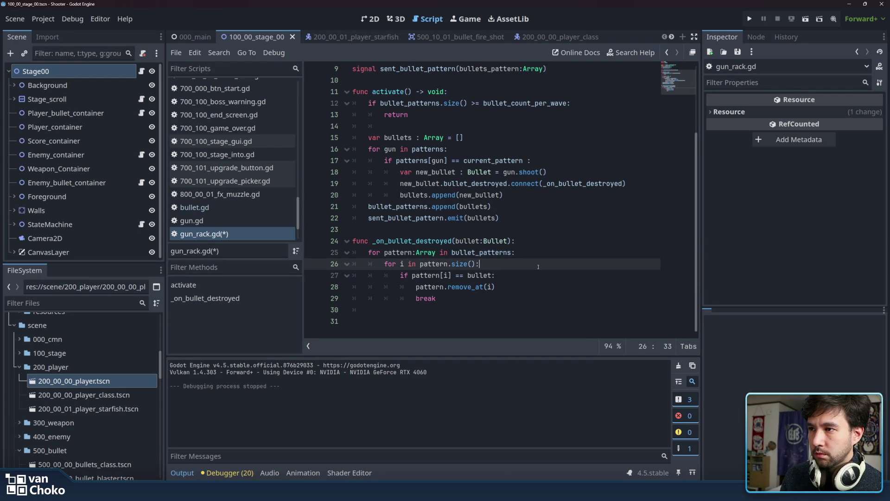
key("ctrl+s")
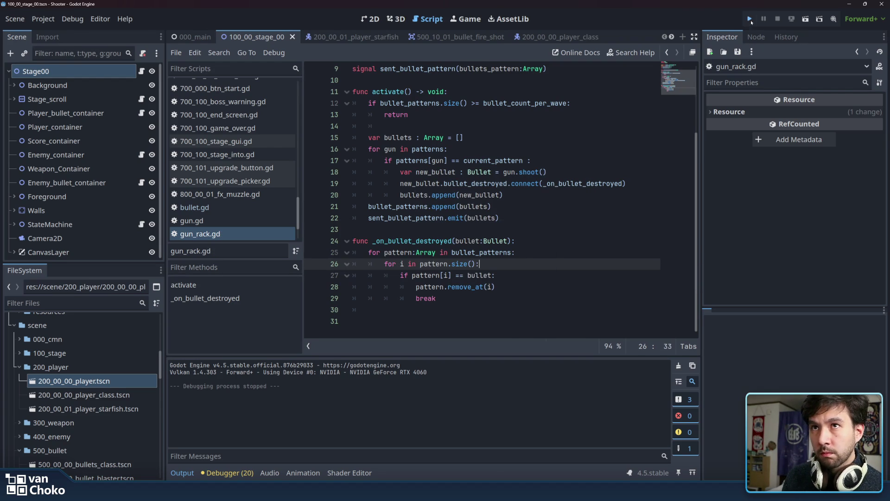
- Test-run the game into Stage 1, then stop it and go back to the script
left_click(750, 19)
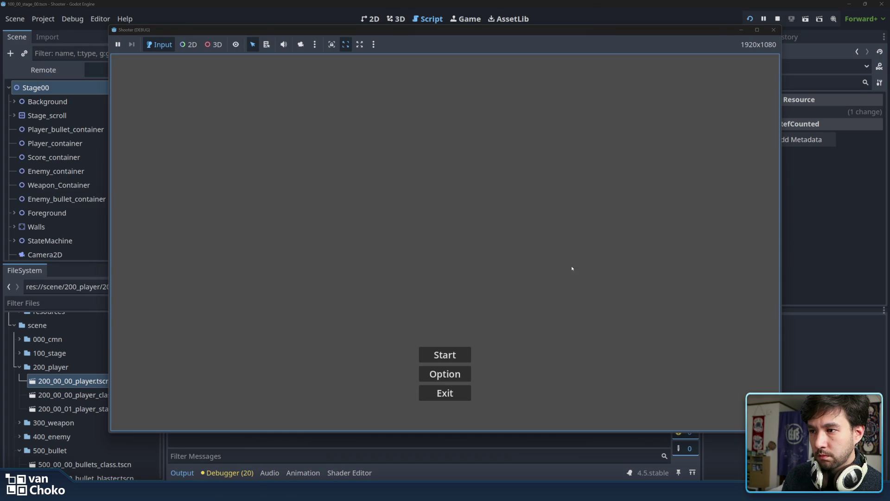
left_click(442, 360)
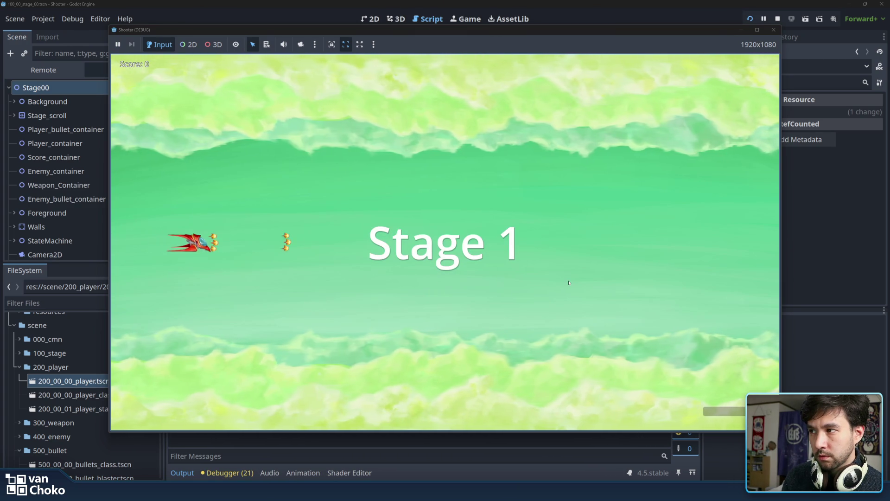
mouse_move(523, 26)
left_mouse_down()
mouse_move(655, 37)
mouse_move(678, 94)
mouse_move(419, 72)
left_mouse_up()
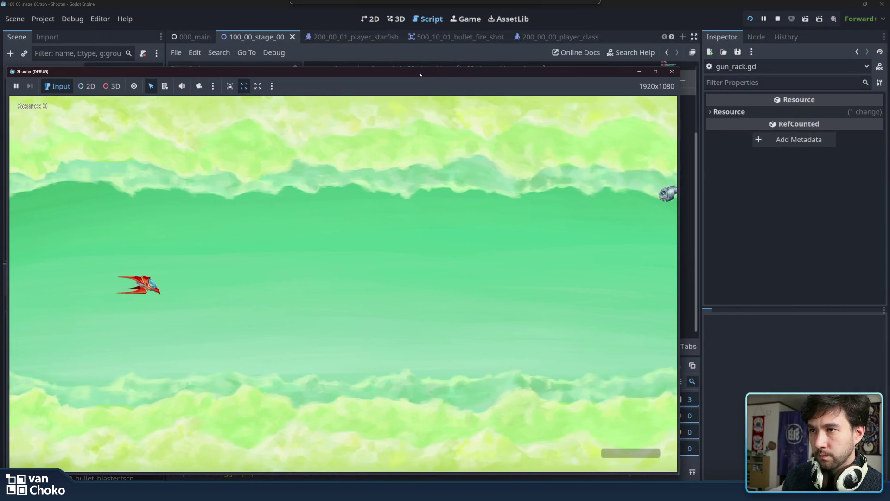
left_click(672, 71)
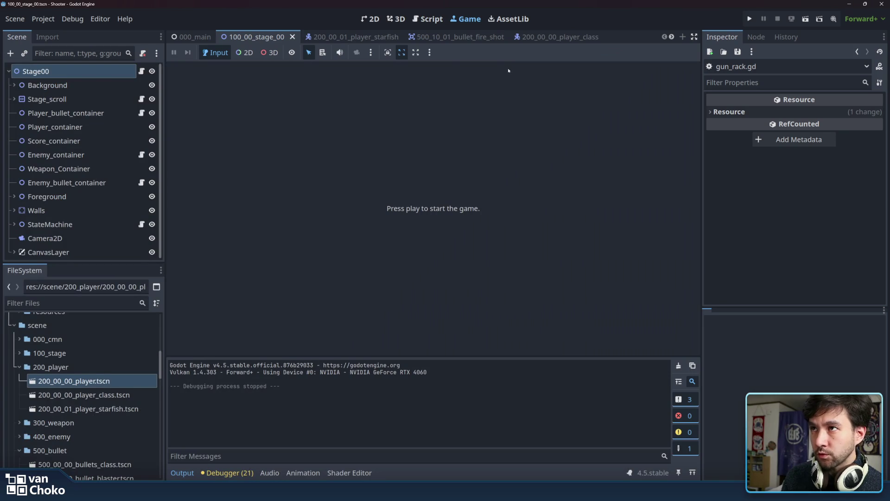
left_click(427, 19)
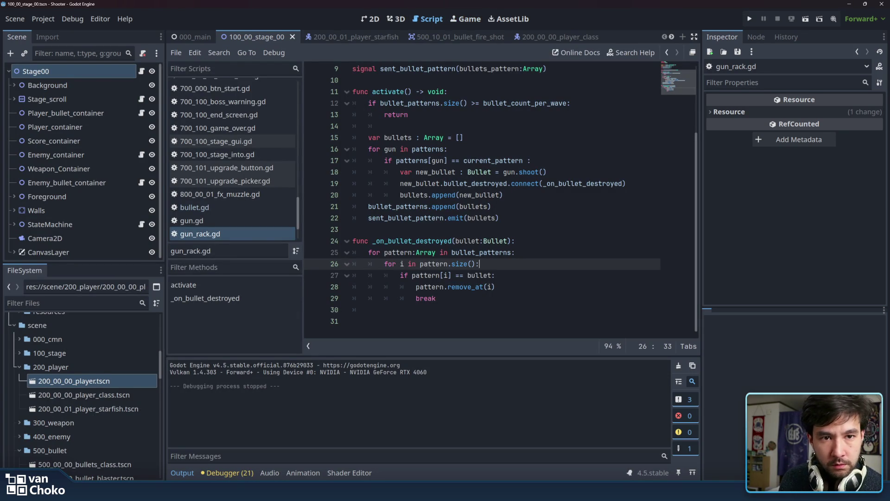
- Re-enter remove_at(i) on line 28 through autocomplete and save the script
left_click_drag(447, 286, 567, 289)
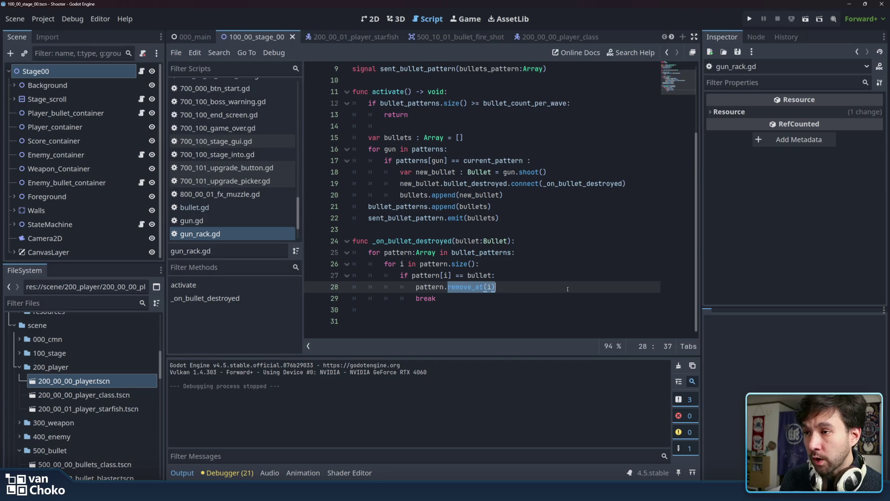
type("remove")
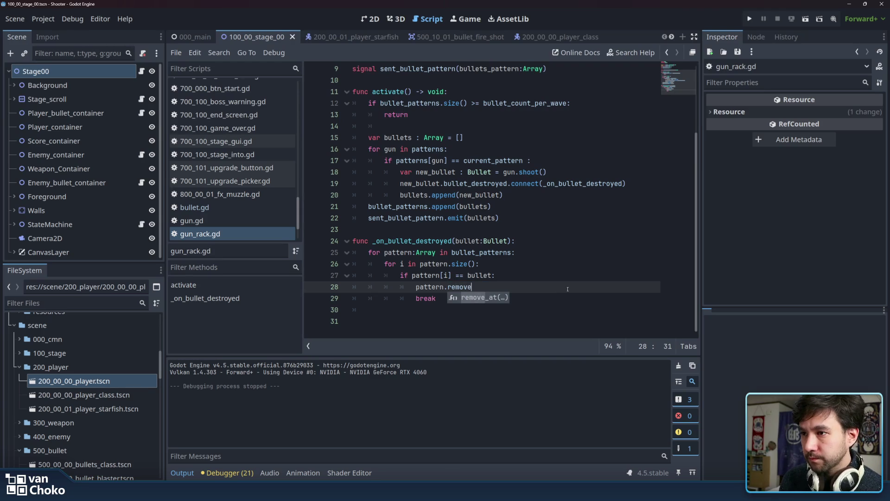
key("Return")
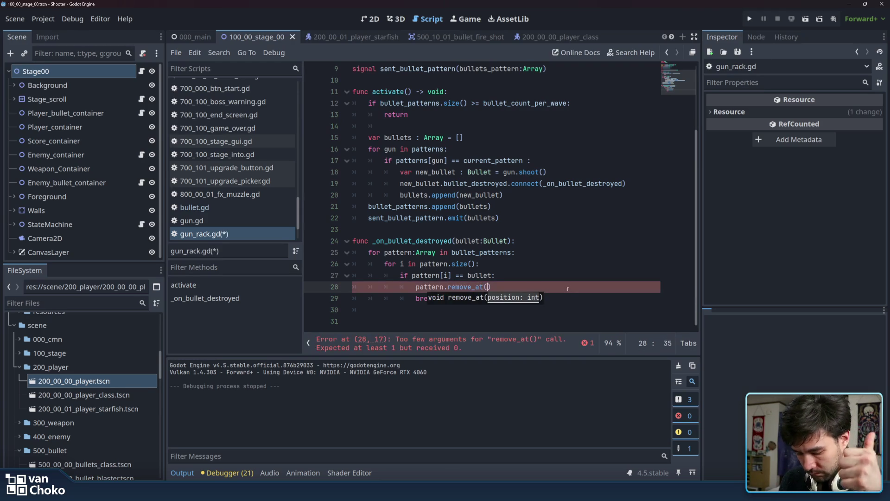
type("i")
key("Right")
key("ctrl+s")
- Add an empty line after break, outdented to the outer loop's level
left_click(439, 297)
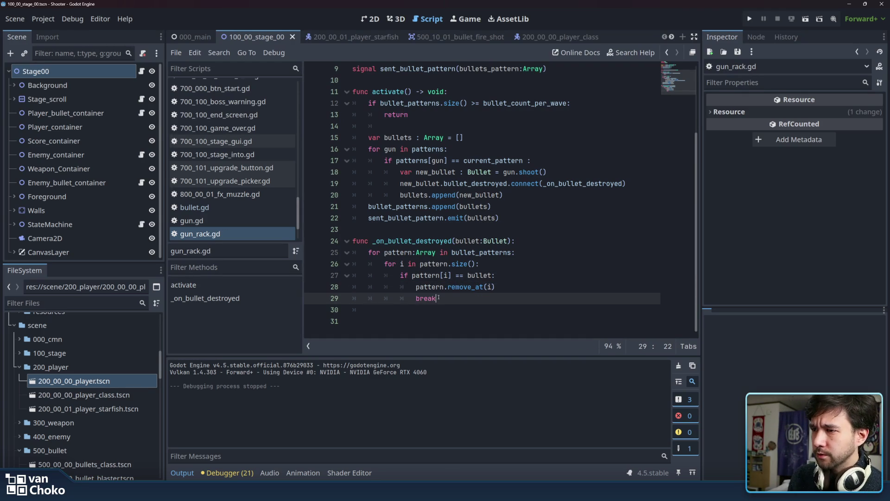
left_click(397, 264)
double_click(394, 264)
mouse_move(394, 263)
left_mouse_down()
mouse_move(464, 276)
mouse_move(457, 299)
left_mouse_up()
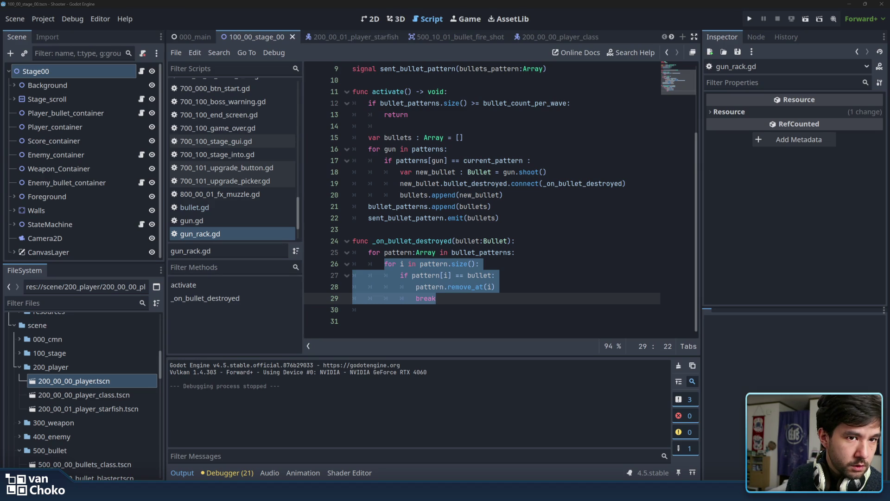
double_click(397, 252)
left_click(462, 299)
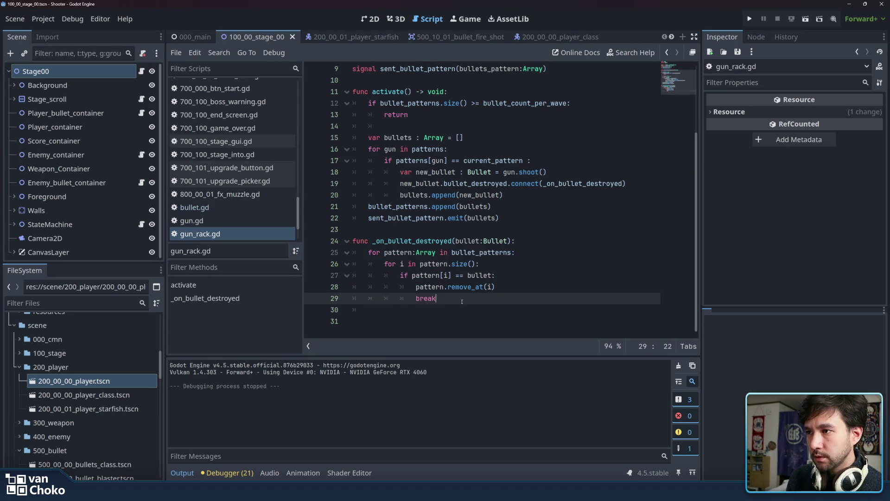
key("Return")
key("BackSpace")
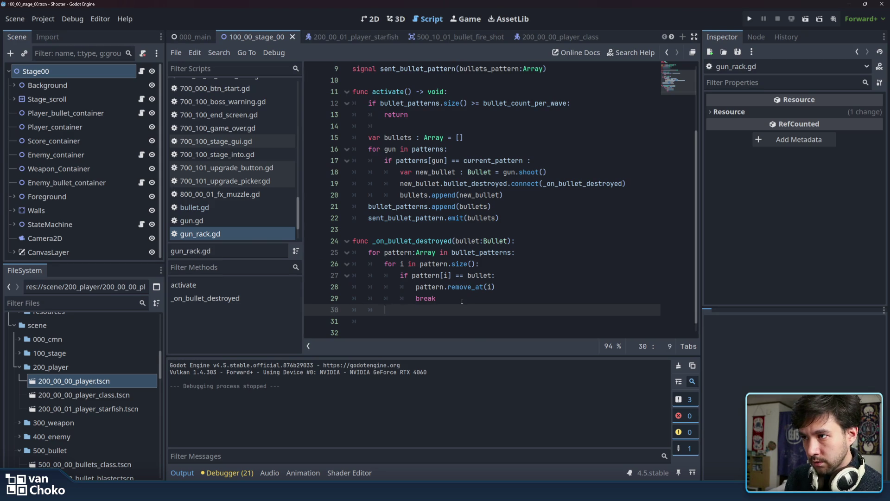
- Review bullet_patterns and the pattern loop lines, ending on the new empty line 30
double_click(458, 251)
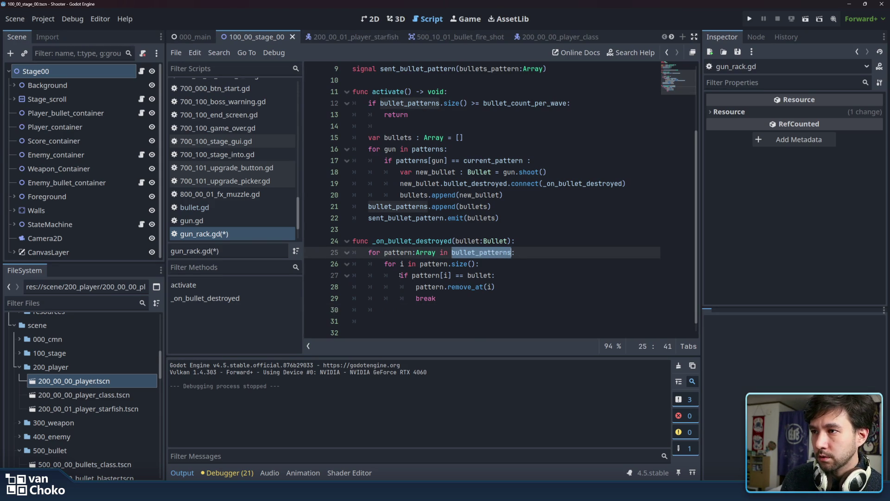
left_click(439, 263)
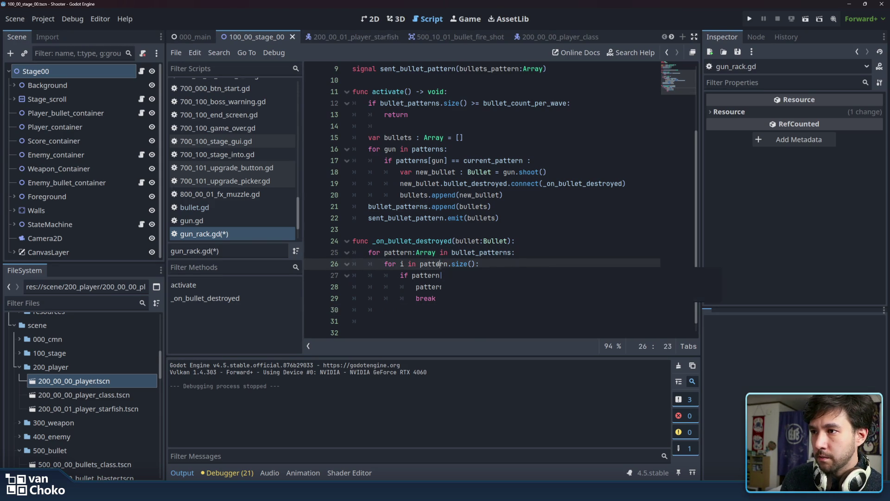
key("Up")
key("Down")
key("Right")
key("Right")
key("Right")
left_click(513, 277)
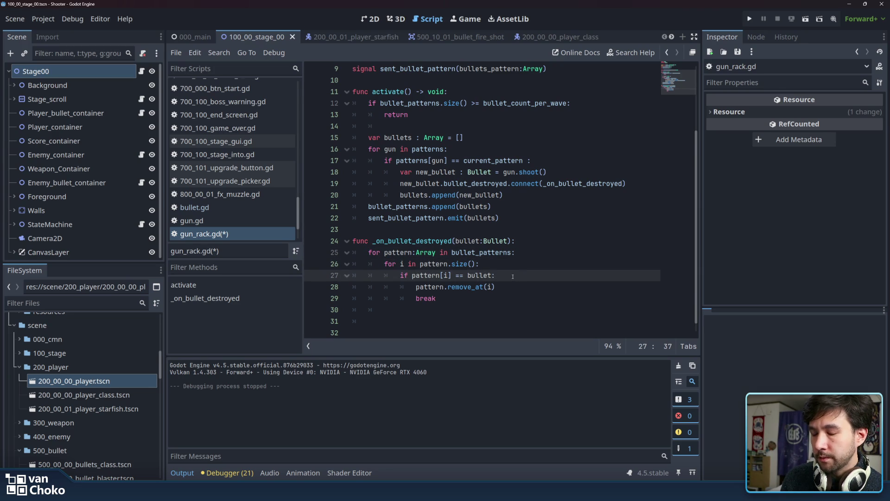
key("Down")
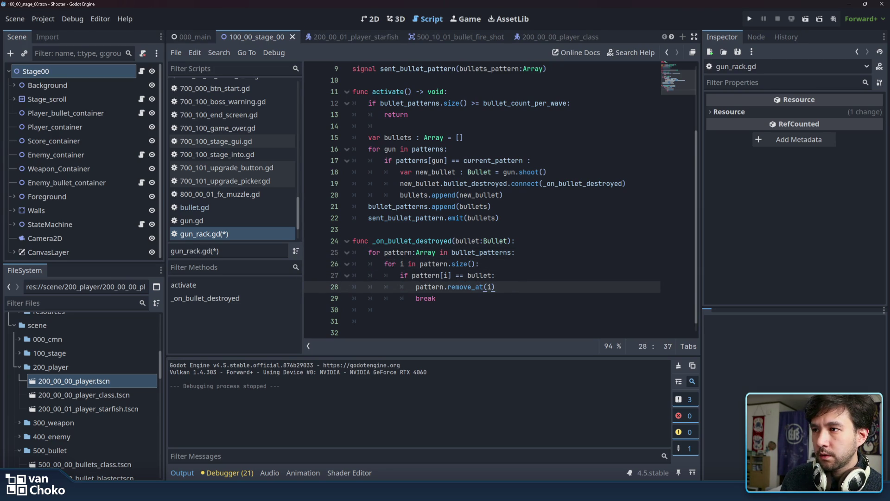
left_click(395, 309)
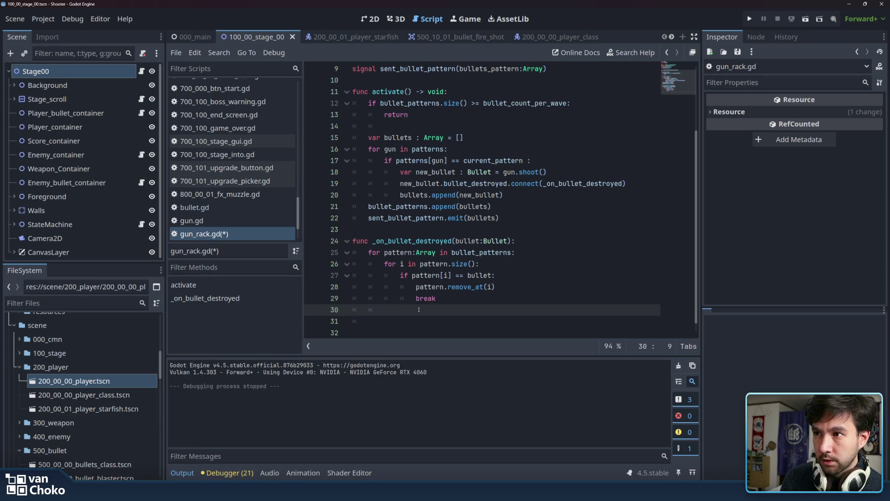
left_click(398, 253)
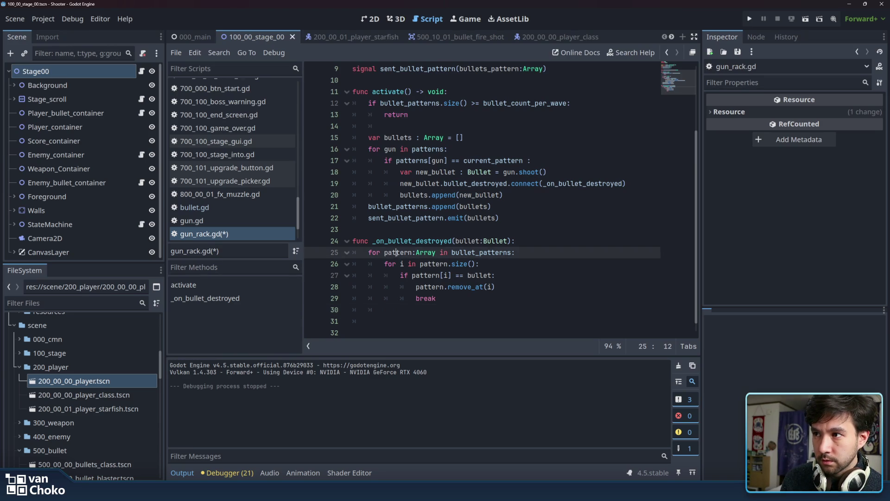
- Write print(pattern) on the empty line 30 after the inner loop and save gun_rack.gd
double_click(482, 252)
left_click(393, 252)
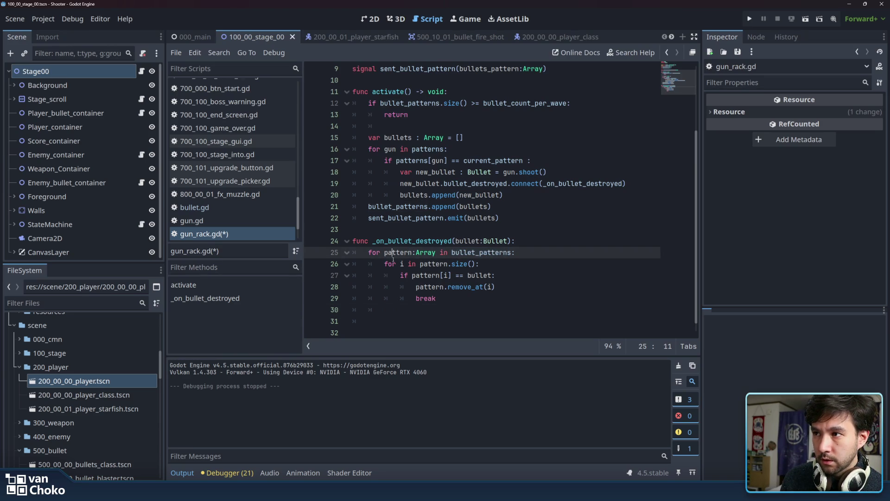
left_click(420, 309)
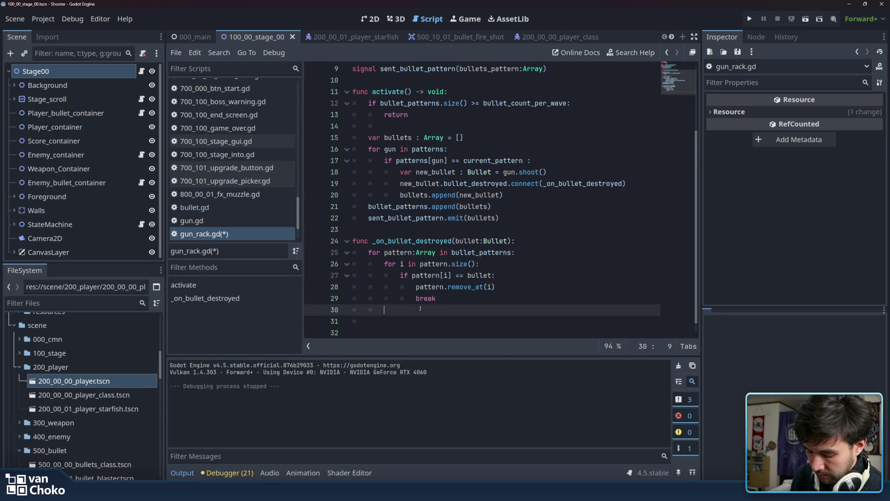
type("pa")
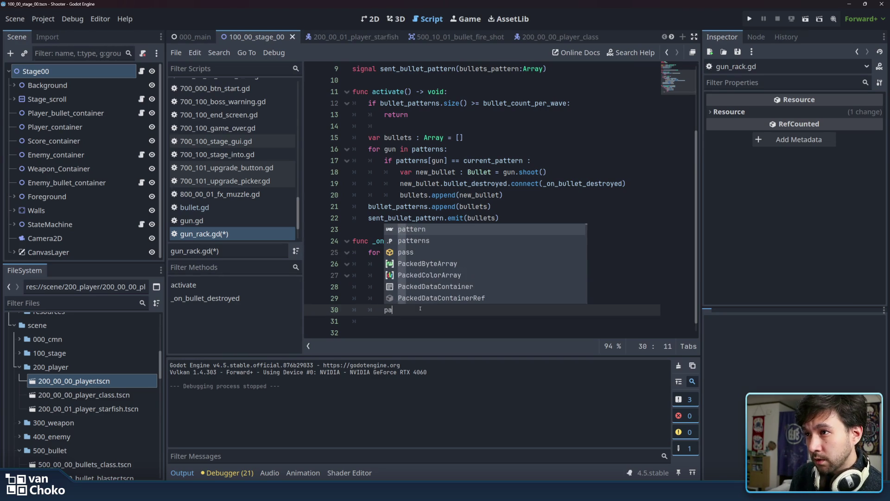
key("BackSpace")
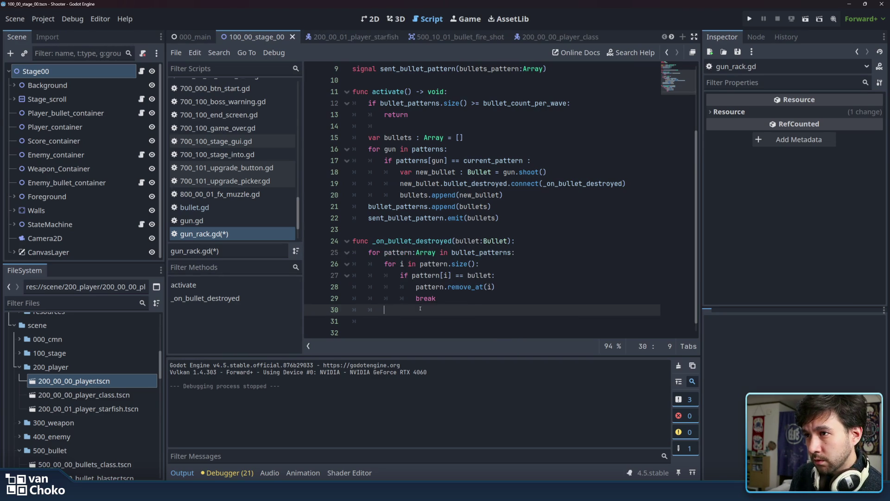
type("if p")
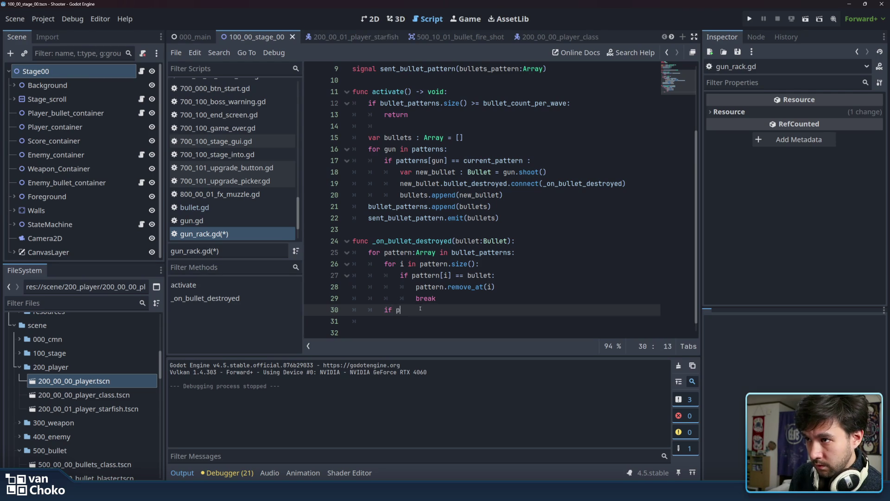
type("attern")
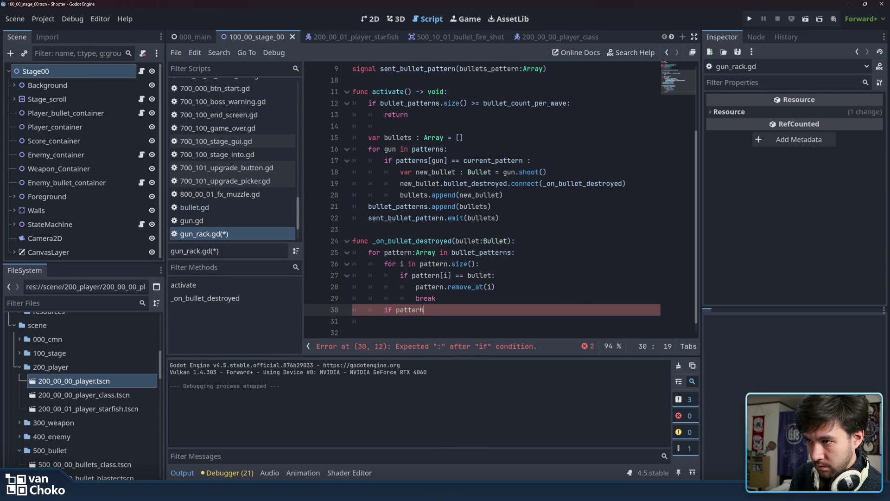
key("BackSpace")
key("BackSpace")
key("BackSpace")
type("print")
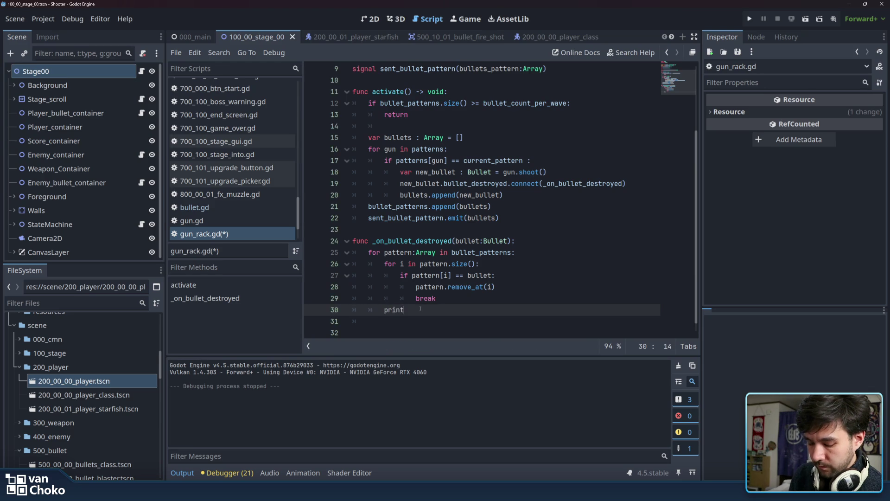
type("(pat")
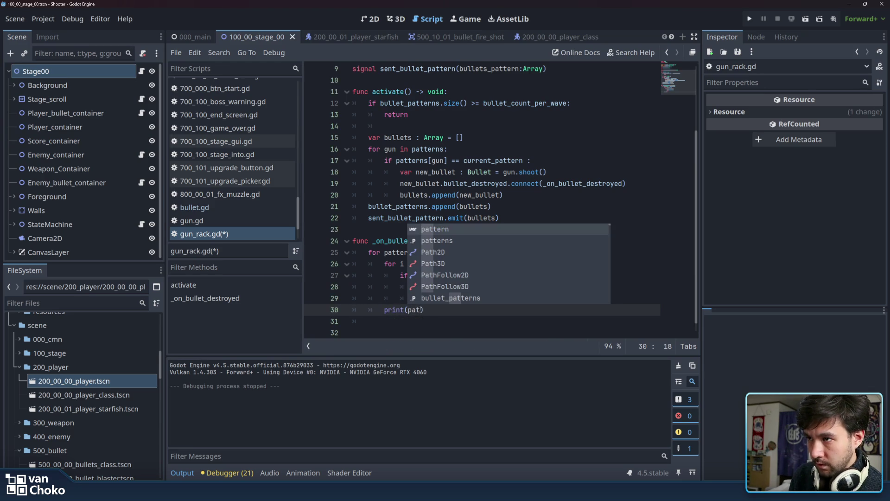
type("tern")
left_click(483, 286)
key("ctrl+s")
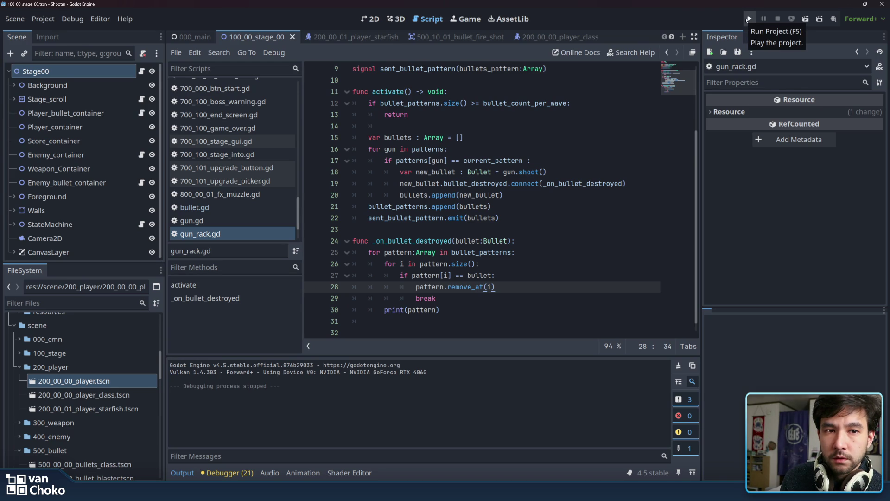
- Run the project briefly, stop it, and return to gun_rack.gd
left_click(748, 19)
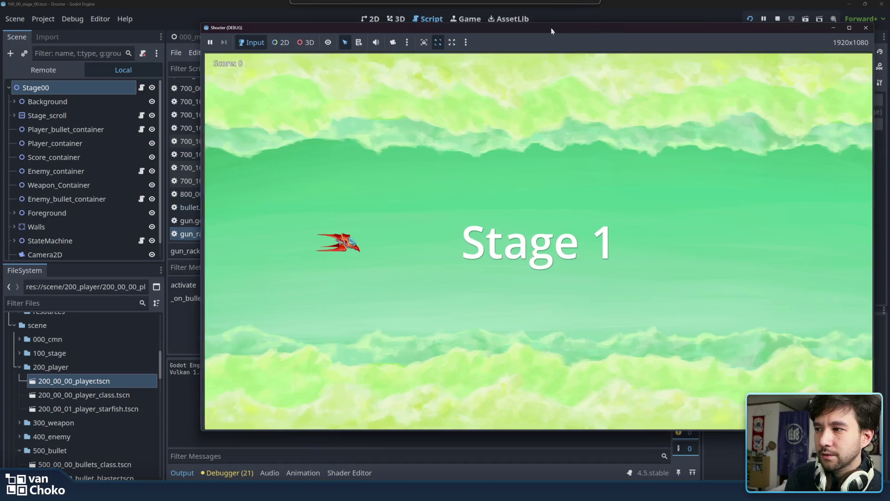
mouse_move(544, 26)
left_mouse_down()
mouse_move(593, 26)
mouse_move(517, 20)
mouse_move(687, 42)
mouse_move(399, 26)
left_mouse_up()
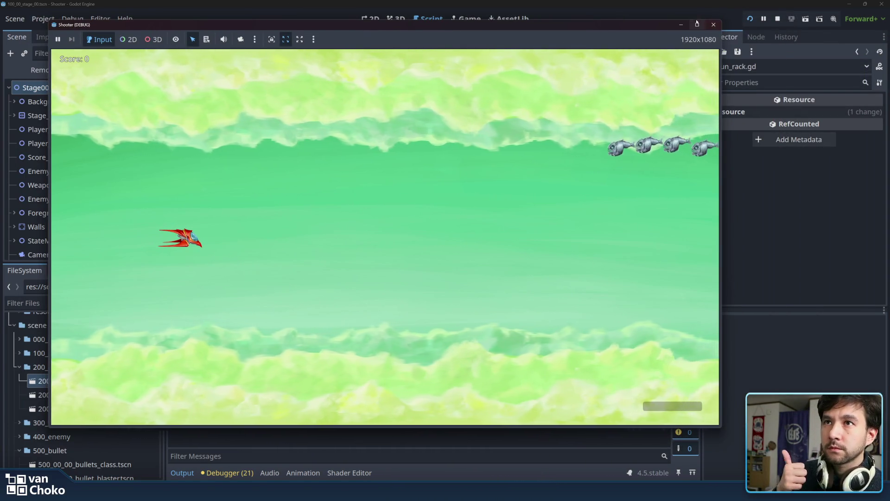
left_click(777, 18)
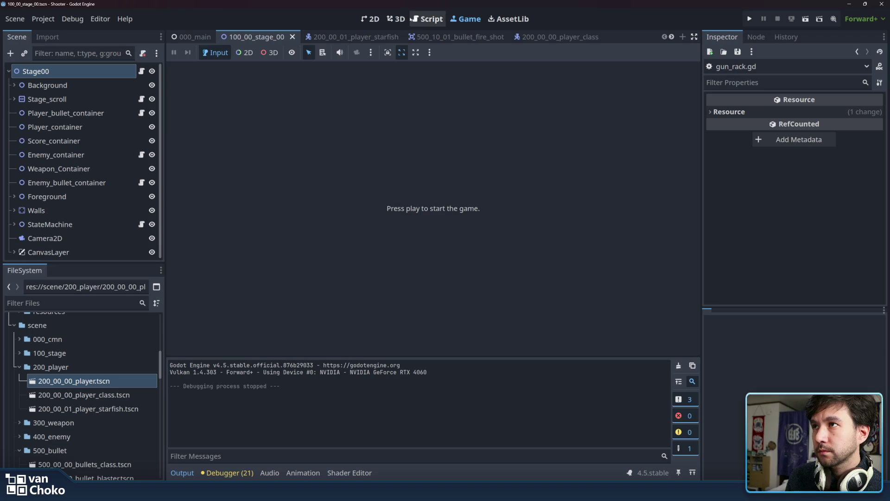
left_click(427, 19)
- Change line 30 to print(pattern.size())
left_click(436, 310)
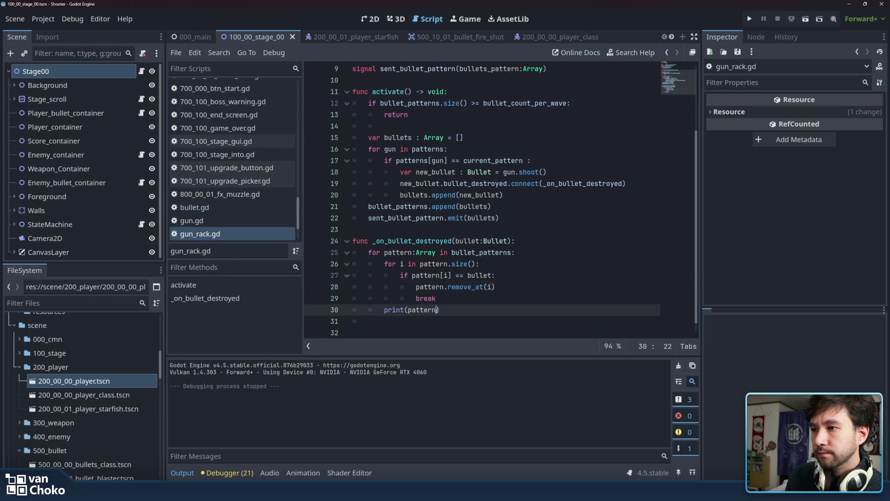
type(".size)")
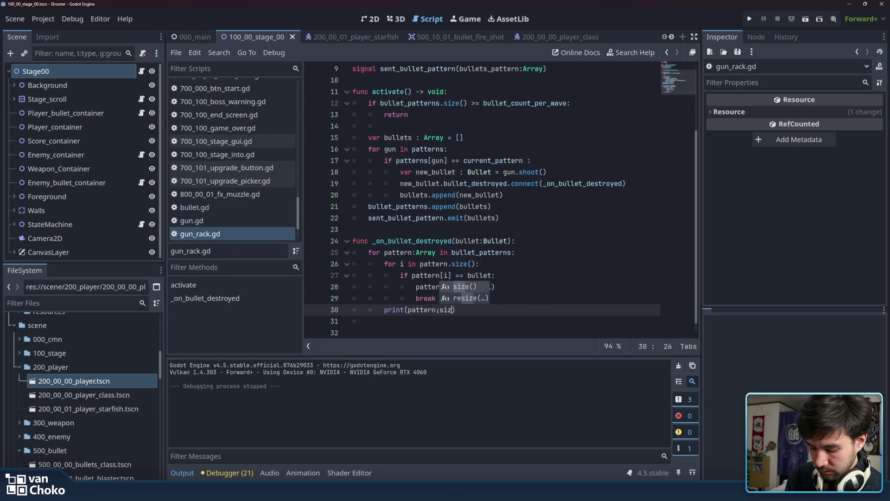
key("Left")
type("()")
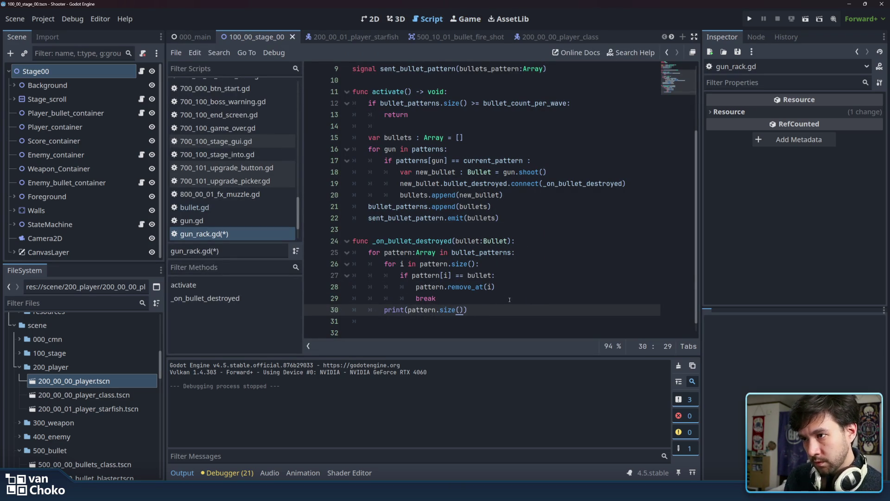
- Save and run again, start Stage 1, then stop the game
key("F5")
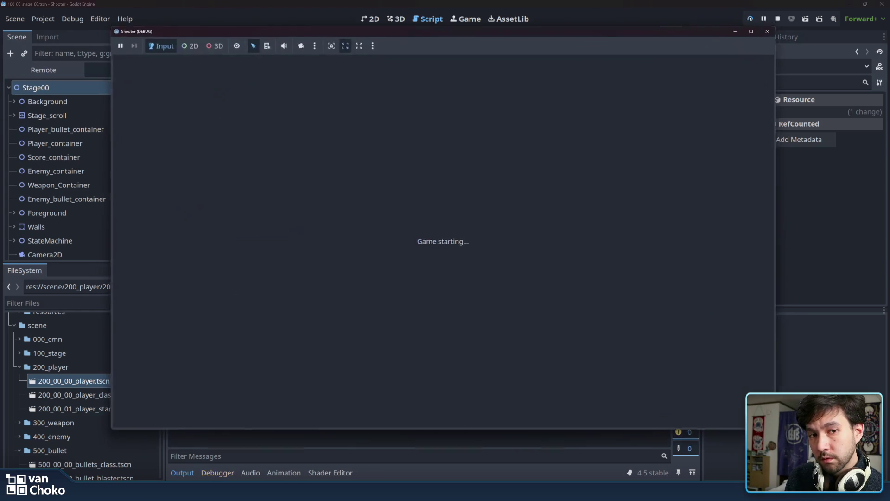
left_click_drag(591, 31, 720, 27)
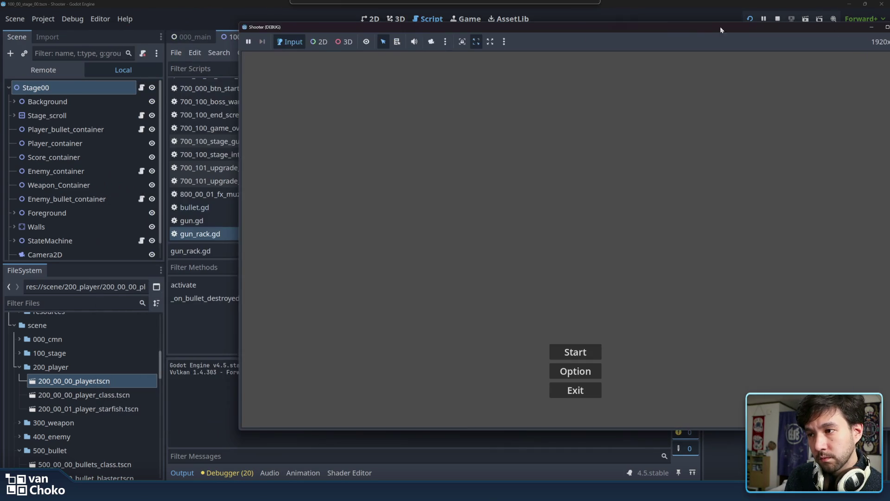
left_click(575, 352)
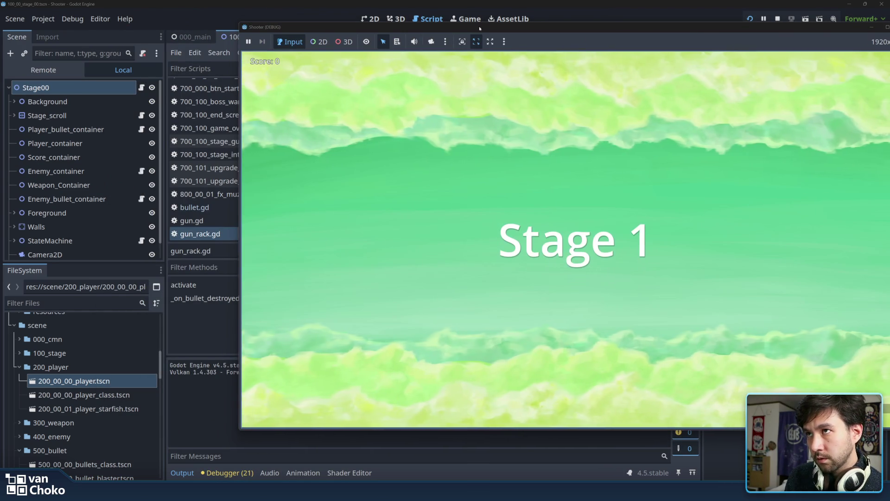
left_click_drag(480, 26, 512, 27)
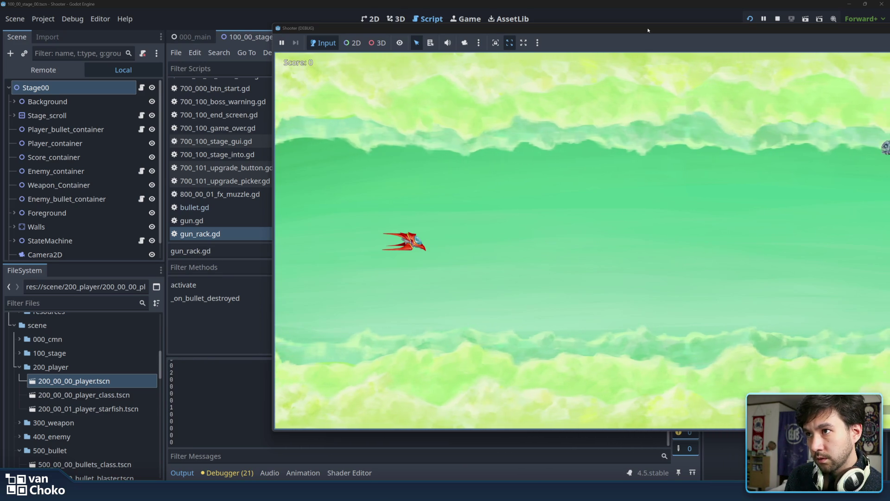
left_click_drag(648, 28, 416, 42)
left_click(706, 44)
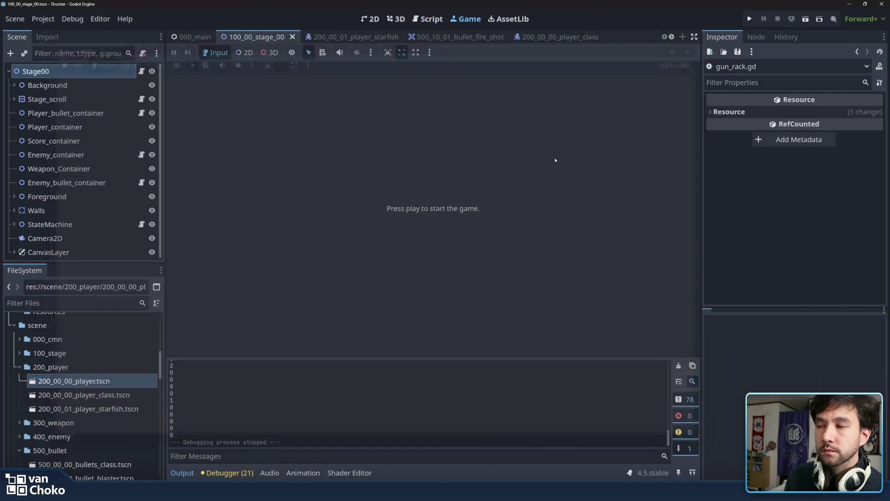
- Replace the print on line 30 with if pattern.size() == 0: and open an indented line
left_click(436, 20)
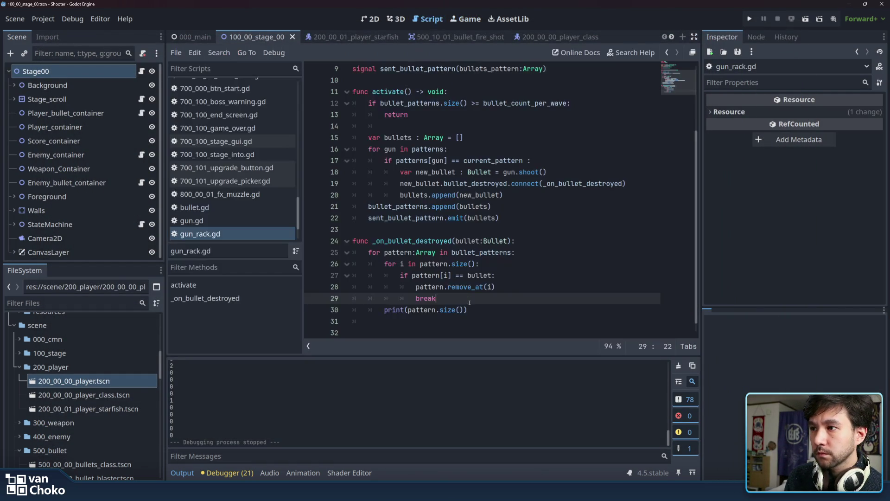
left_click_drag(488, 310, 385, 311)
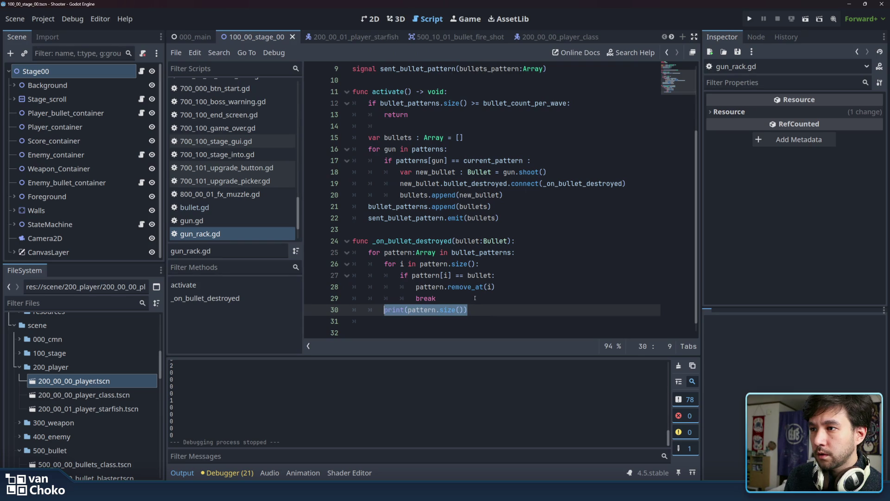
type("if pattern")
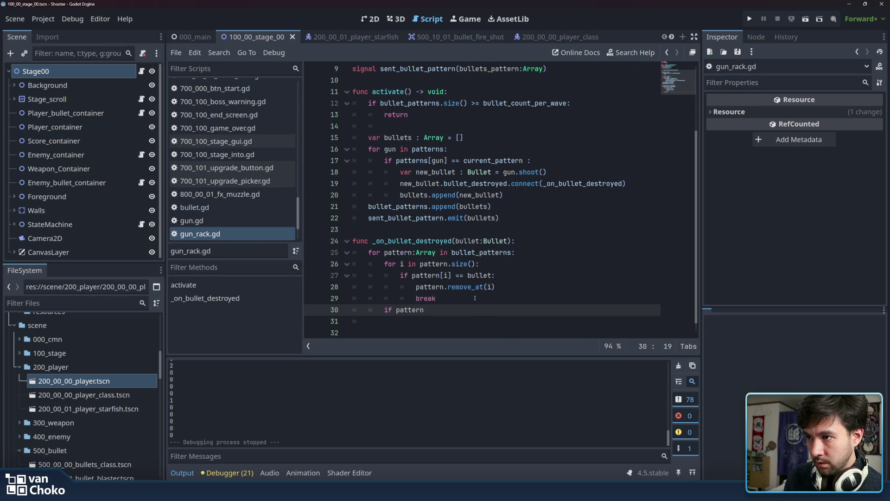
type(".")
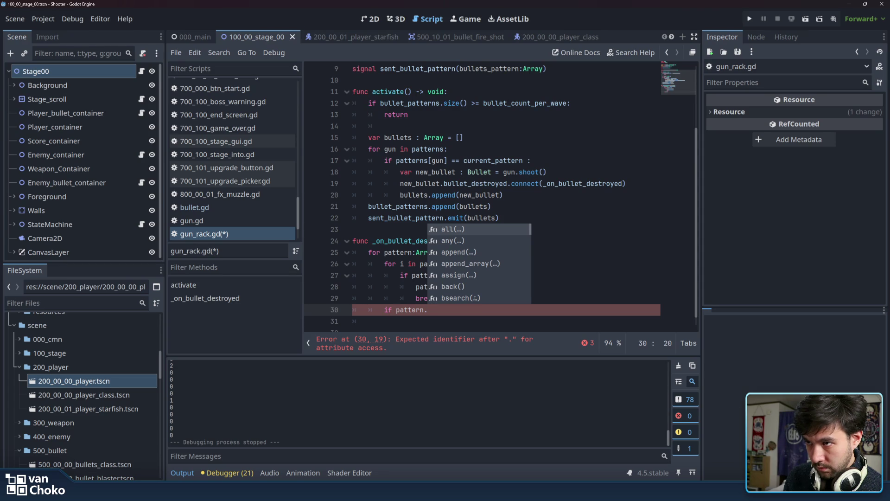
type("s")
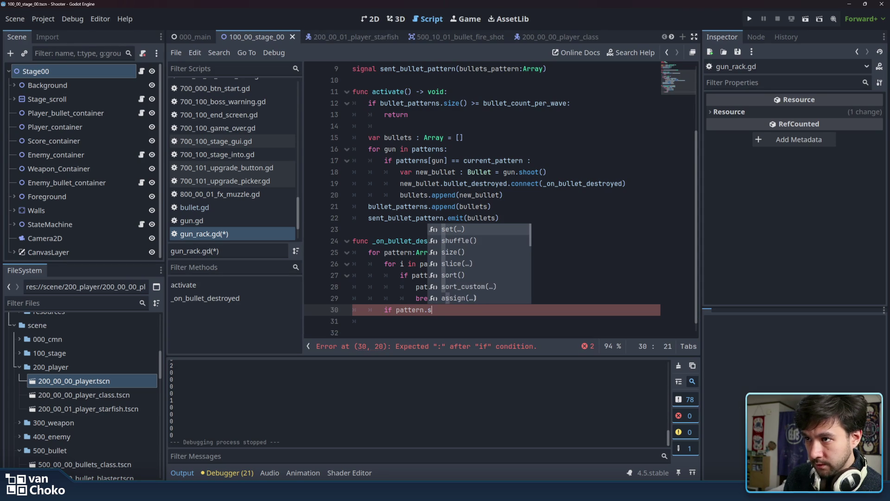
key("Down")
key("Down")
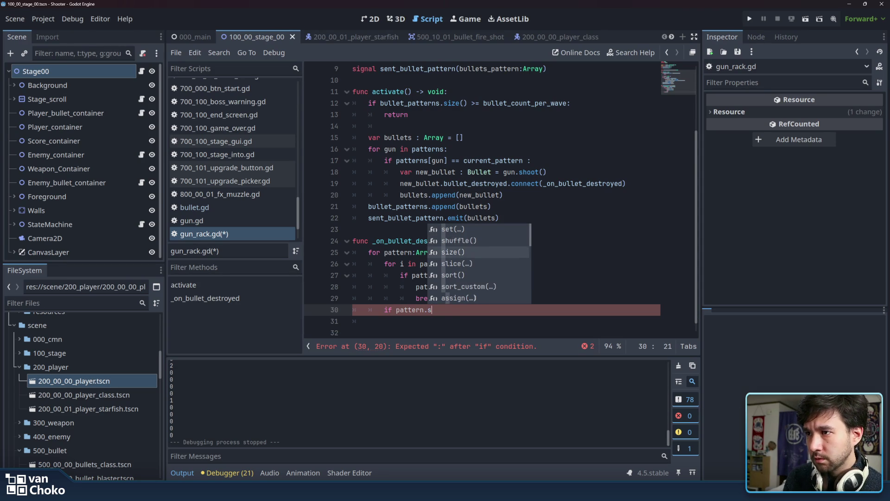
key("Return")
type("== 0")
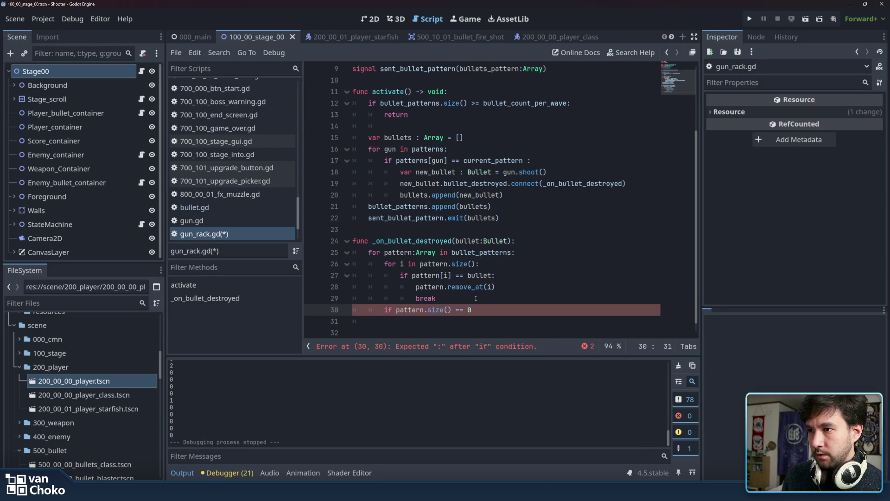
type(":")
key("Return")
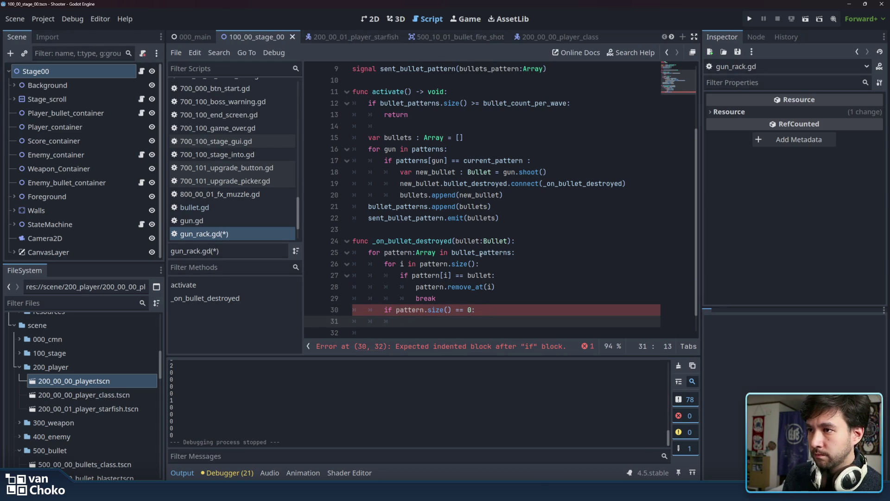
- Begin a bullet_patterns. statement on line 31 under the empty check
left_click(480, 254)
left_click(434, 321)
type("bullet_patterns.")
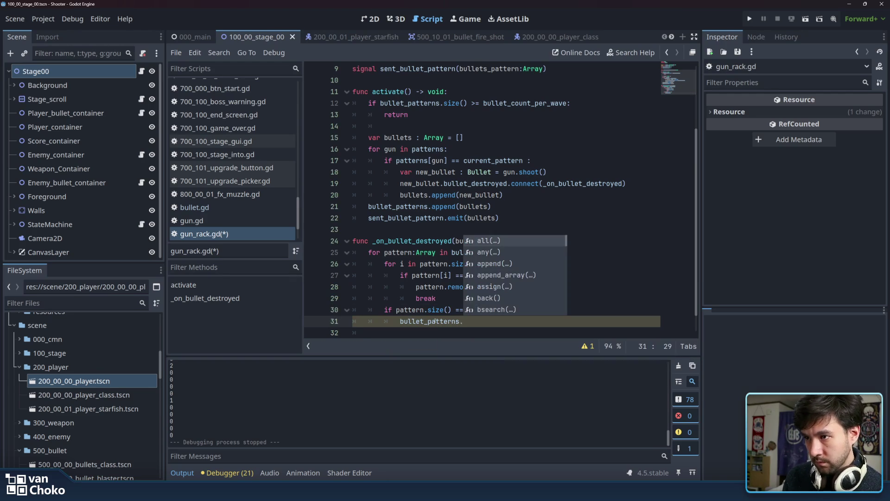
left_click(414, 310)
left_click_drag(447, 287, 483, 287)
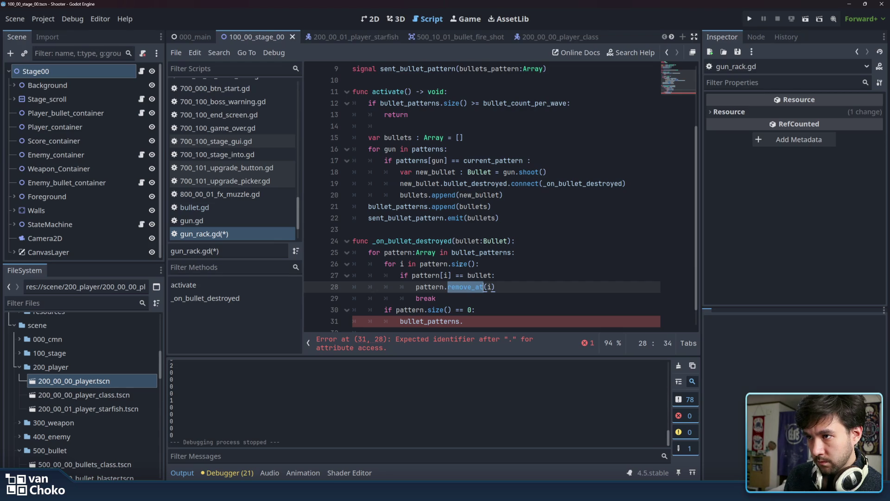
left_click(487, 322)
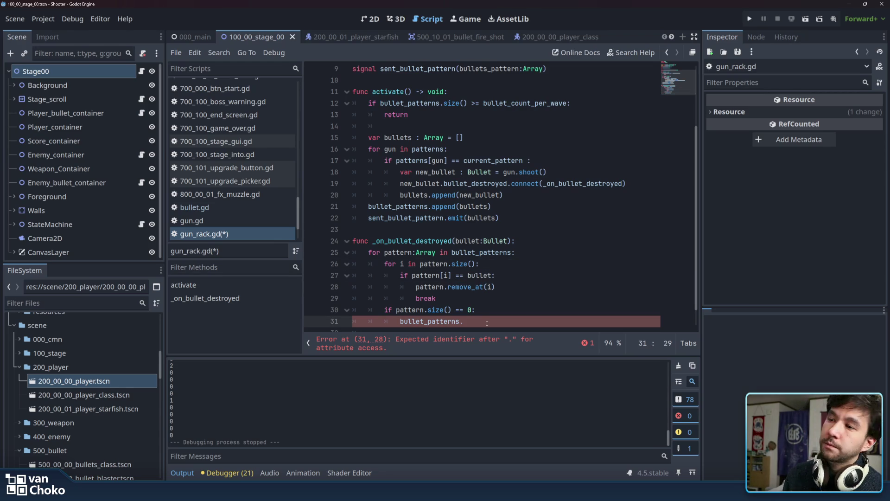
- Copy the pattern.size text from the condition on line 30
mouse_move(428, 312)
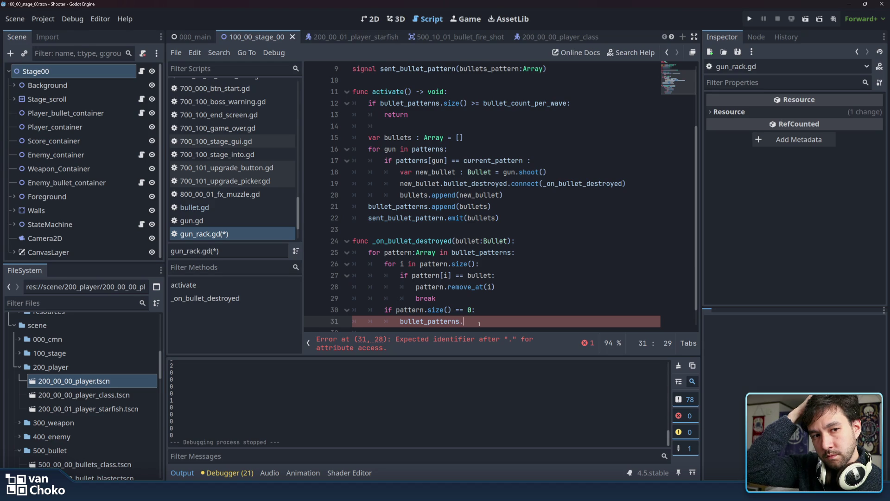
left_click(508, 285)
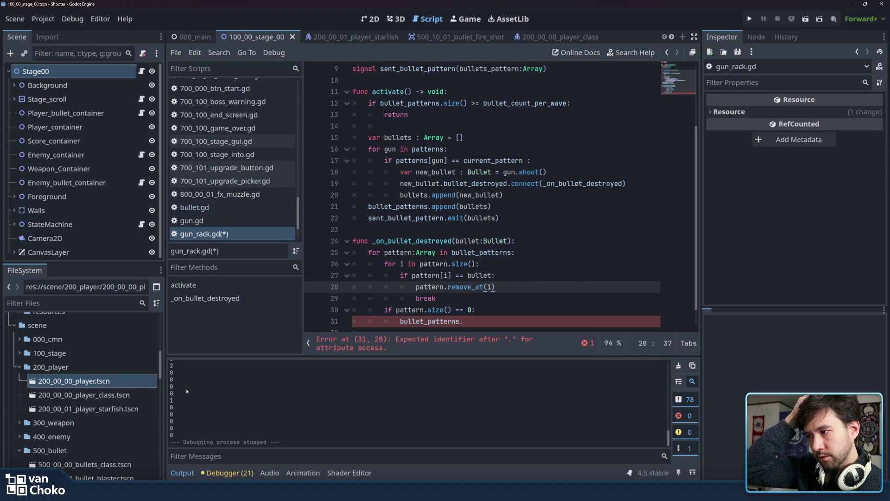
key("Down")
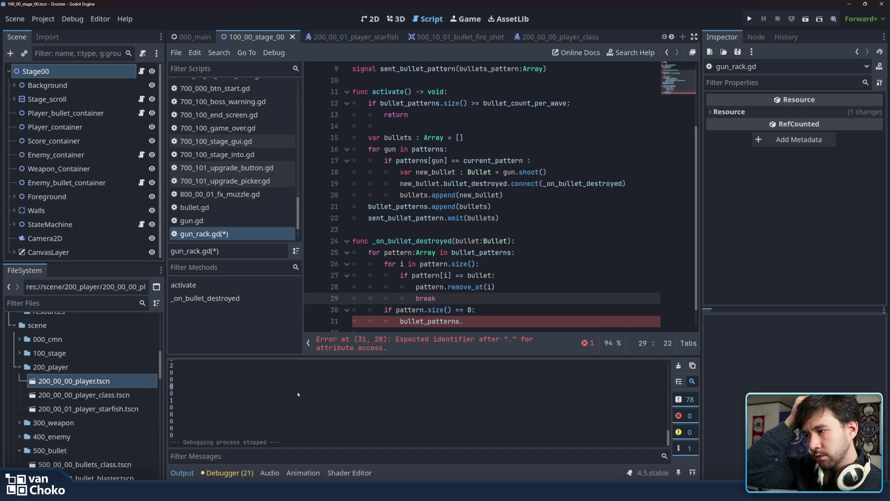
left_click(513, 307)
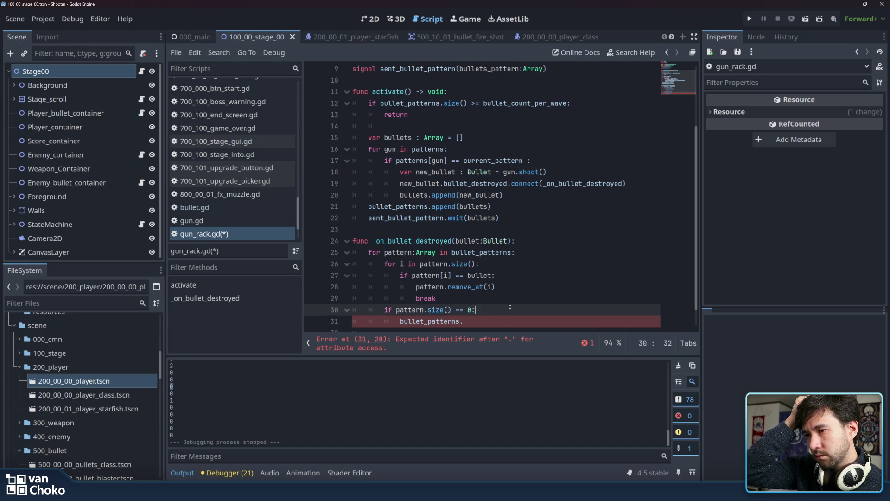
left_click_drag(396, 309, 448, 309)
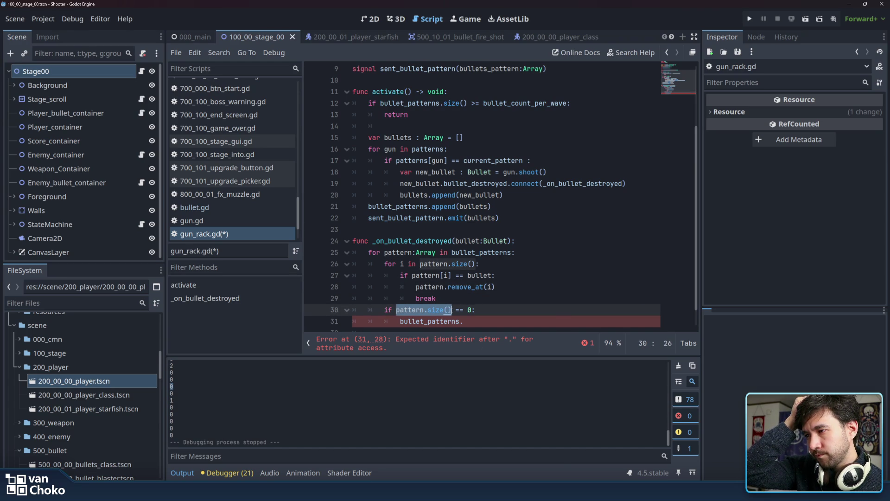
right_click(443, 310)
left_click(462, 301)
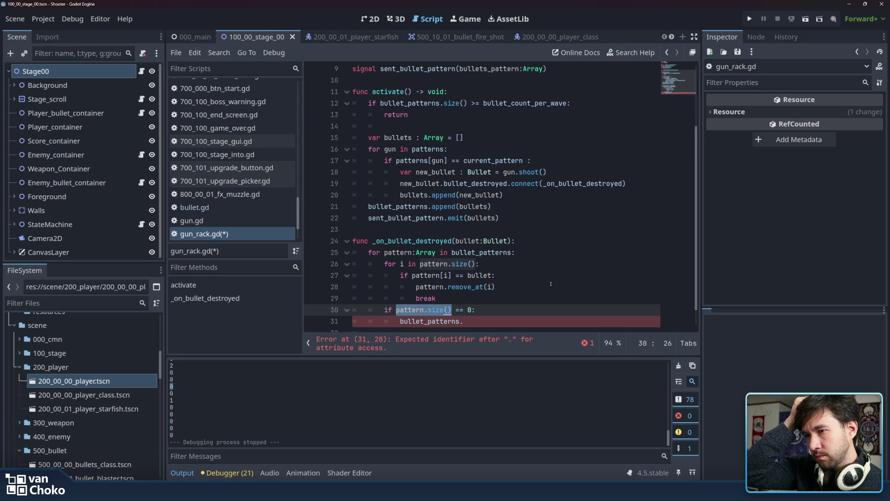
- Add print(pattern.size()) after the remove_at line 28 and save
left_click(550, 288)
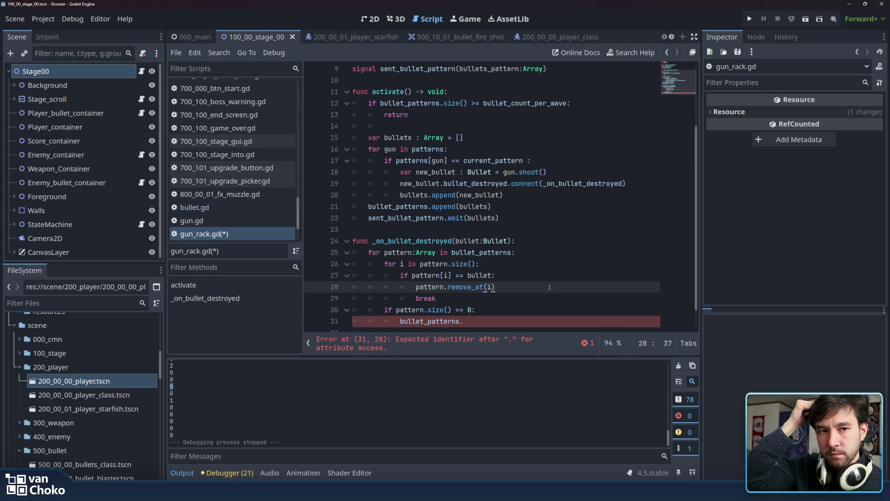
key("Return")
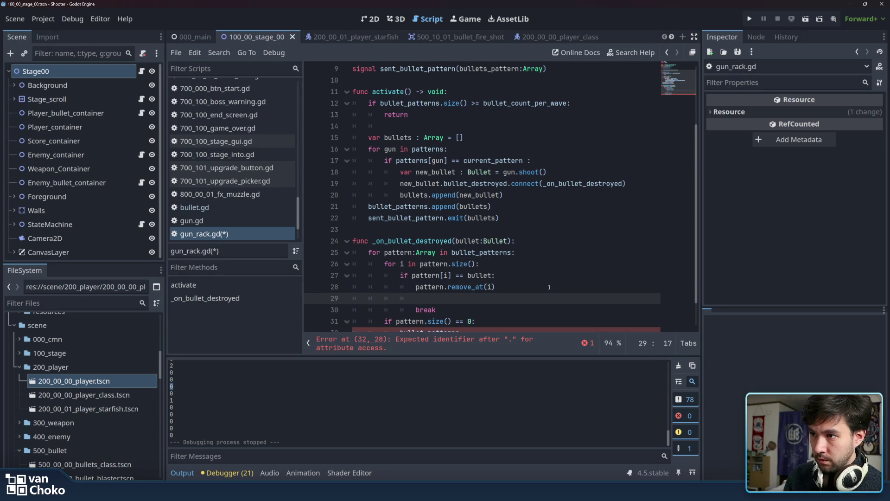
type("print")
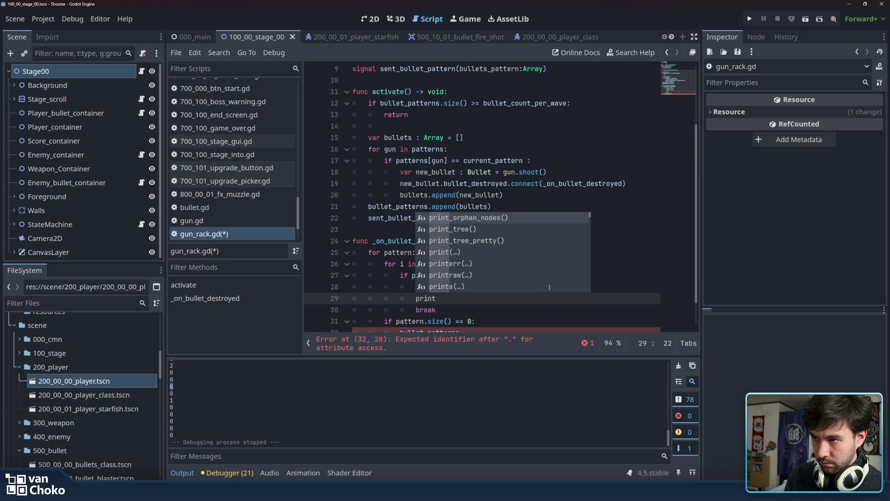
type("(pattern.size()")
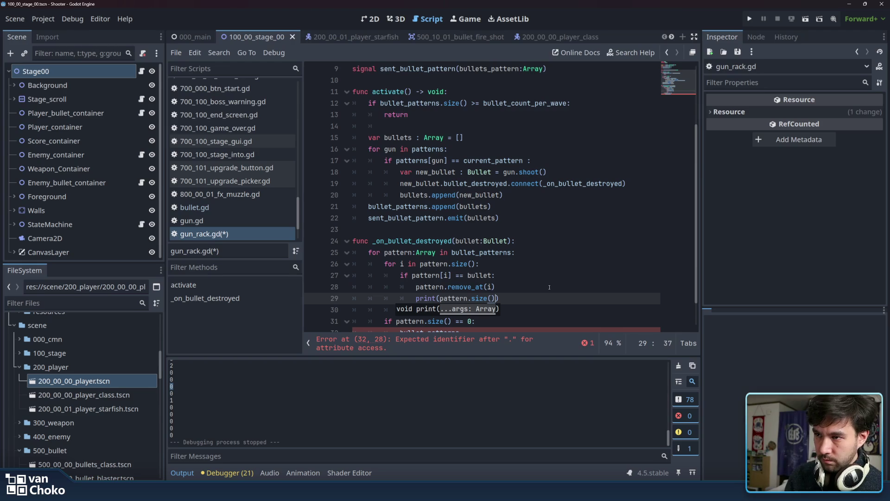
key("Up")
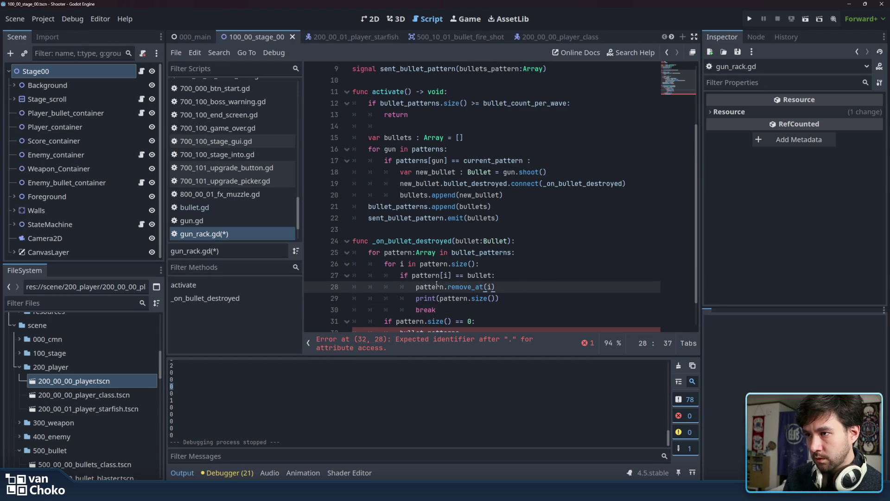
mouse_move(436, 284)
key("ctrl+s")
- Replace the unfinished bullet_patterns. line 32 with pass and run the game
scroll(542, 282, "down", 1)
left_click(486, 298)
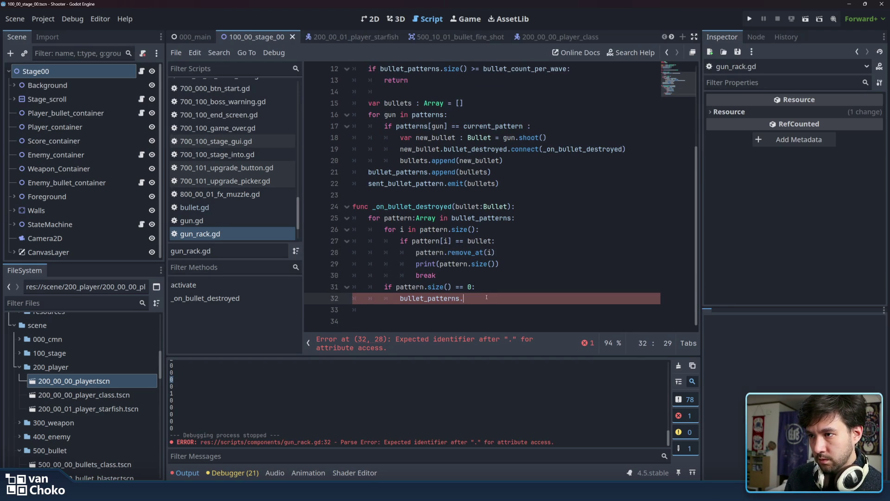
key("shift+Home")
type("pass")
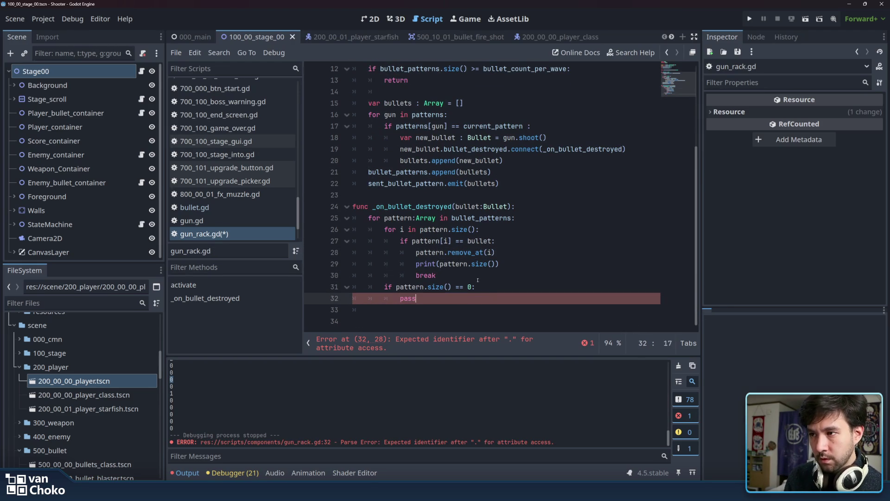
left_click_drag(438, 275, 494, 264)
scroll(493, 275, "up", 1)
left_click(499, 298)
key("F5")
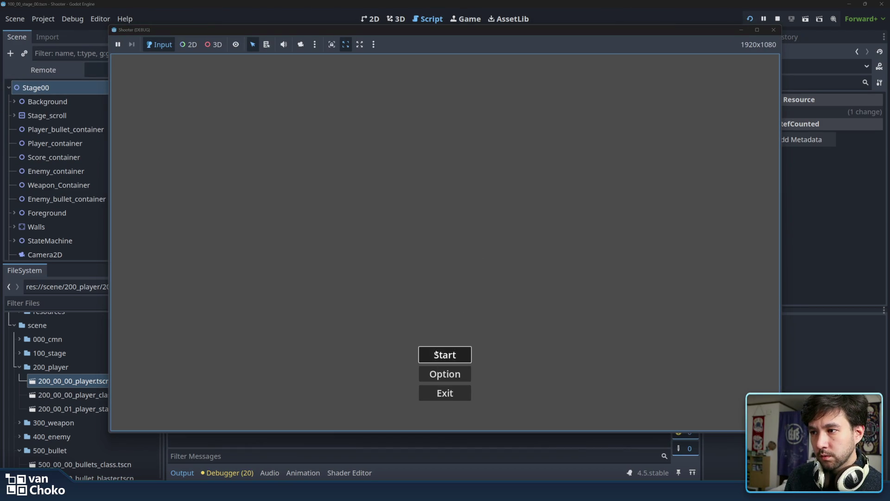
- Start Stage 1 to log the pattern sizes 2, 1, 0, then close the game window
left_click(436, 354)
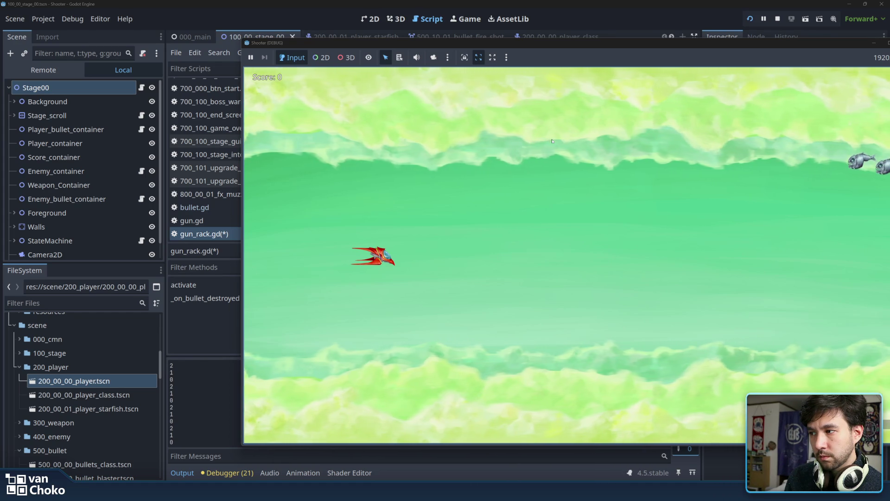
left_click_drag(586, 44, 458, 39)
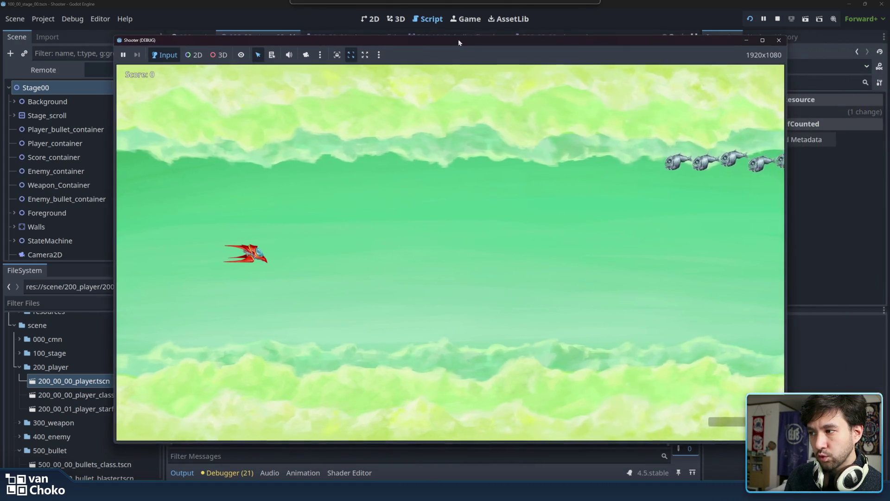
left_click(779, 40)
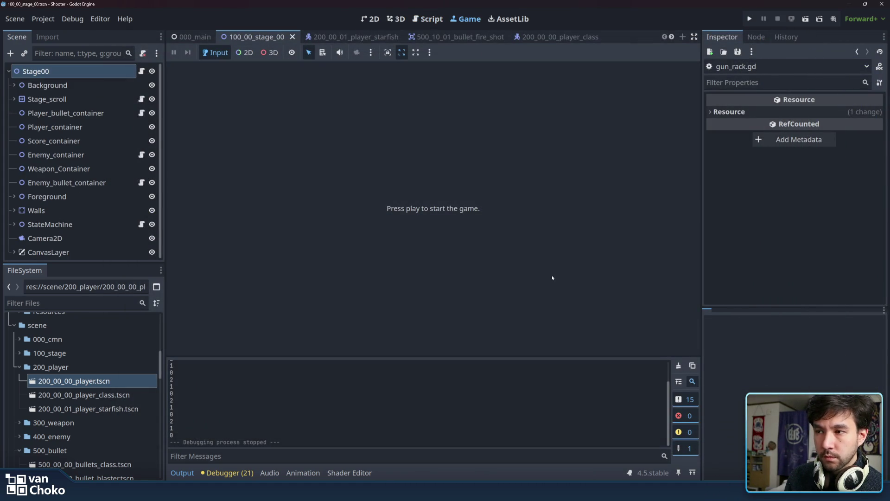
- Review the existing if/pass block on lines 31–32 of gun_rack.gd
left_click(428, 18)
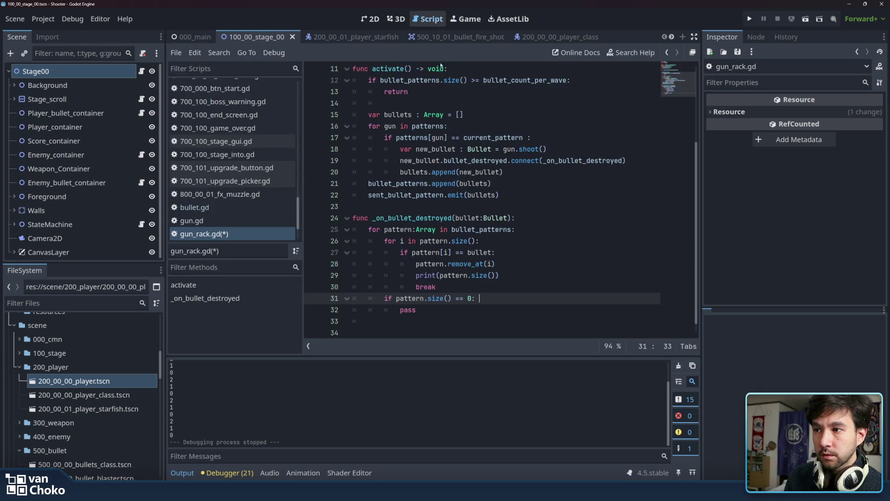
left_click(477, 308)
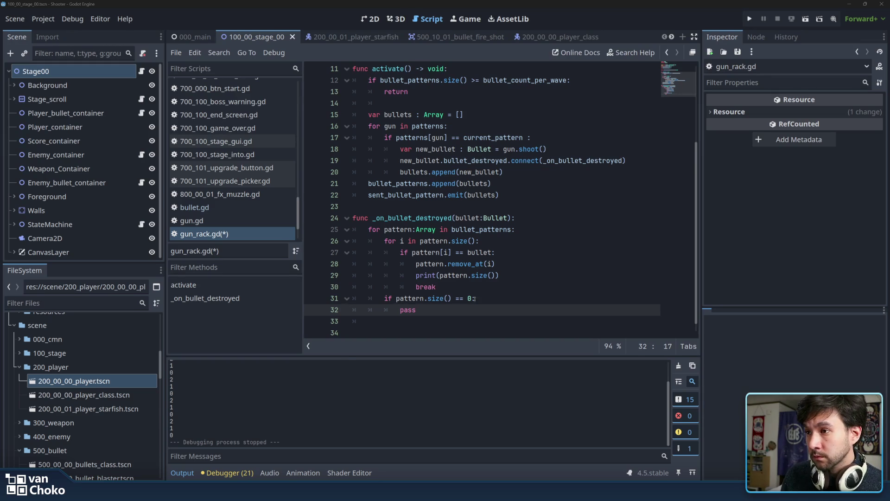
left_click(459, 299)
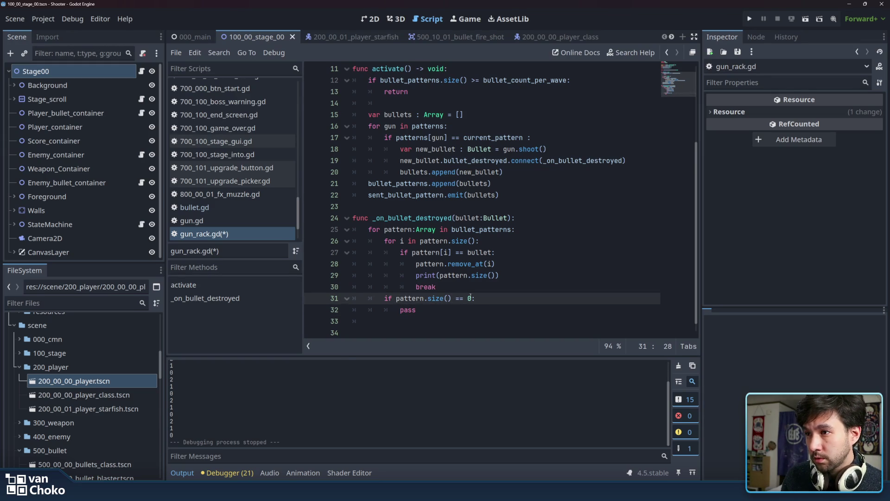
left_click_drag(464, 311, 385, 299)
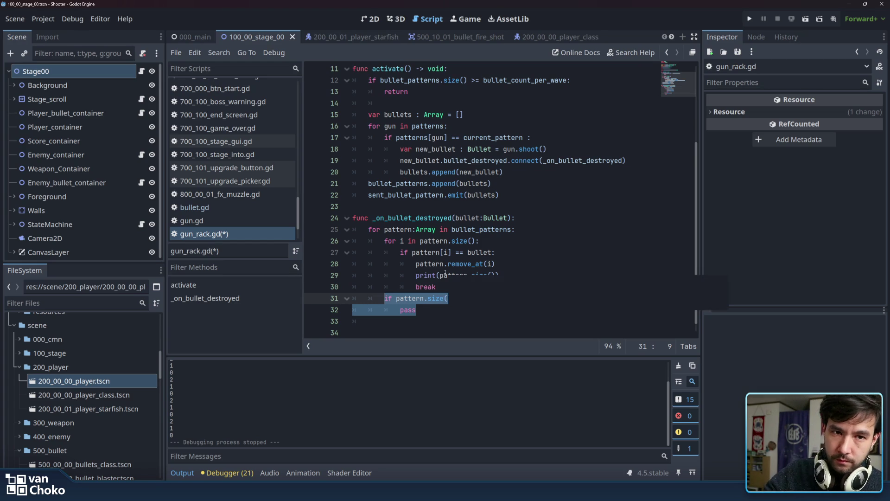
type(") == 0:")
left_click(511, 272)
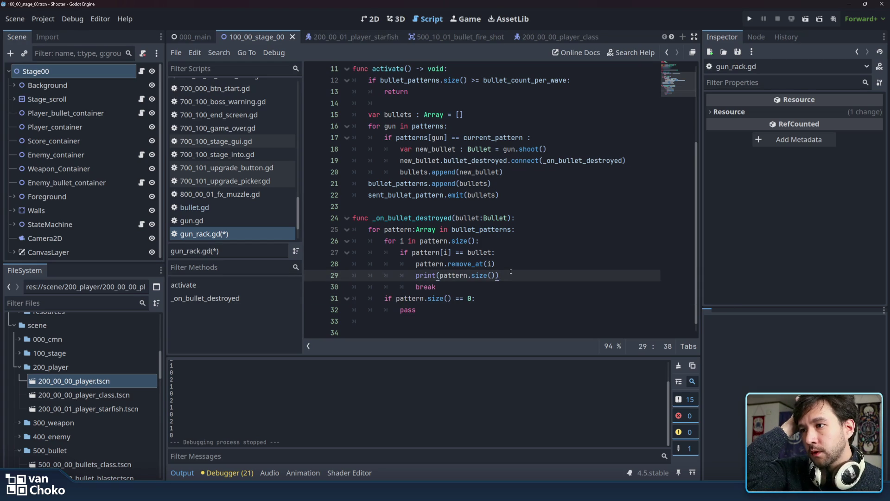
scroll(484, 179, "up", 3)
scroll(469, 113, "down", 4)
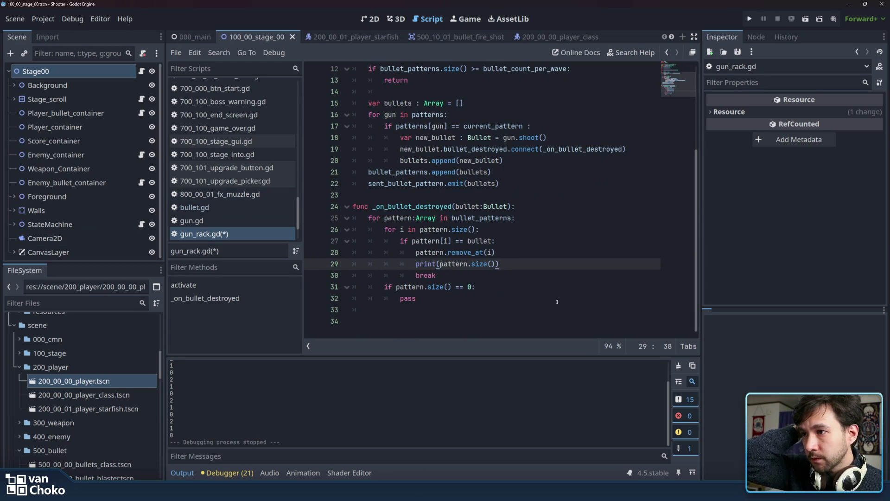
left_click(526, 278)
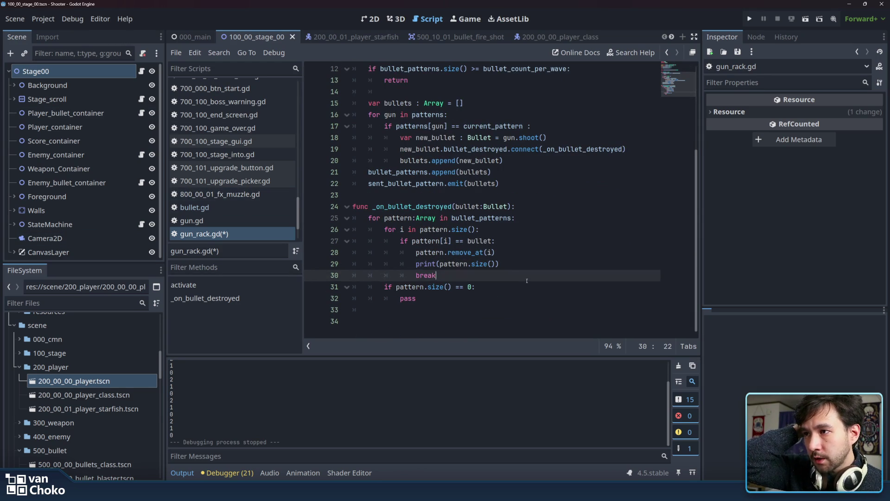
left_click(427, 296)
mouse_move(384, 286)
left_mouse_down()
mouse_move(452, 287)
mouse_move(465, 297)
left_mouse_up()
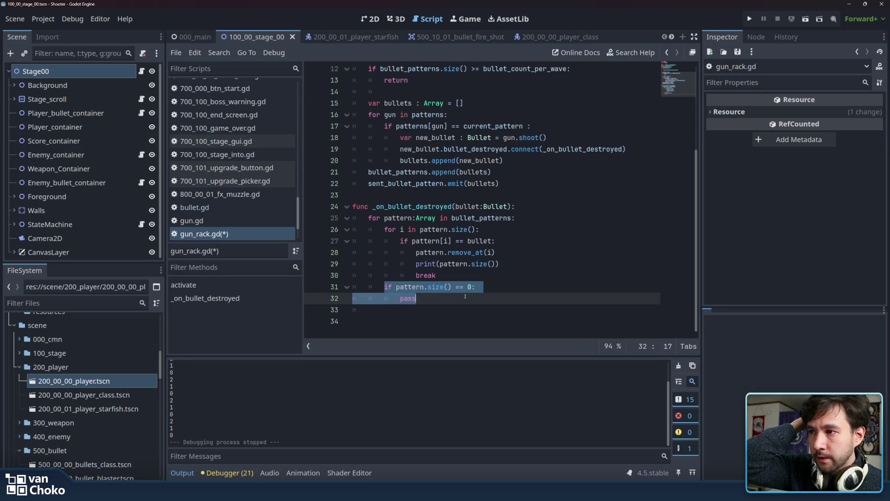
mouse_move(429, 288)
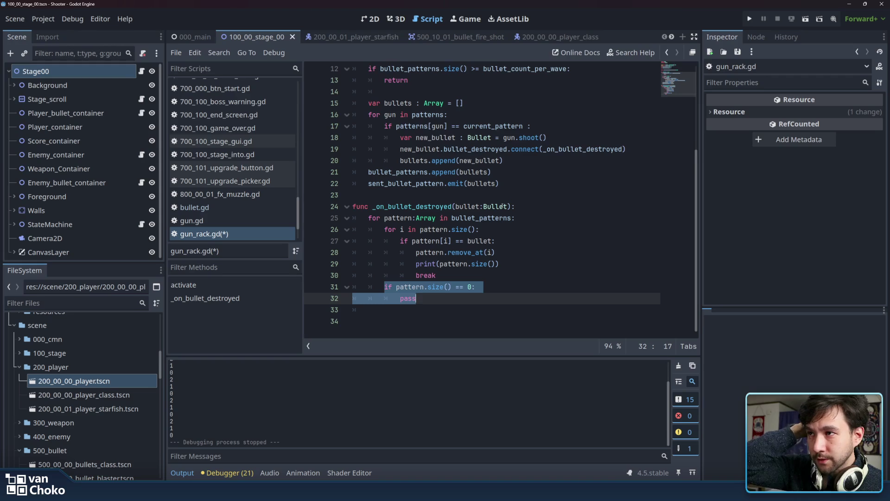
- Delete the misplaced if pattern.size() == 0 block on lines 31–32
left_click(410, 286)
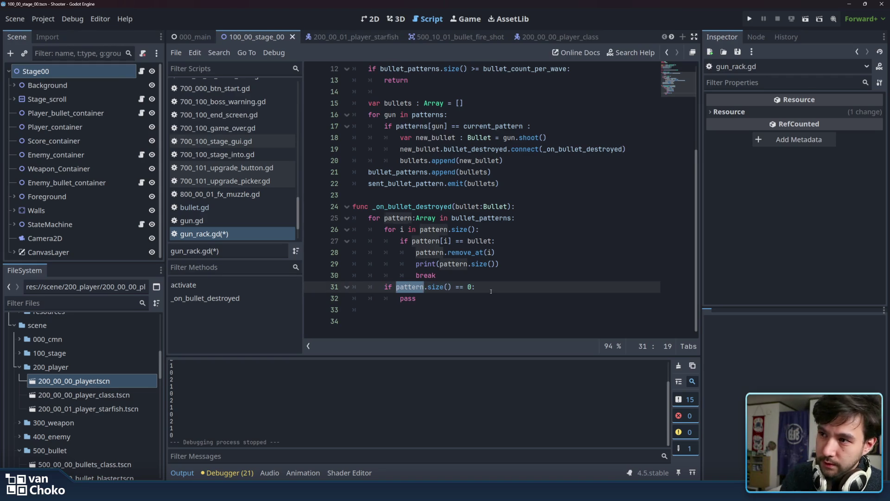
left_click_drag(417, 298, 394, 289)
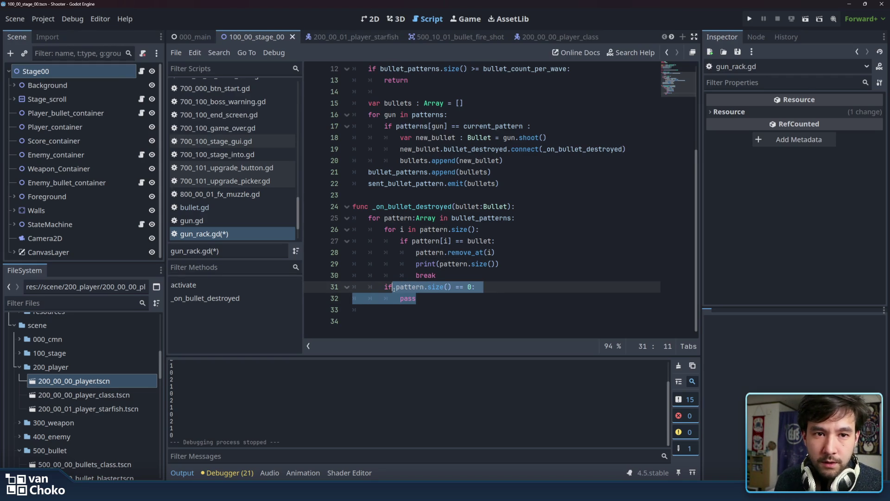
left_click(389, 287)
mouse_move(384, 288)
left_mouse_down()
mouse_move(468, 288)
mouse_move(428, 299)
left_mouse_up()
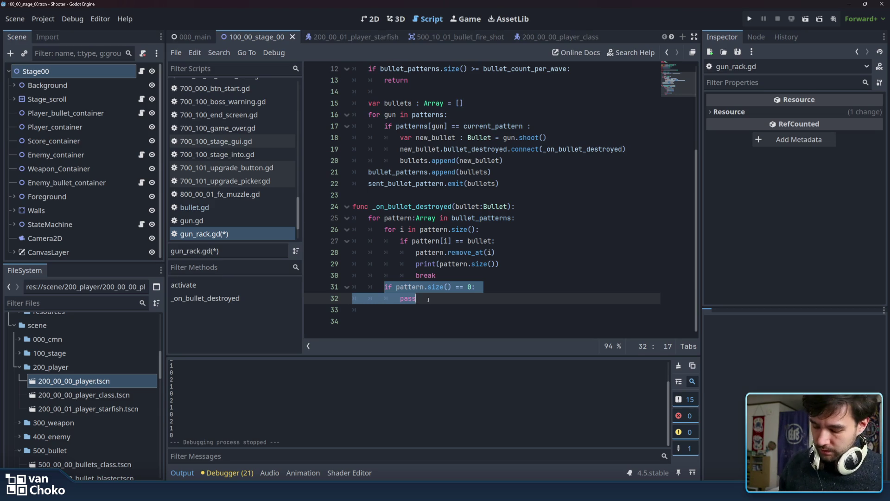
left_click(404, 286)
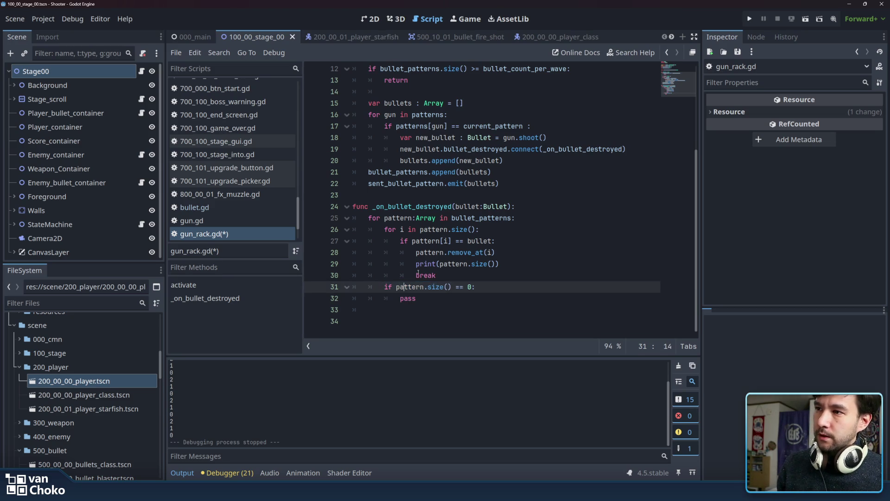
left_click(418, 241)
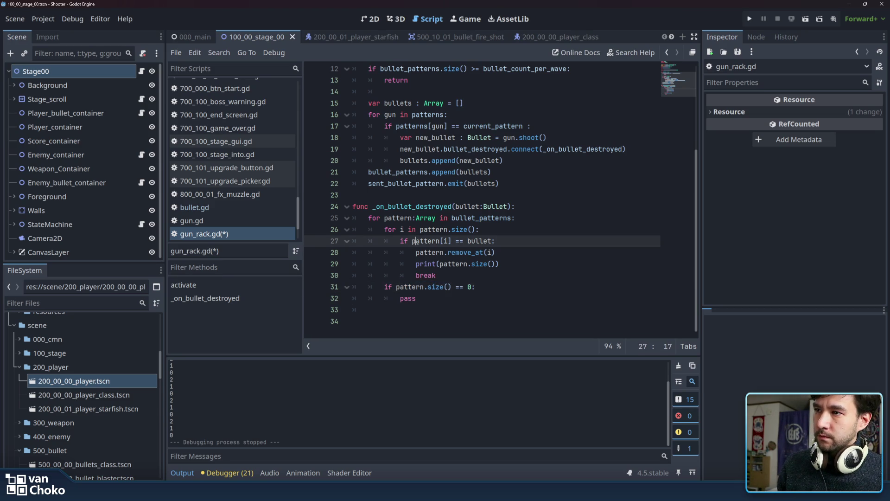
left_click(416, 263)
left_click_drag(416, 264, 501, 265)
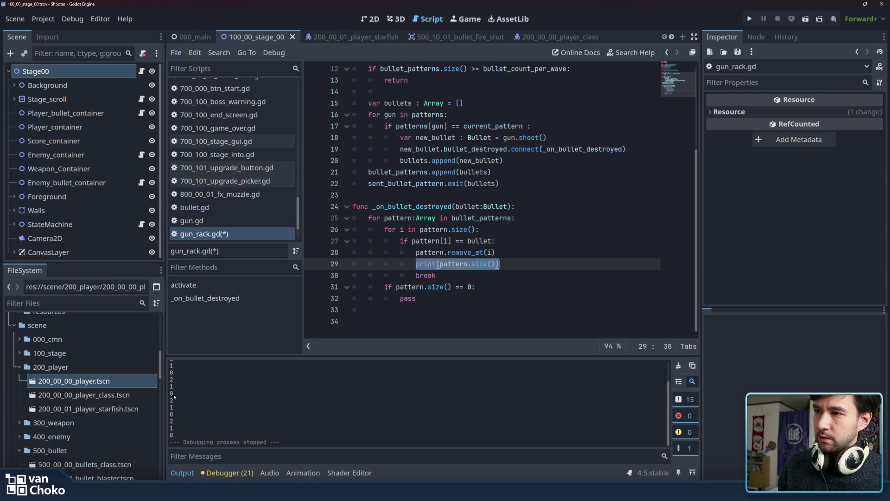
mouse_move(417, 299)
left_mouse_down()
mouse_move(376, 286)
mouse_move(384, 287)
left_mouse_up()
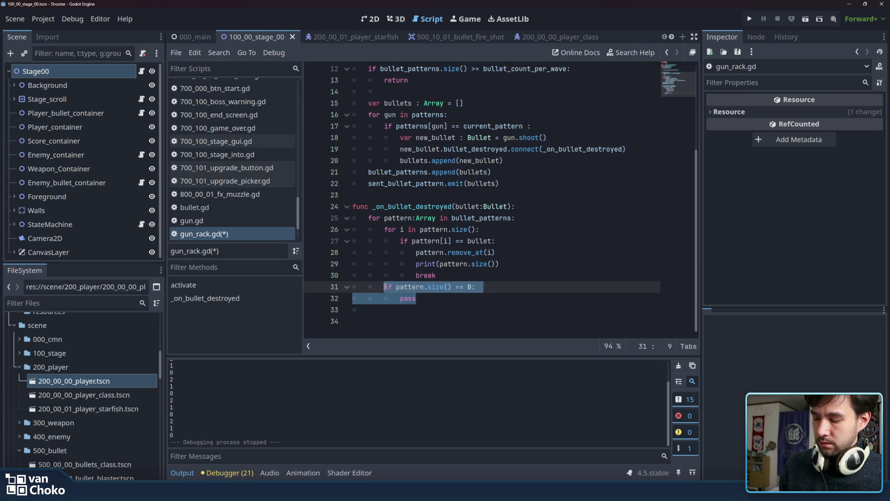
key("BackSpace")
- Re-add if pattern.size() == 0: with a pass body right after the inner loop
left_click_drag(499, 264, 416, 263)
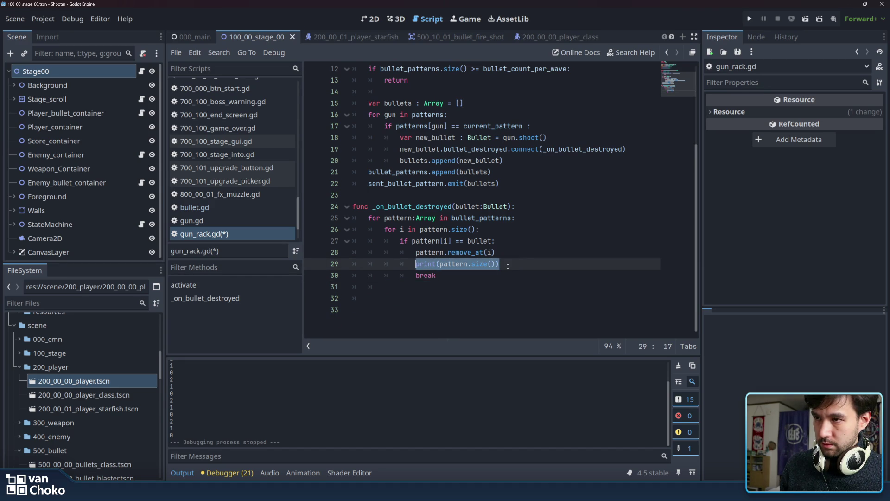
left_click(485, 217)
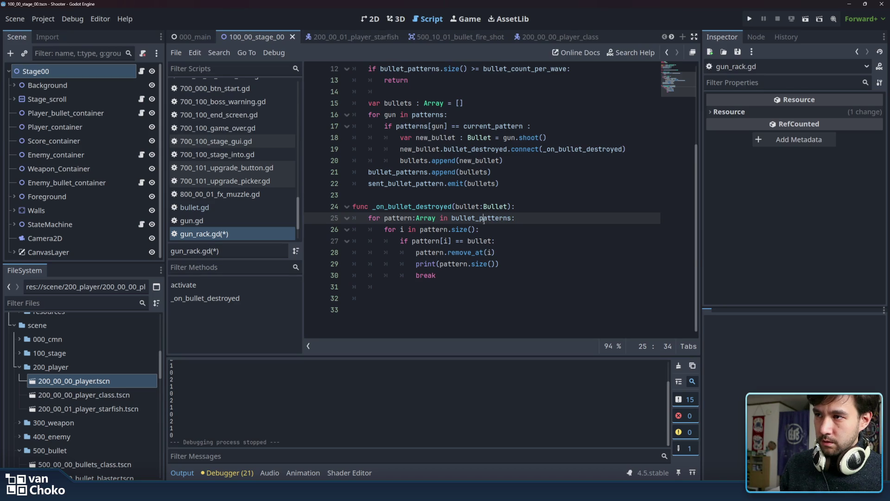
left_click(510, 264)
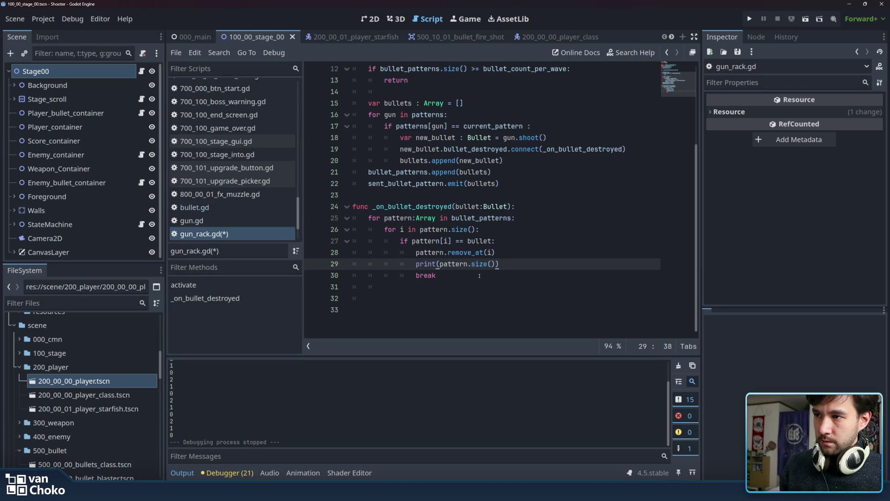
key("Down")
key("Down")
type("if pattern.size() == 0:")
key("Return")
type("pass")
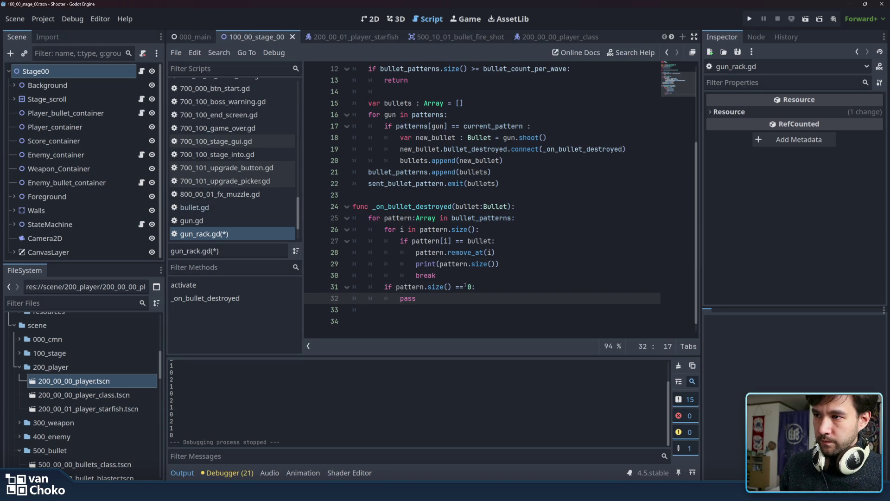
key("ctrl+d")
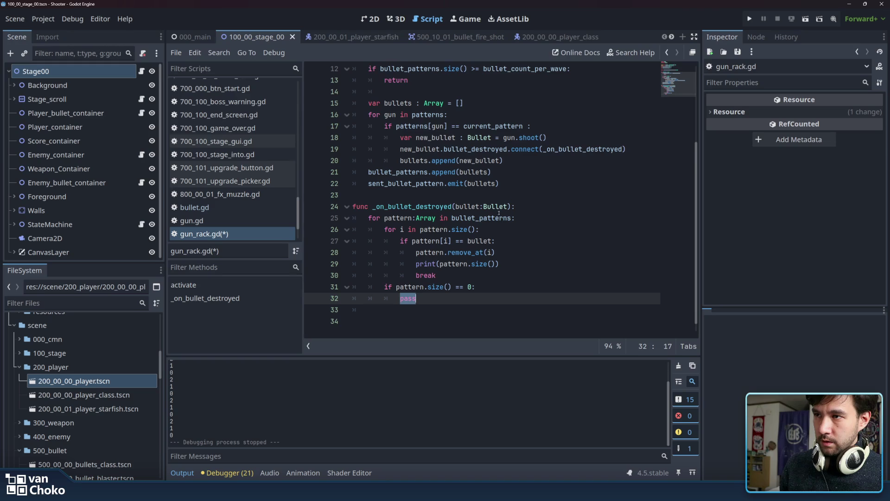
- Replace pass on line 32 with bullet_patterns.remove_at() using the copied name and autocomplete
double_click(499, 217)
key("ctrl+c")
double_click(408, 298)
key("ctrl+v")
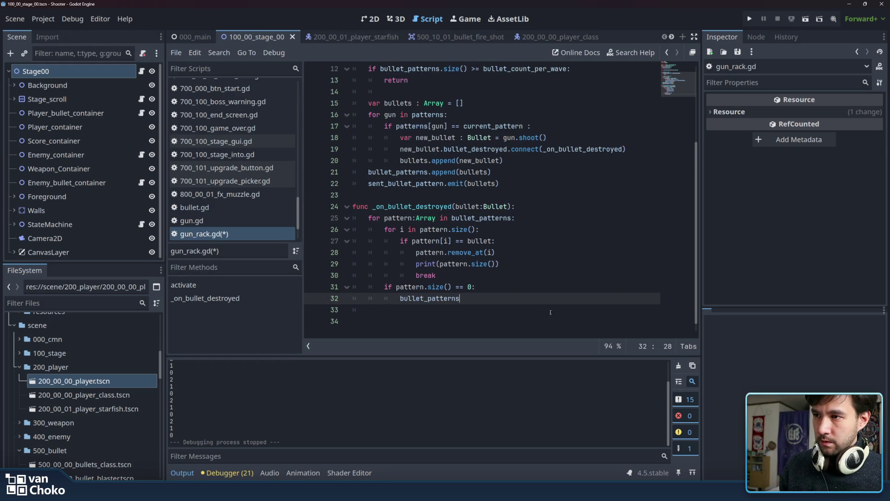
type(".")
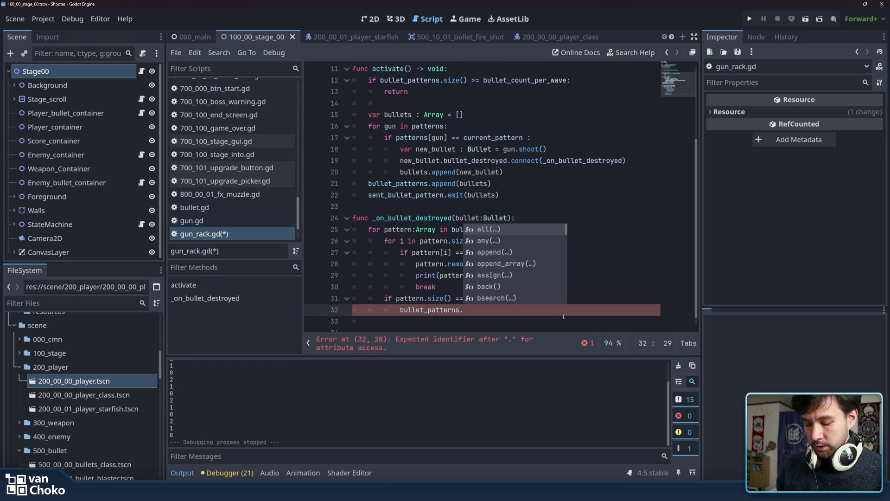
type("remo")
key("Return")
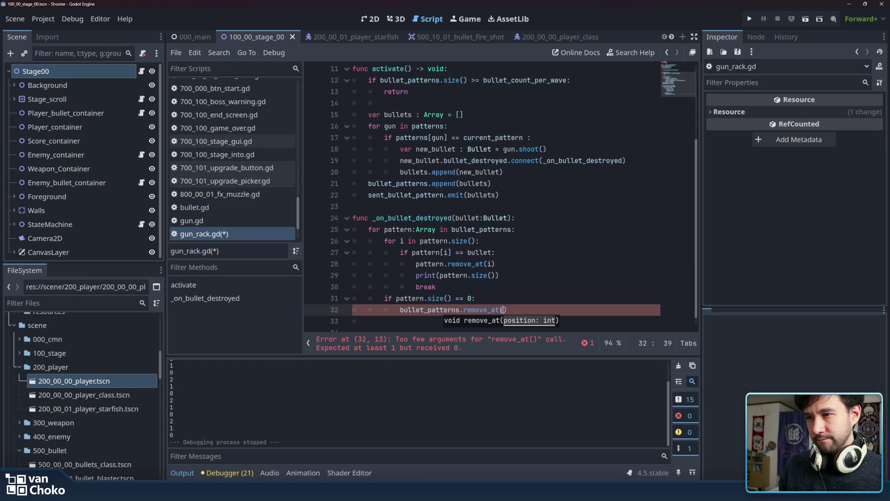
left_click(504, 310)
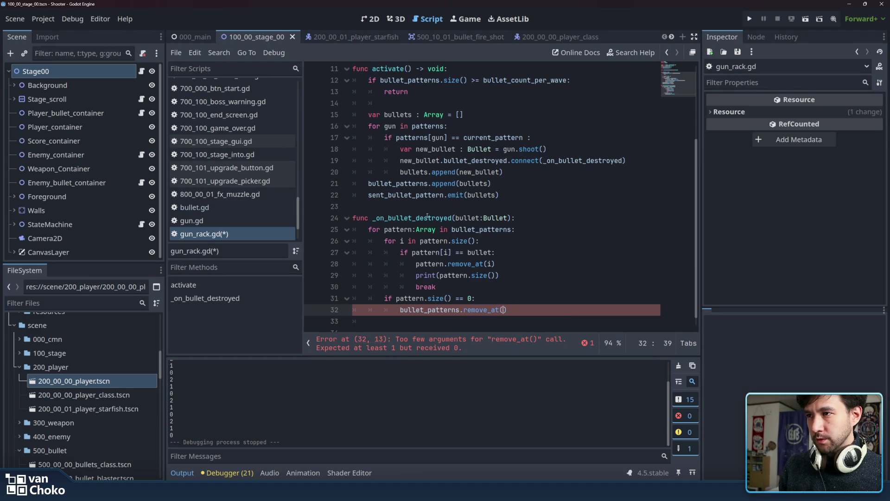
- Review the loop headers and the empty-pattern check, selecting .size() on line 26
double_click(397, 229)
mouse_move(384, 241)
left_mouse_down()
mouse_move(497, 241)
mouse_move(370, 241)
mouse_move(385, 241)
left_mouse_up()
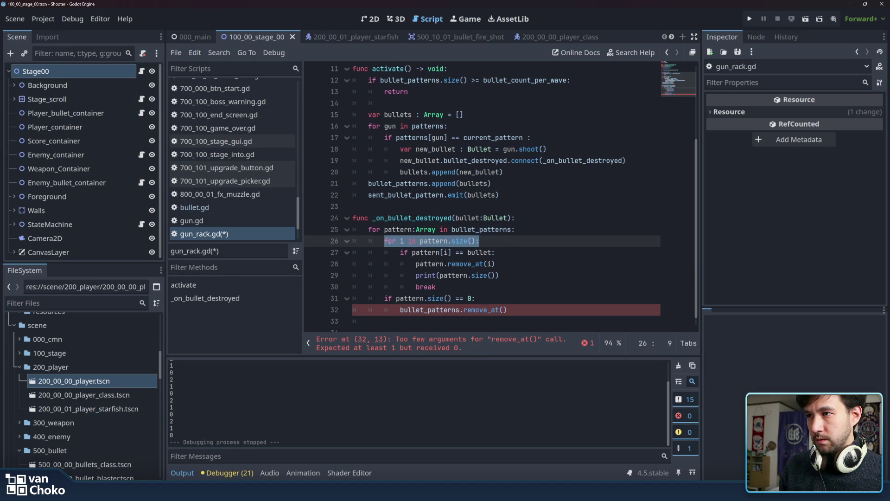
double_click(394, 228)
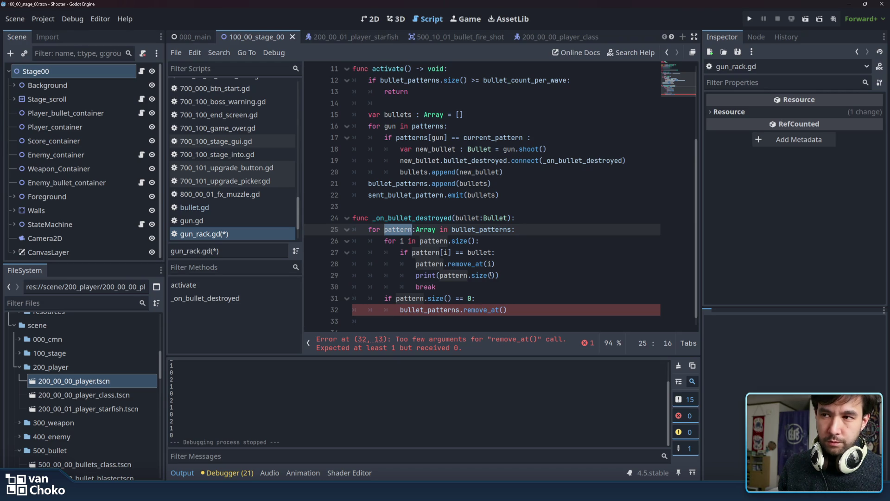
left_click(538, 273)
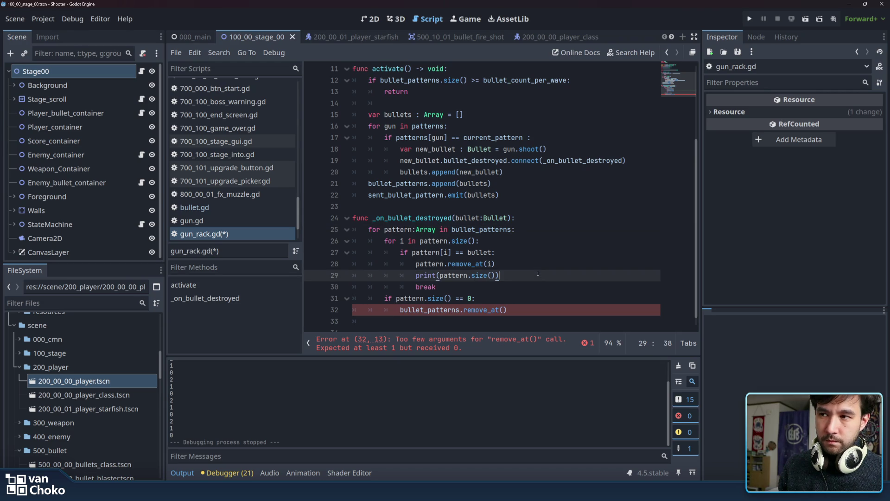
left_click(529, 313)
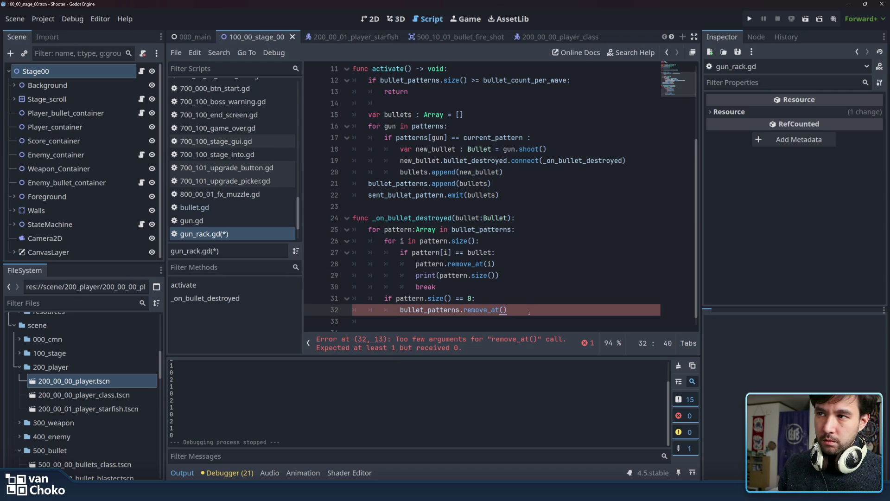
mouse_move(507, 310)
left_mouse_down()
mouse_move(367, 293)
mouse_move(382, 299)
left_mouse_up()
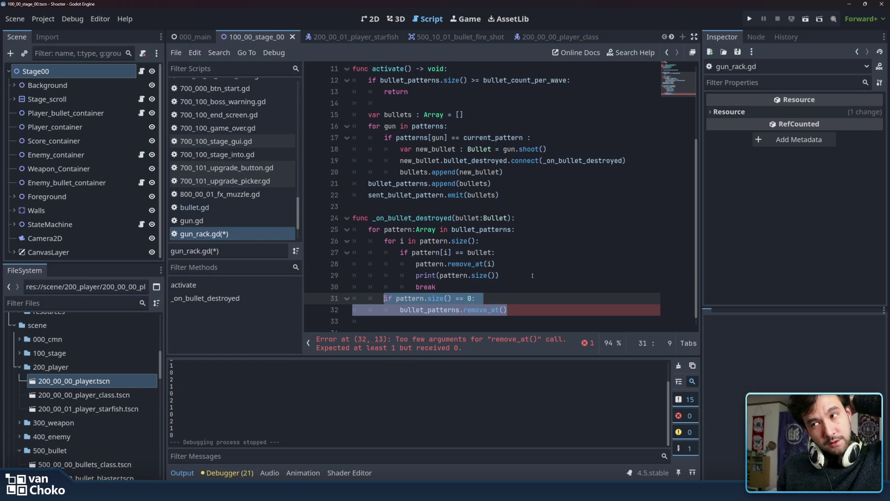
left_click(475, 252)
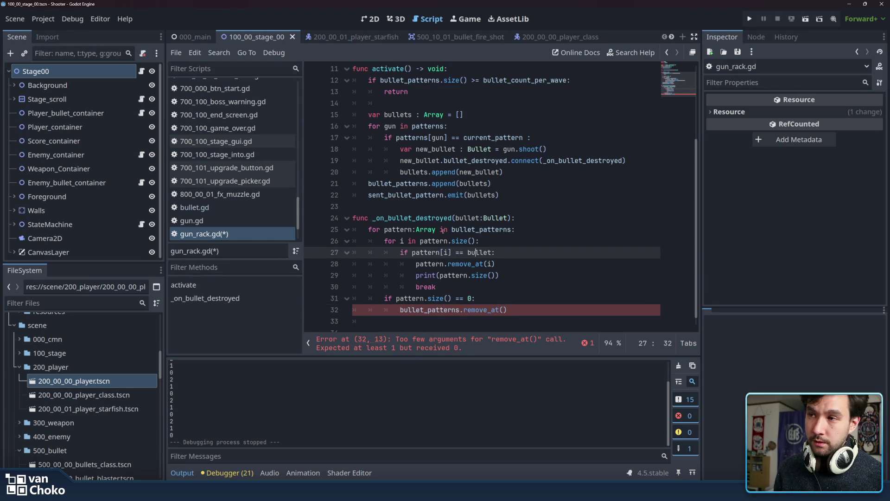
double_click(480, 230)
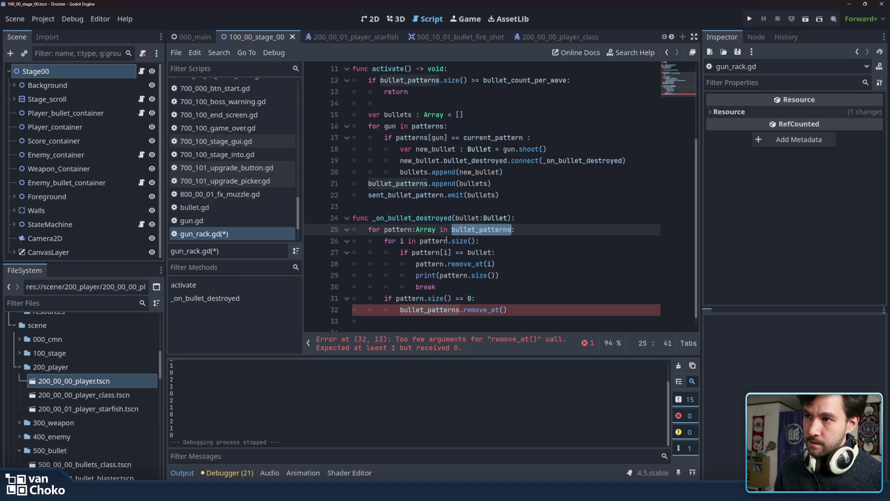
left_click_drag(447, 241, 477, 241)
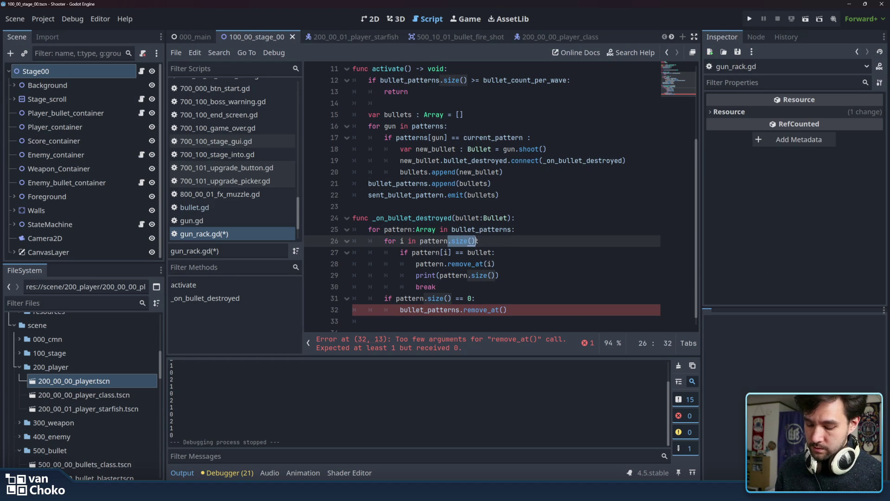
left_click(513, 230)
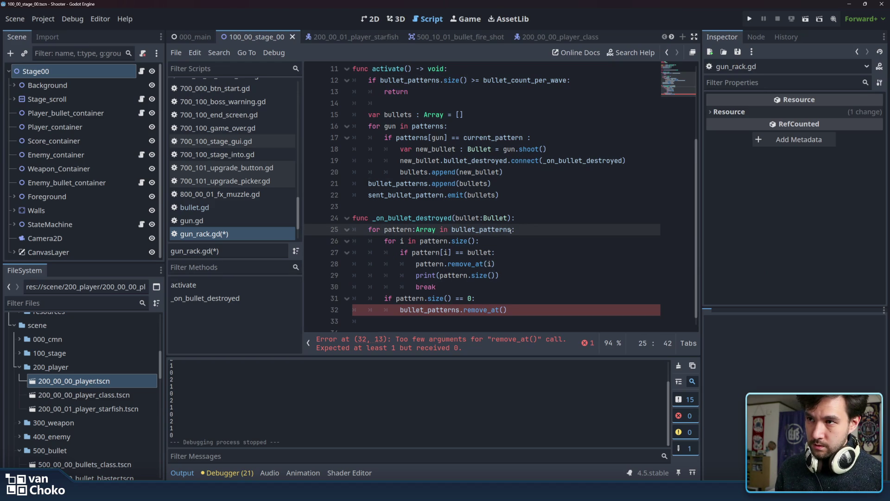
- Add .size() to the outer loop, drop the Array hint, and write bullet_patterns[pattern] on line 26
key("ctrl+v")
left_click(403, 229)
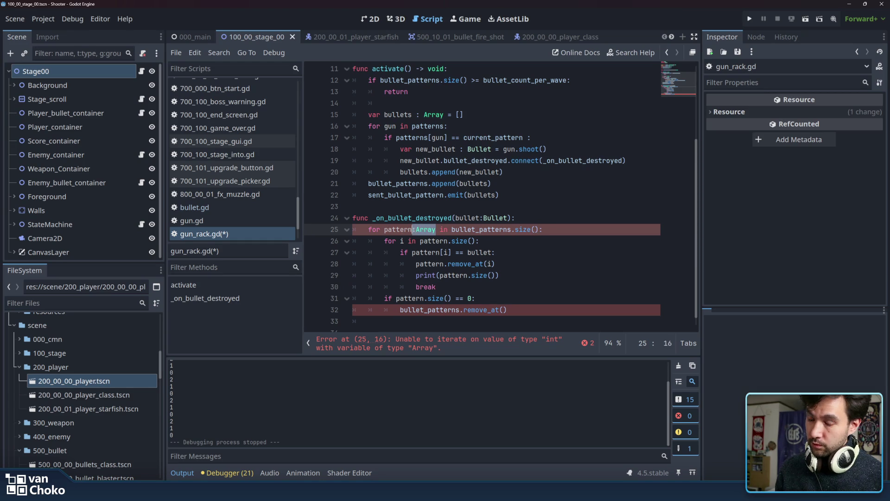
mouse_move(414, 229)
key("BackSpace")
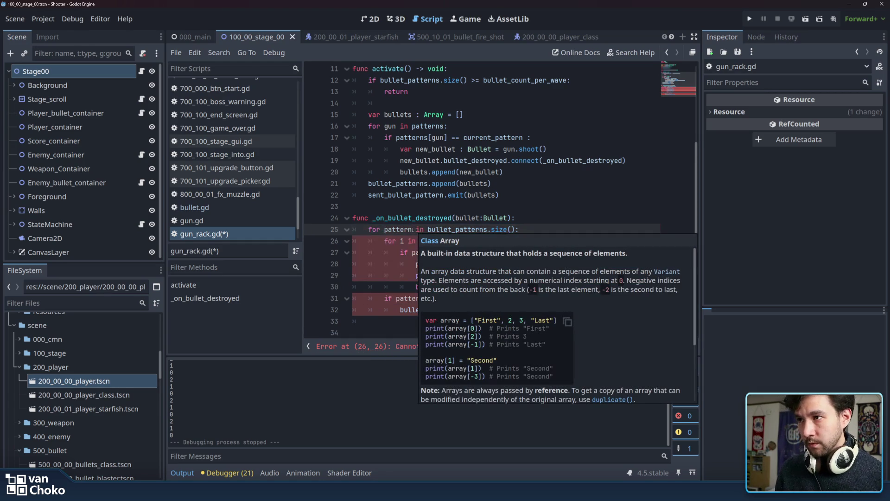
double_click(477, 229)
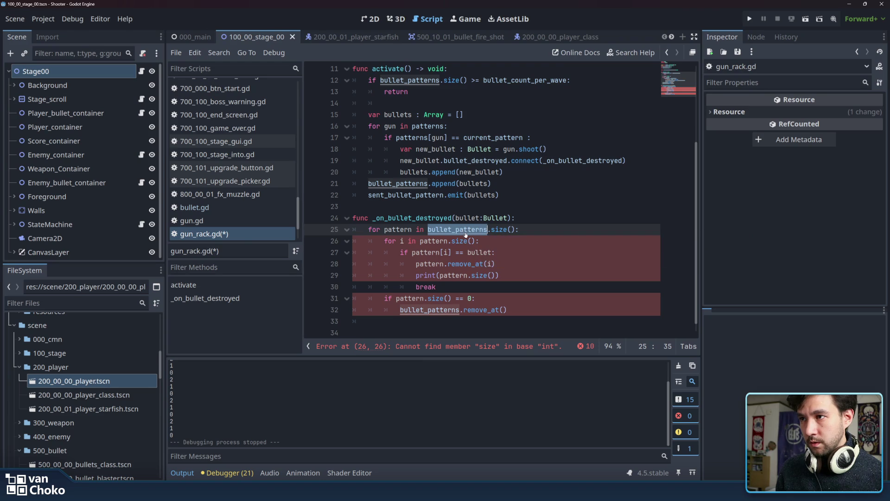
left_click(419, 241)
key("ctrl+v")
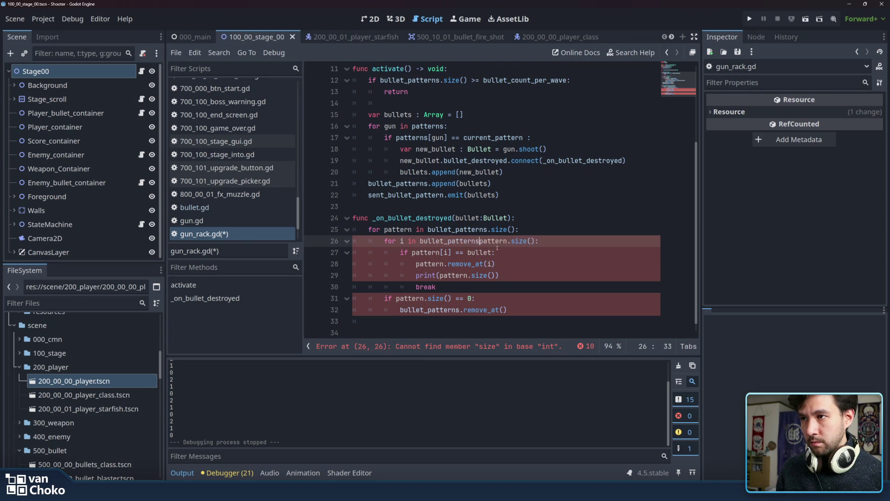
type("[")
left_click(511, 241)
type("]")
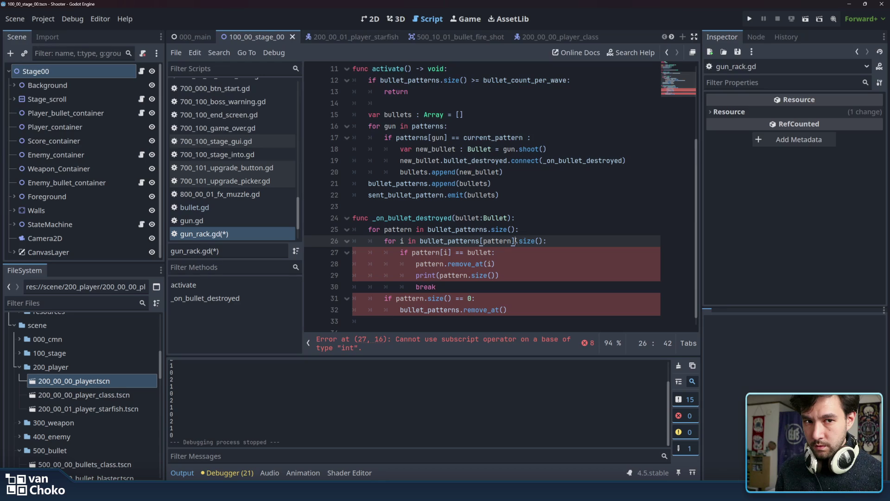
left_click_drag(515, 241, 419, 241)
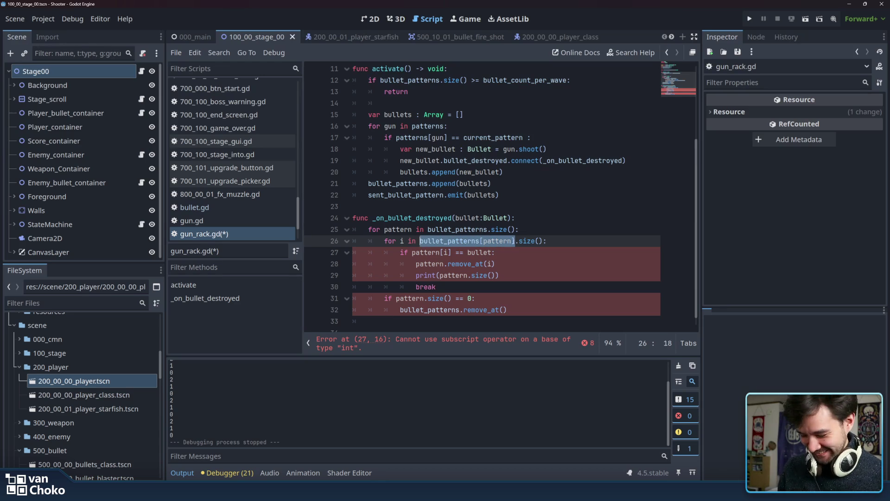
key("ctrl+c")
- Replace pattern with bullet_patterns[pattern] on lines 27 and 28
double_click(424, 252)
key("ctrl+v")
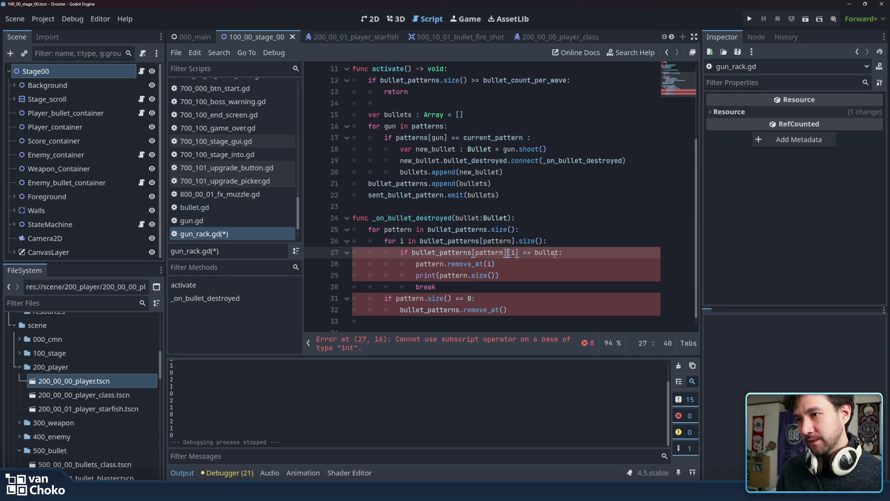
double_click(429, 264)
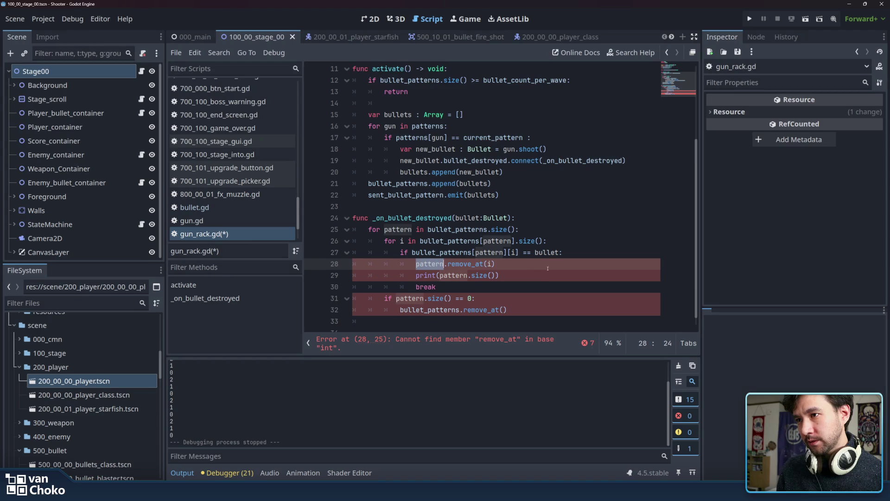
left_click_drag(519, 253, 413, 253)
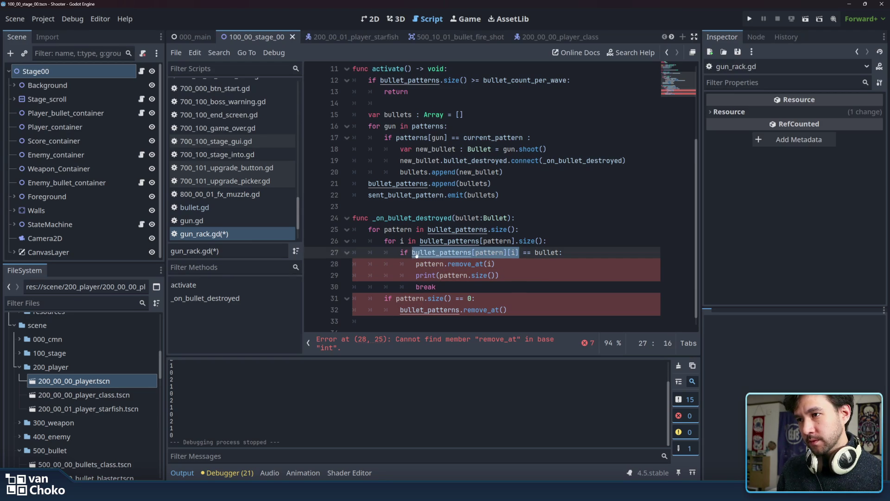
double_click(429, 264)
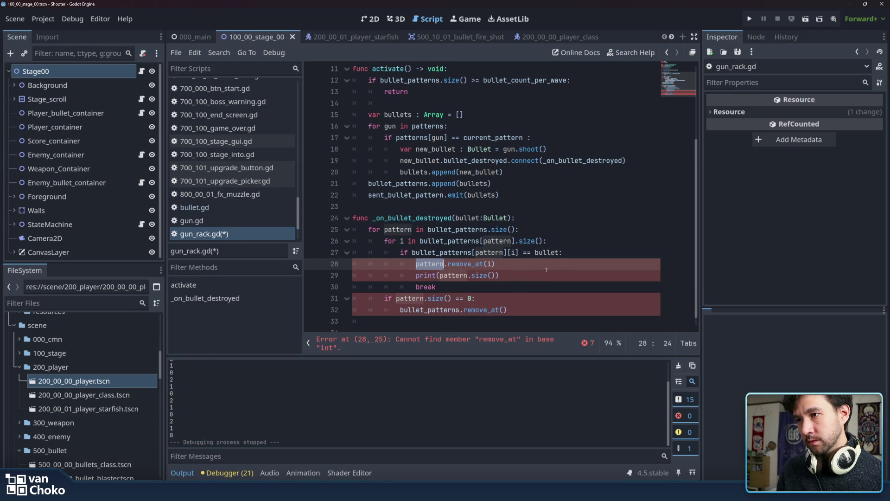
mouse_move(506, 253)
left_mouse_down()
mouse_move(433, 253)
mouse_move(509, 252)
left_mouse_up()
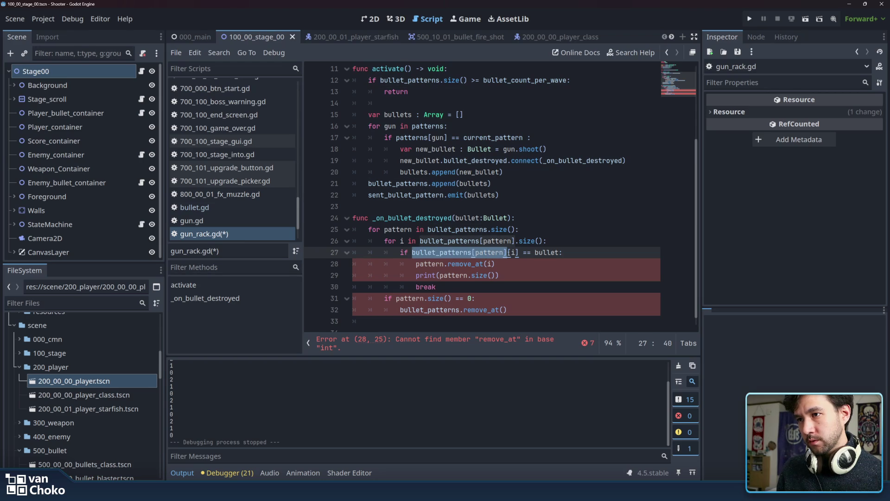
key("ctrl+c")
double_click(429, 264)
key("ctrl+v")
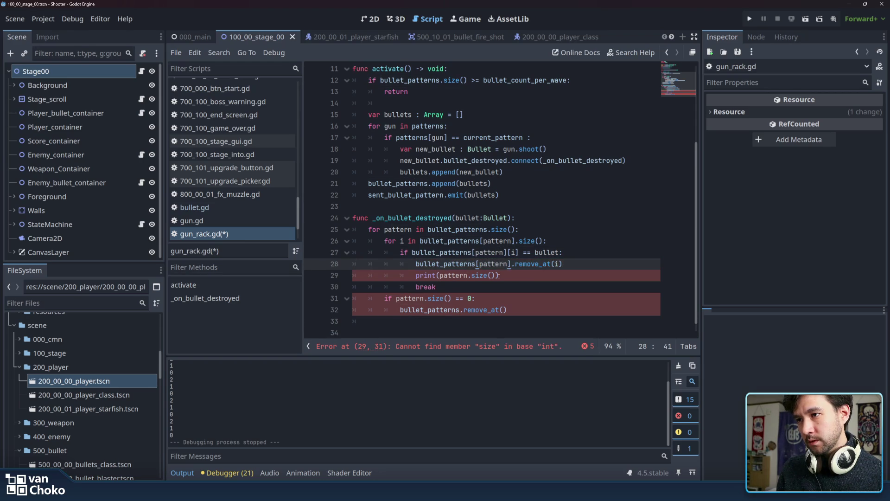
- Delete the debug print line and use bullet_patterns[pattern] in the size check
left_click_drag(510, 276, 593, 269)
key("BackSpace")
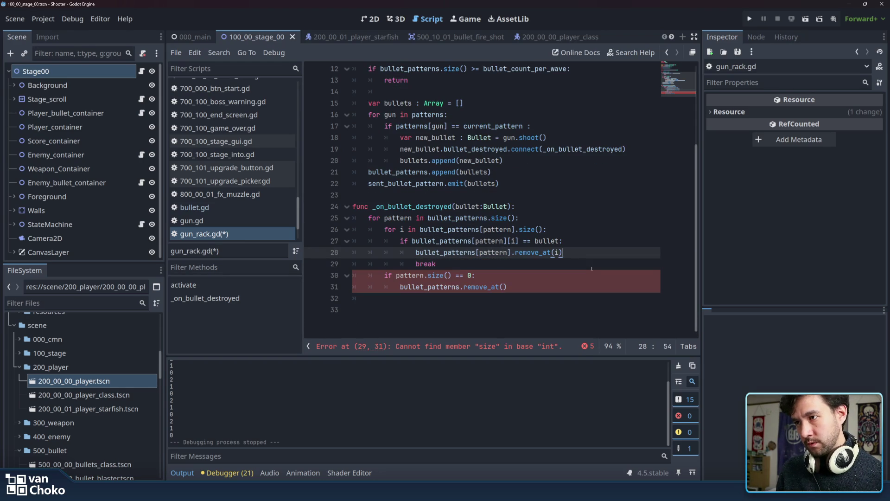
double_click(410, 275)
key("ctrl+v")
- Pass pattern to remove_at(), save gun_rack.gd, and launch a test run
scroll(541, 287, "up", 1)
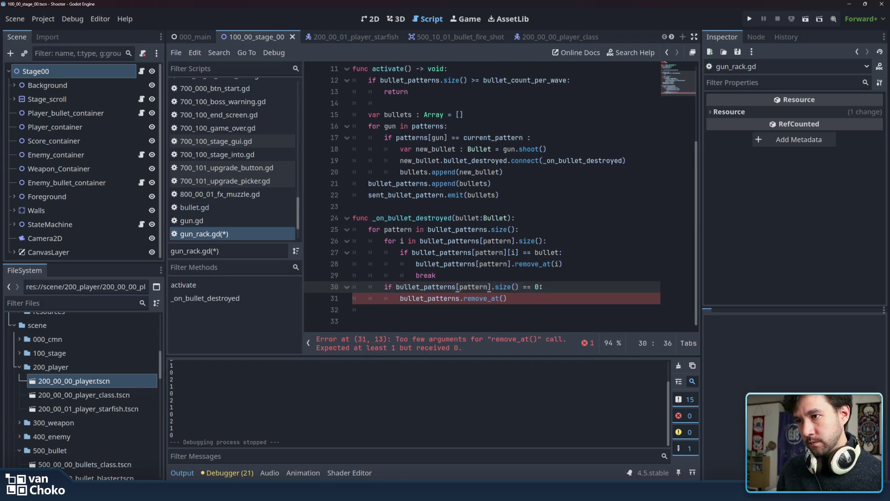
left_click(440, 297)
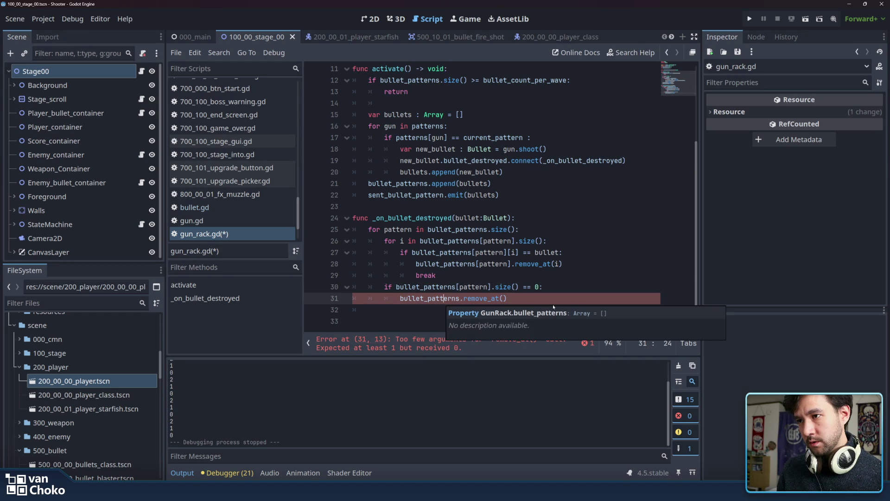
double_click(474, 287)
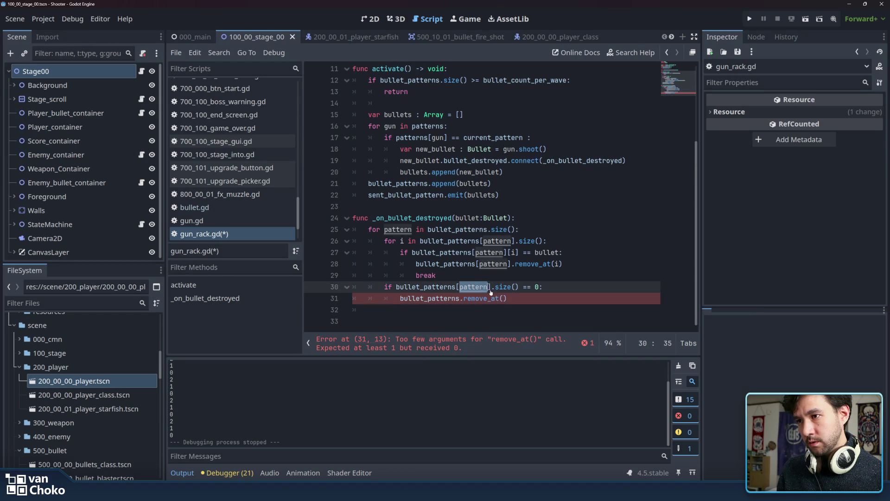
key("ctrl+c")
left_click(505, 298)
key("ctrl+v")
left_click(564, 299)
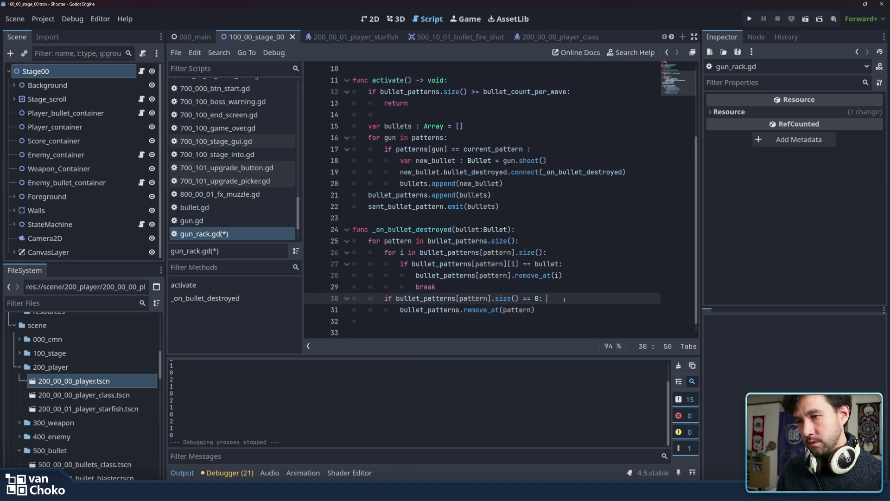
key("ctrl+s")
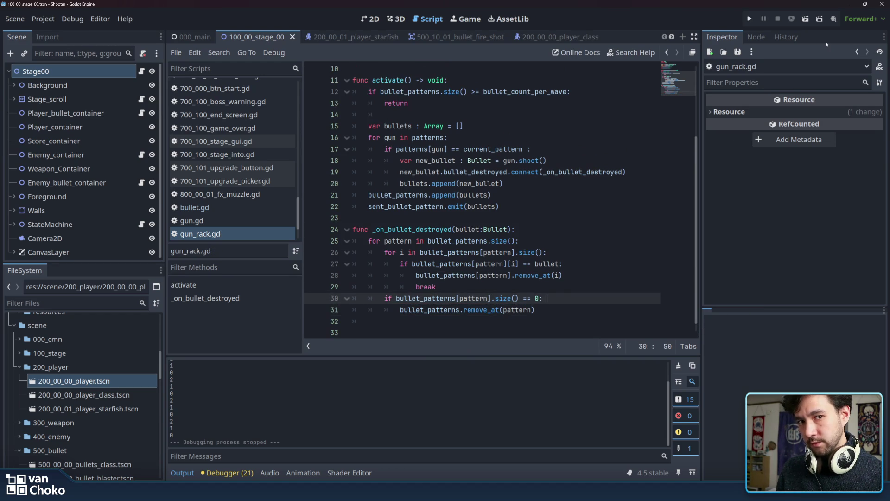
left_click(749, 19)
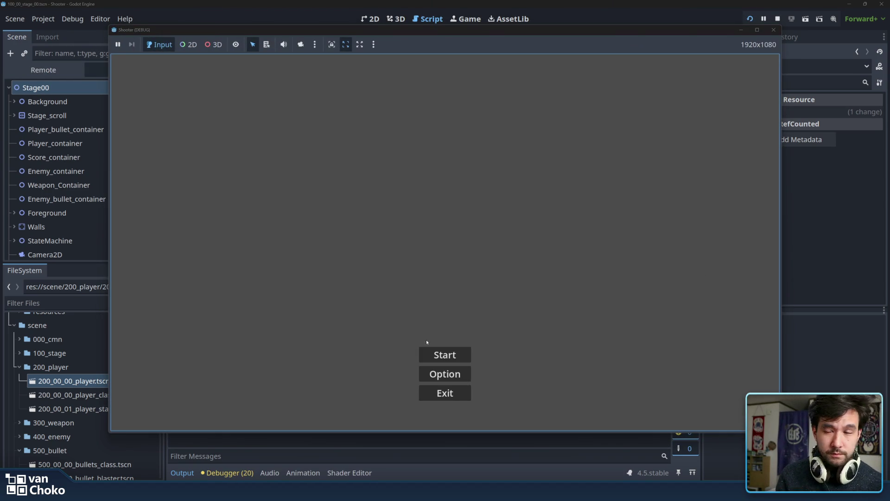
- Start a game from the title menu, reach Stage 1, then close the Shooter (DEBUG) window
left_click(459, 355)
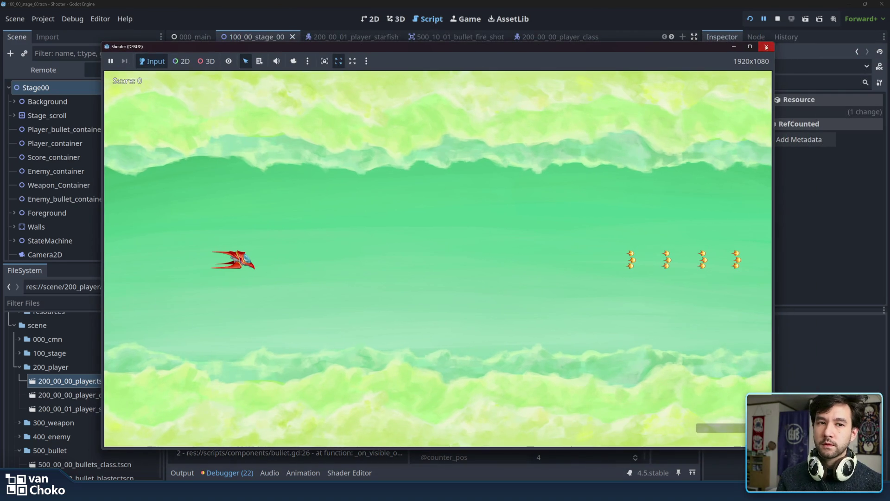
left_click(766, 47)
left_click(443, 240)
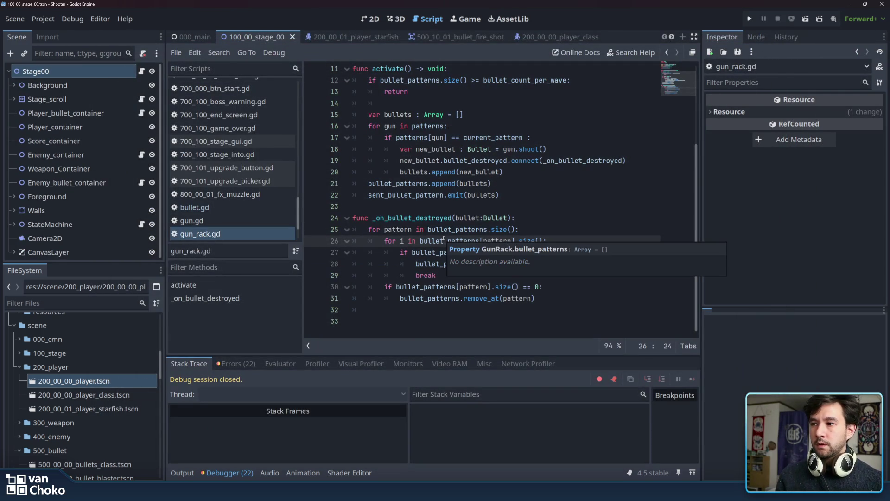
- Show the Debugger's Errors list and inspect the _on_bullet_destroyed out-of-bounds error
left_click(236, 364)
scroll(387, 427, "down", 3)
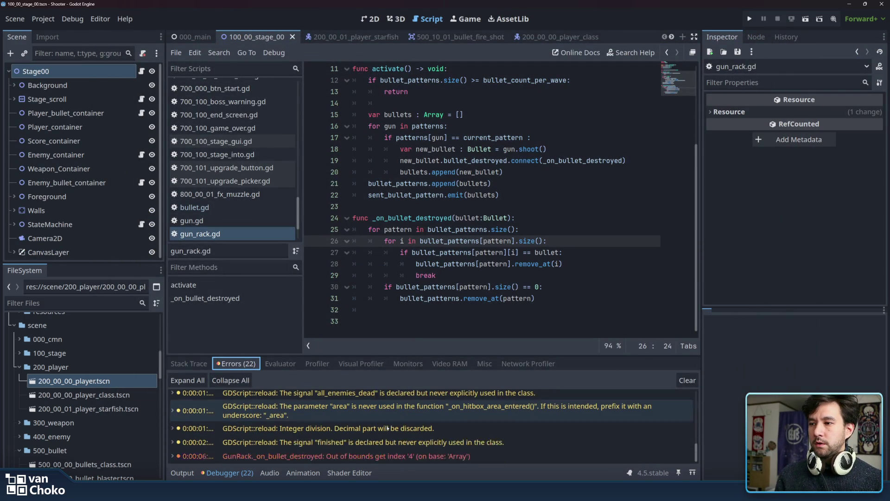
left_click(383, 453)
mouse_move(389, 457)
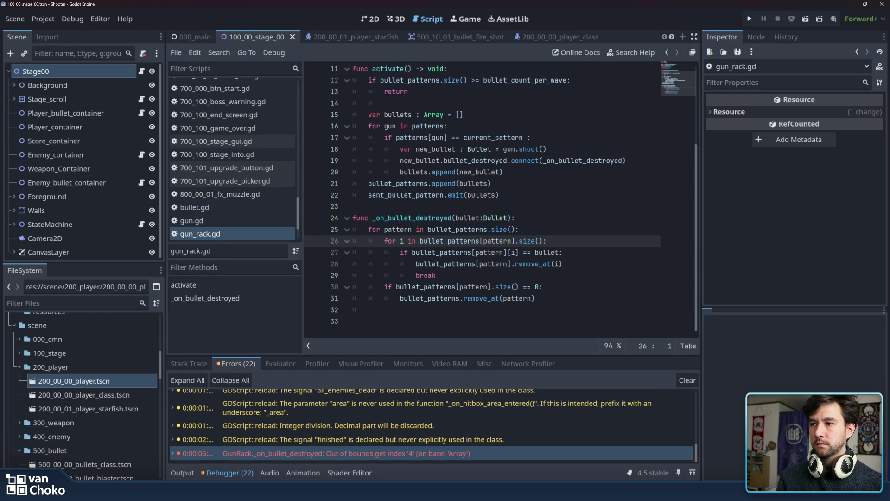
- Add 'break' after the remove_at(pattern) line, save gun_rack.gd, and run the game again
left_click_drag(554, 298, 384, 287)
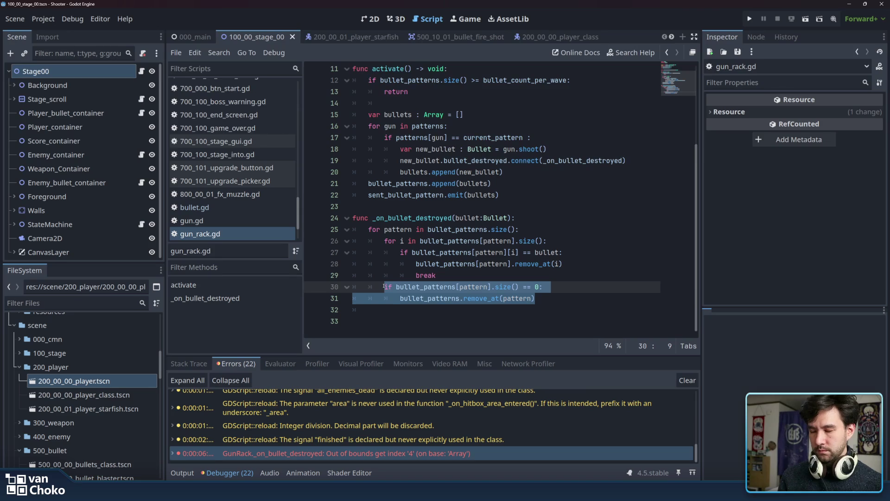
left_click(555, 299)
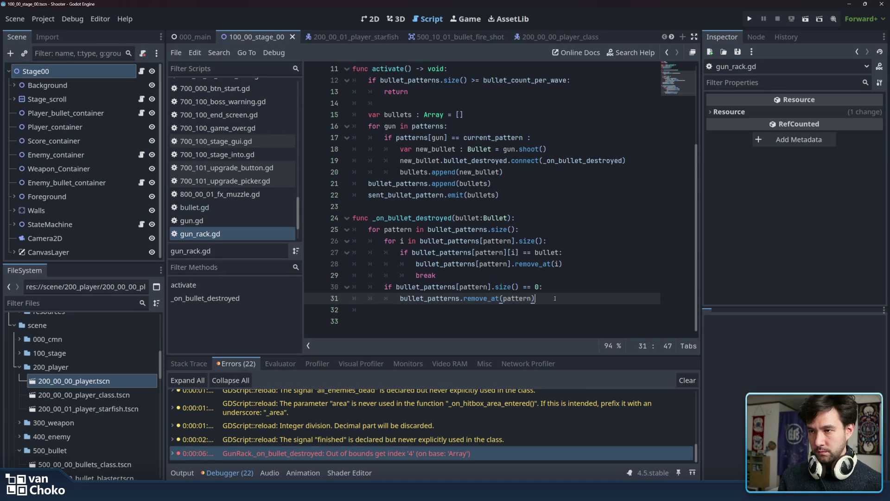
key("Return")
type("break")
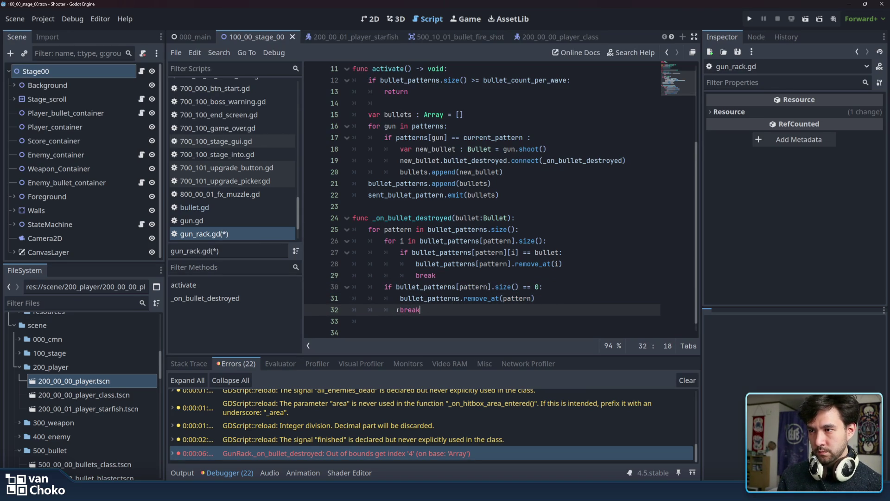
key("ctrl+s")
left_click(748, 19)
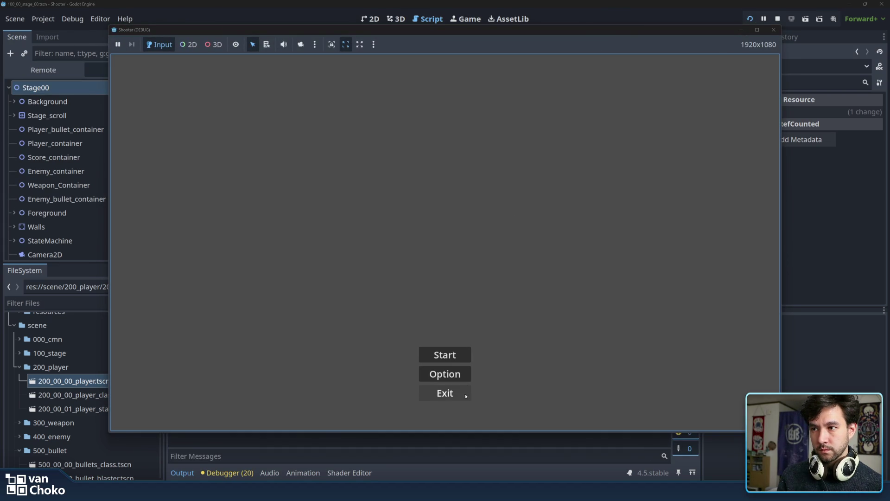
- Start the first stage from the menu, then close the game window
left_click(468, 355)
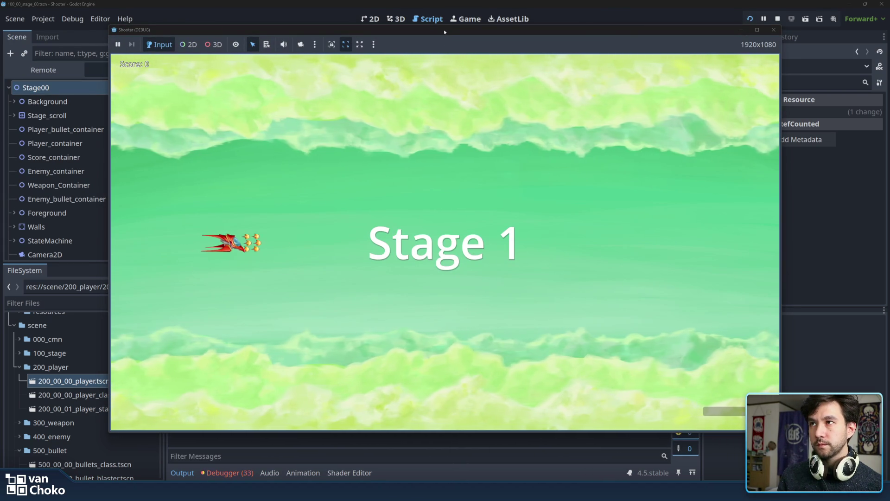
mouse_move(582, 37)
left_mouse_down()
mouse_move(729, 38)
mouse_move(578, 42)
left_mouse_up()
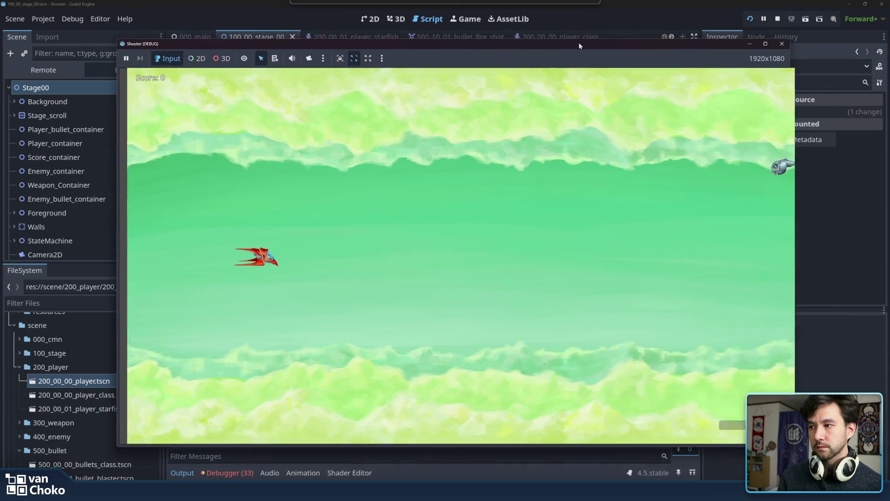
left_click(772, 40)
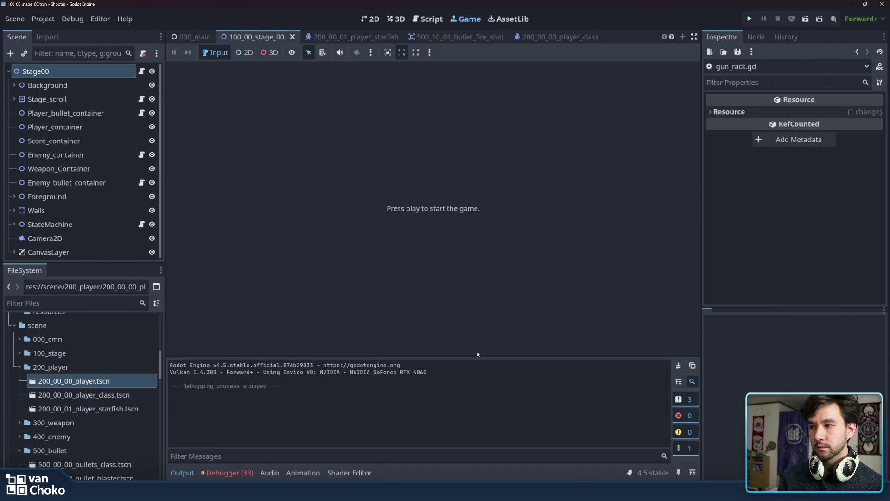
- Scroll the Errors list and jump to the add_bullet 'already has a parent' error at line 21
left_click(228, 472)
scroll(374, 442, "down", 2)
scroll(375, 443, "down", 6)
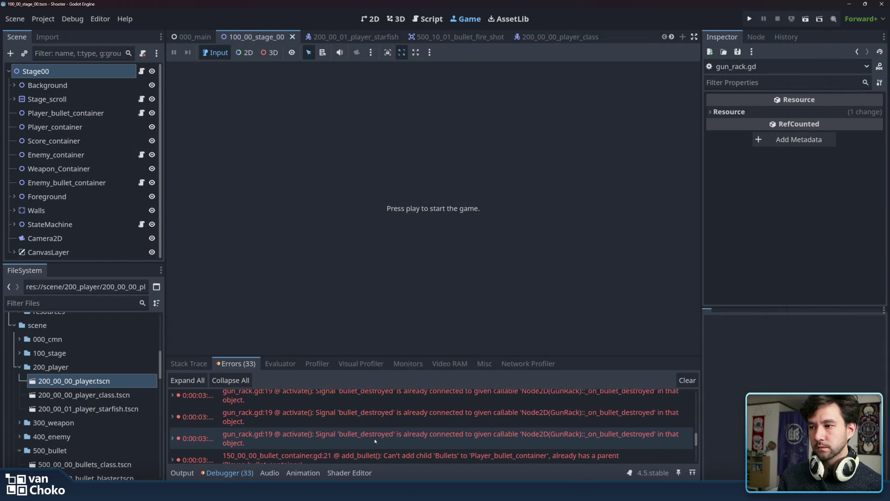
scroll(375, 441, "down", 4)
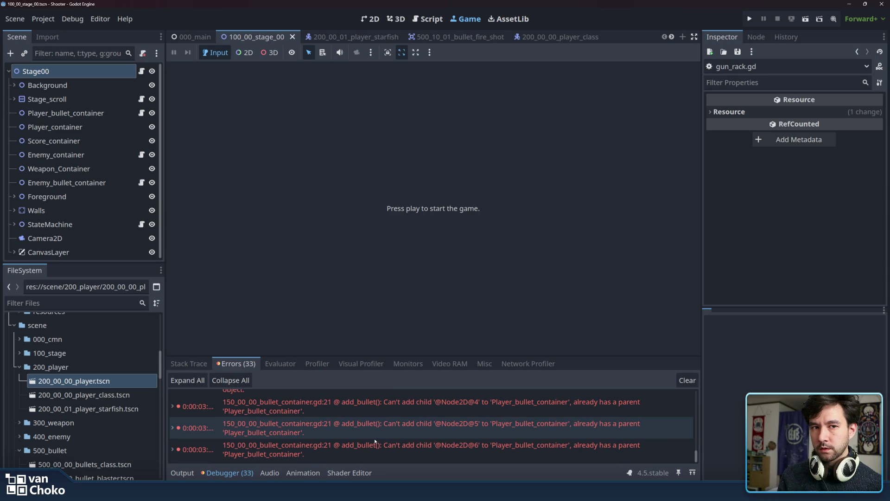
double_click(376, 448)
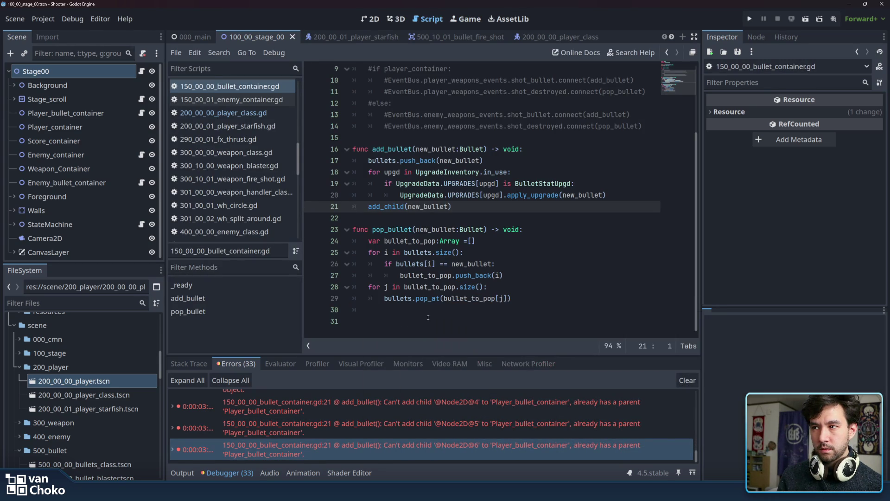
- Open 200_00_00_player_class.gd, then reopen gun_rack.gd from the script list
left_click(407, 310)
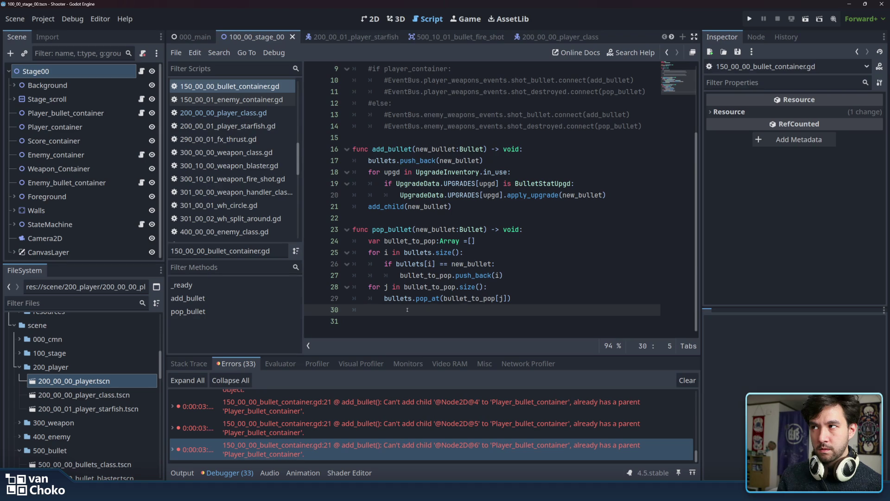
left_click(158, 72)
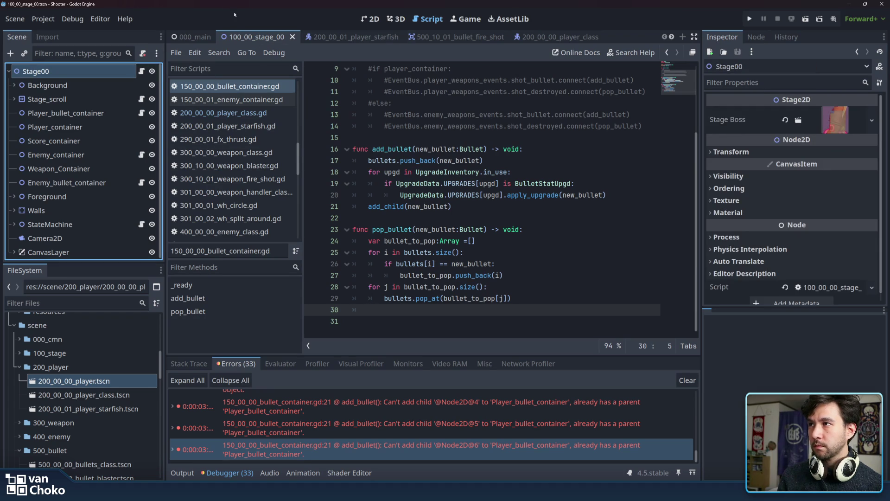
left_click(253, 118)
scroll(255, 123, "down", 5)
scroll(259, 130, "down", 5)
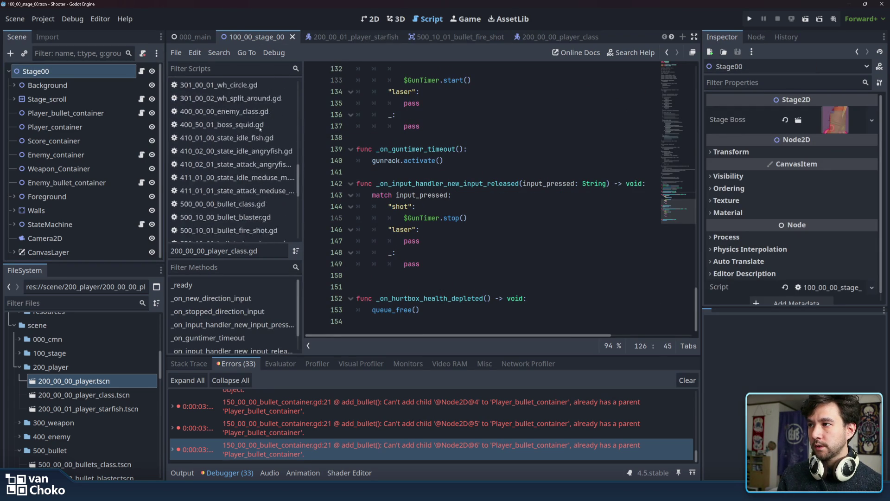
scroll(260, 138, "down", 5)
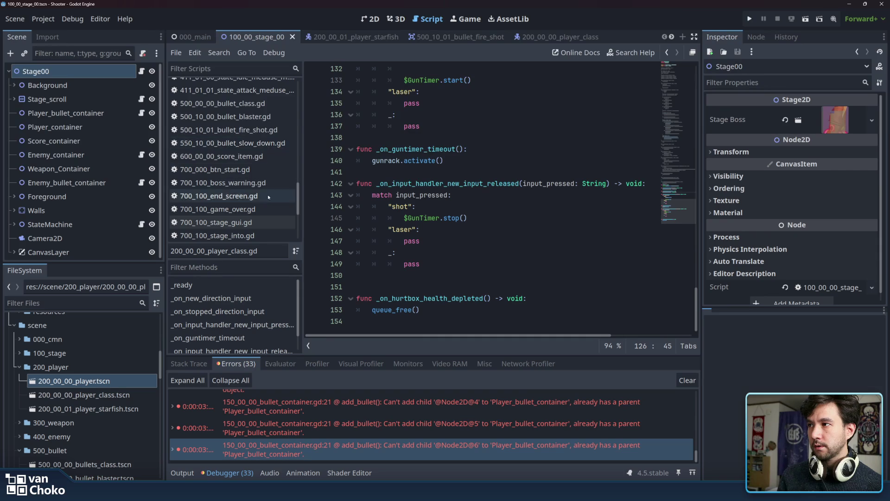
left_click(245, 181)
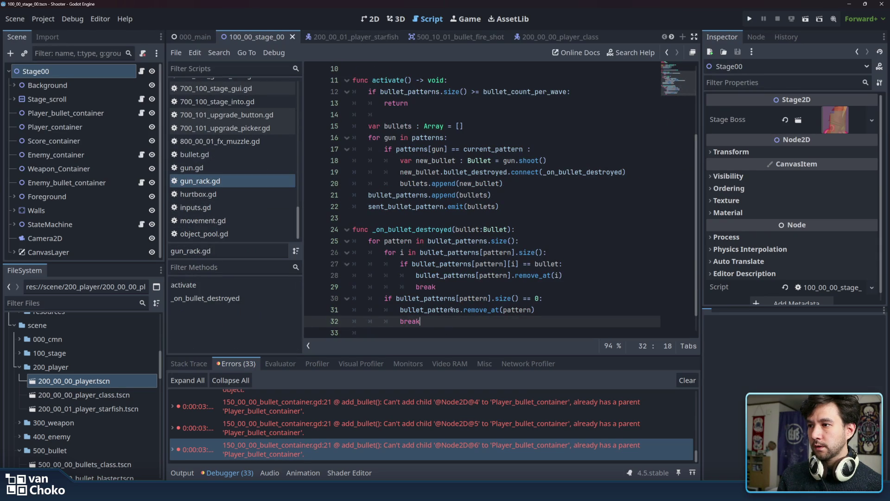
left_click(421, 310)
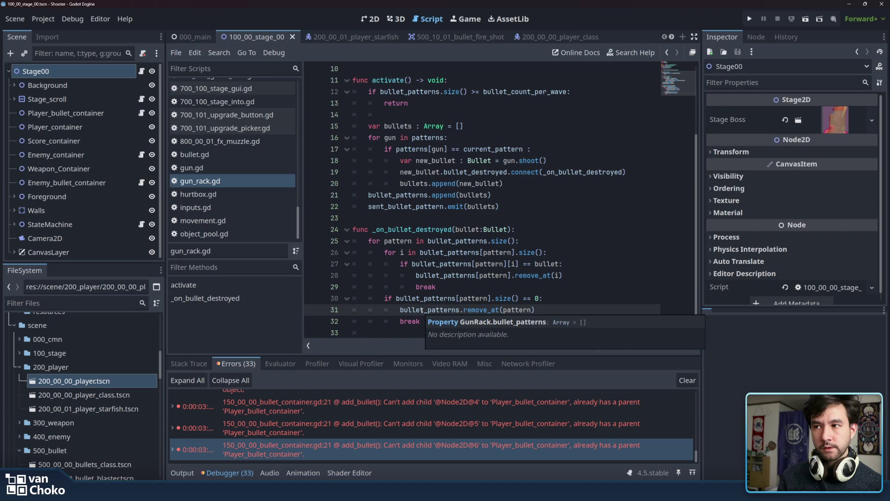
left_click_drag(384, 298, 545, 311)
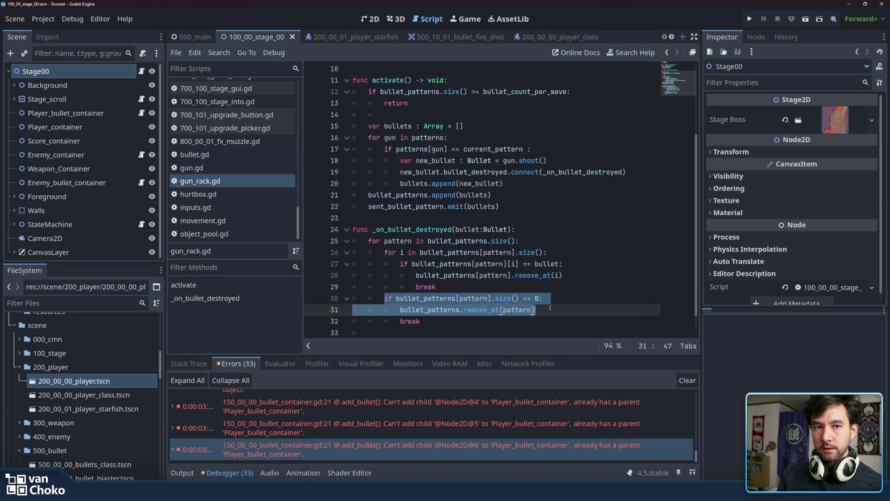
left_click(549, 308)
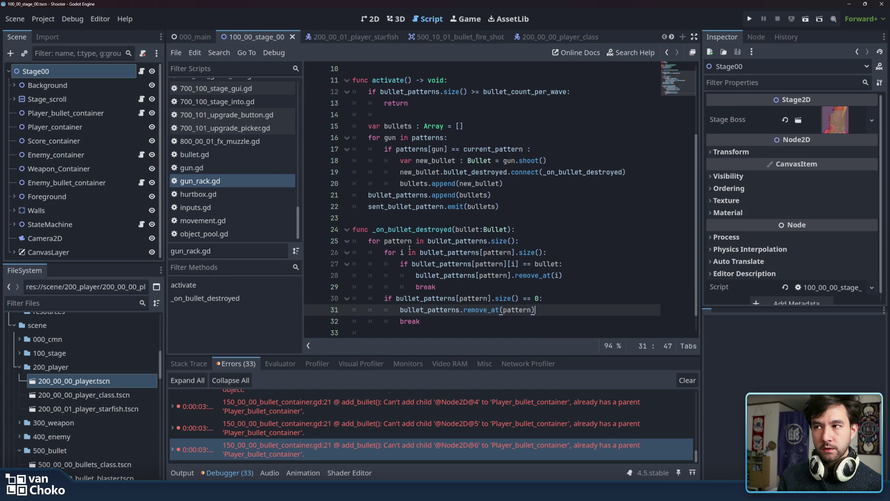
left_click(425, 287)
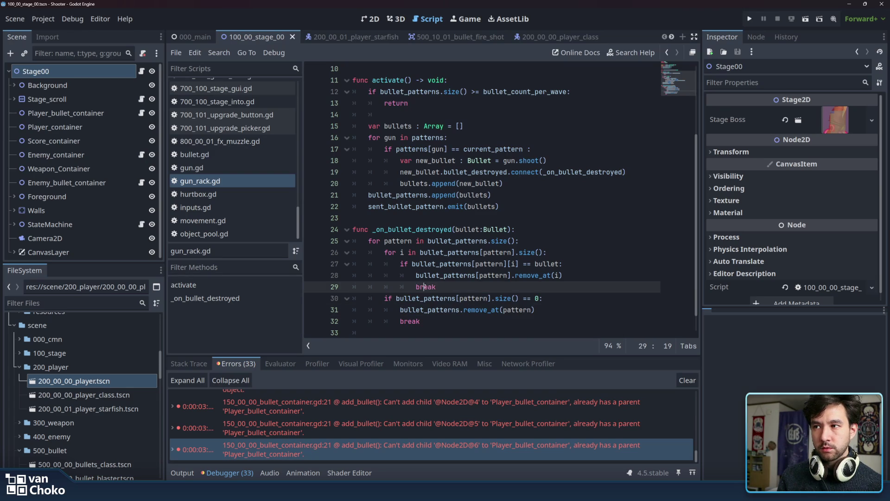
left_click(429, 287)
left_click(388, 241)
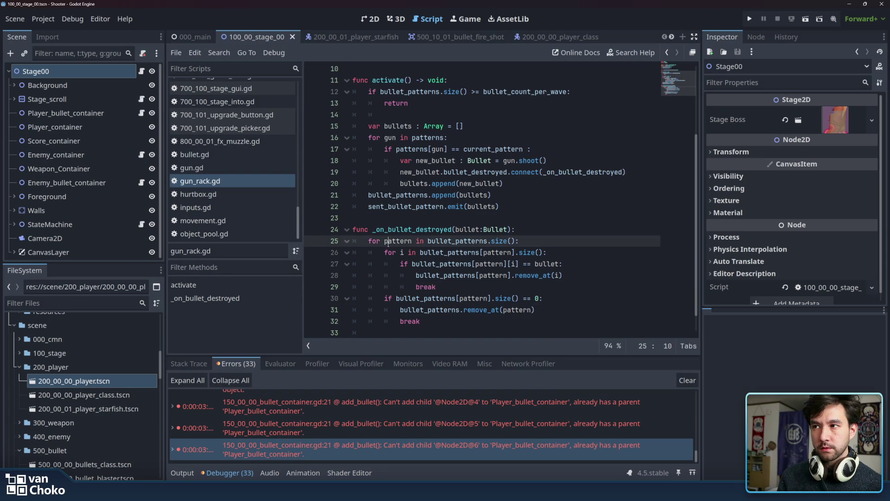
left_click_drag(383, 241, 417, 241)
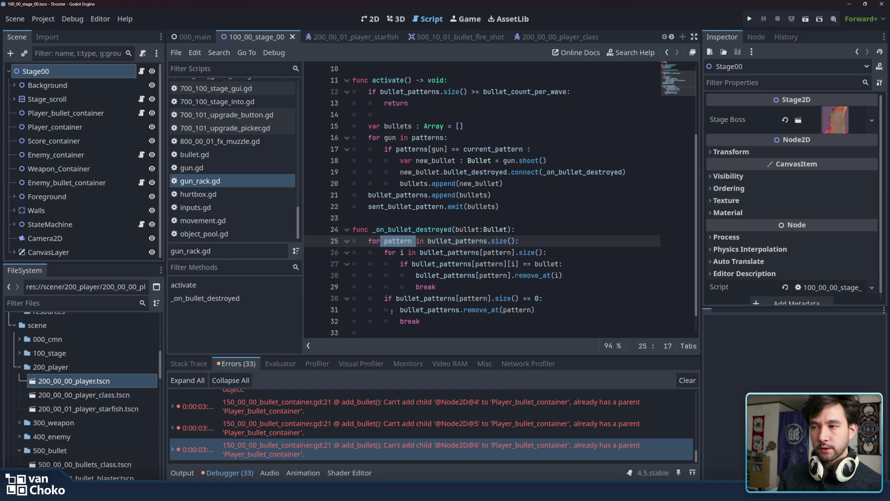
double_click(407, 321)
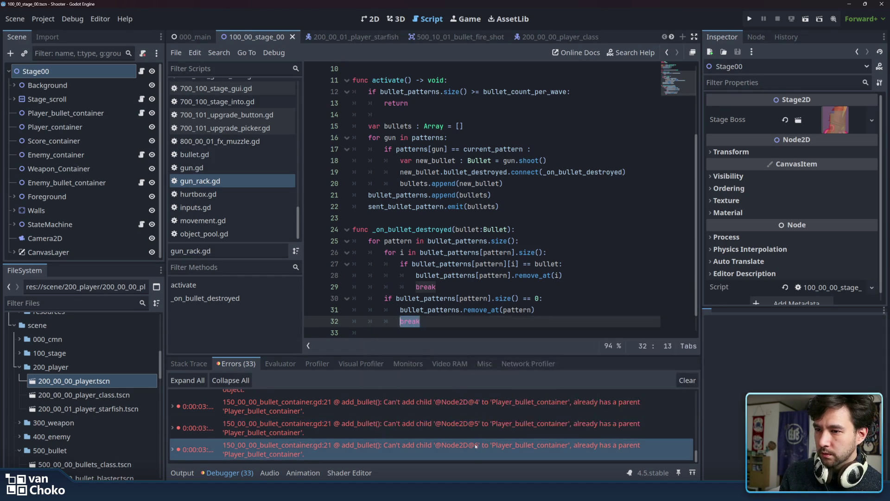
- Scroll up the Errors list and jump to gun_rack.gd line 19's 'already connected' bullet_destroyed error
mouse_move(475, 446)
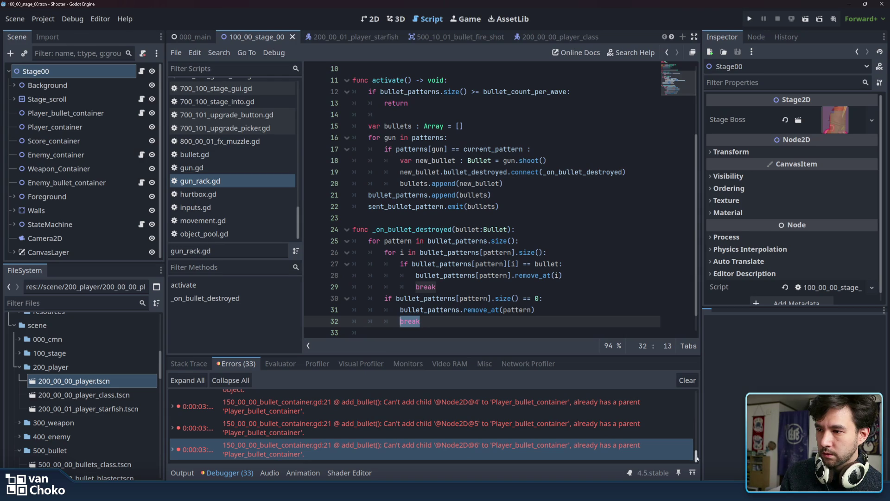
scroll(696, 457, "up", 1)
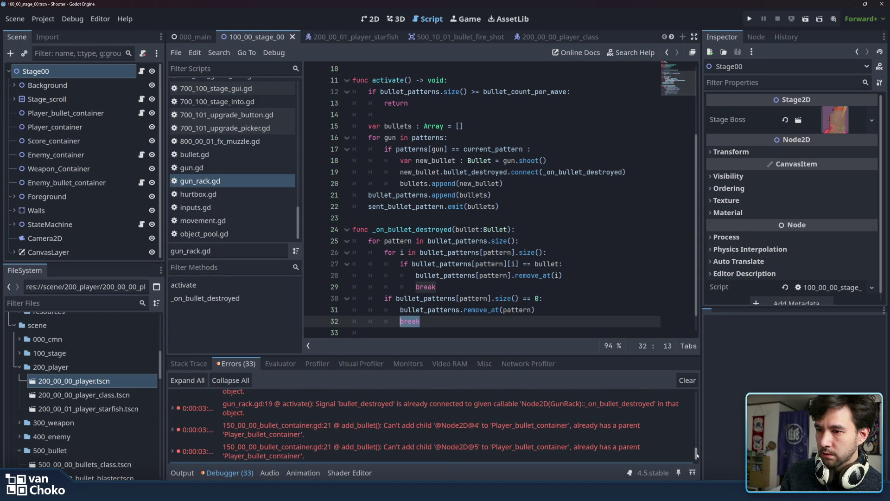
scroll(697, 456, "up", 1)
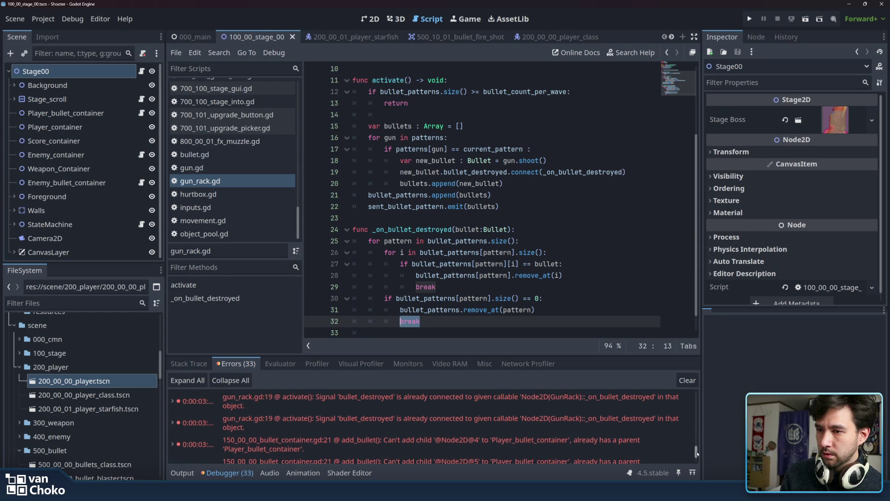
scroll(696, 453, "up", 2)
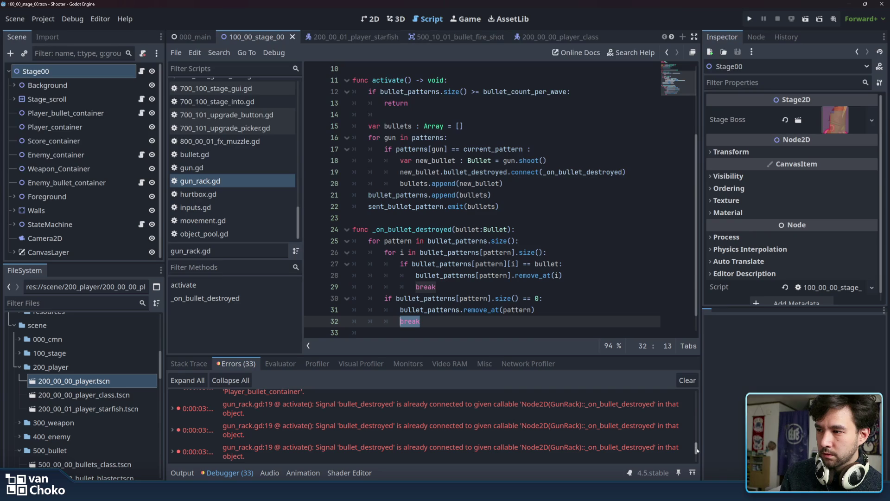
scroll(697, 450, "up", 1)
scroll(697, 449, "up", 1)
scroll(697, 449, "up", 2)
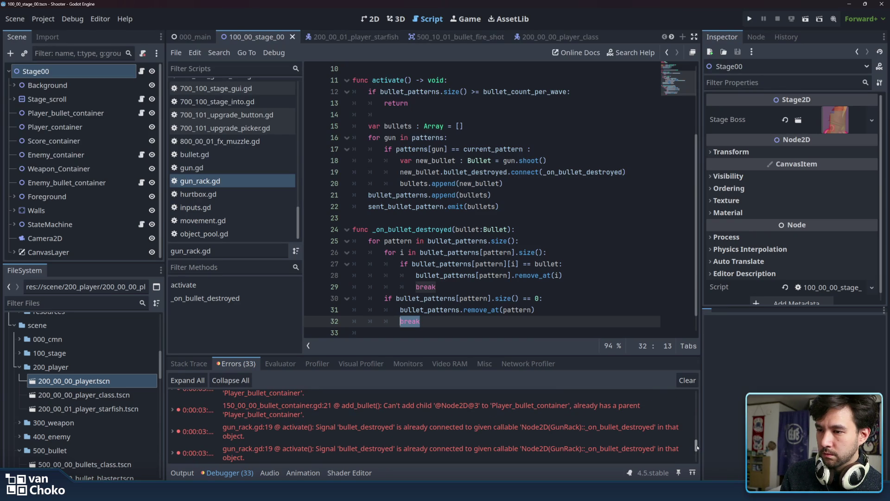
left_click(663, 435)
mouse_move(663, 435)
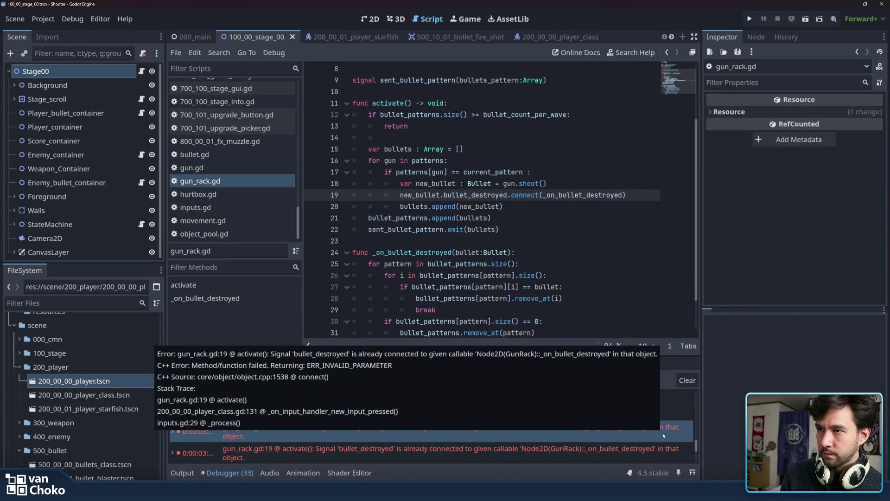
mouse_move(471, 209)
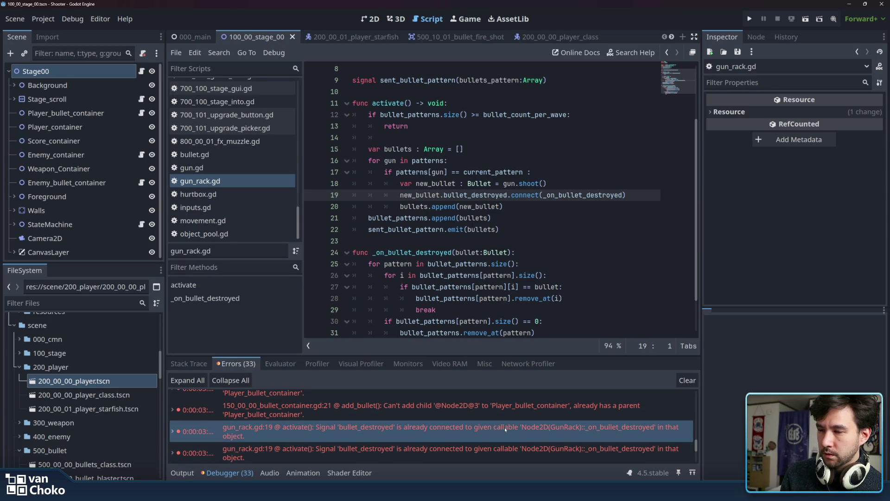
mouse_move(504, 427)
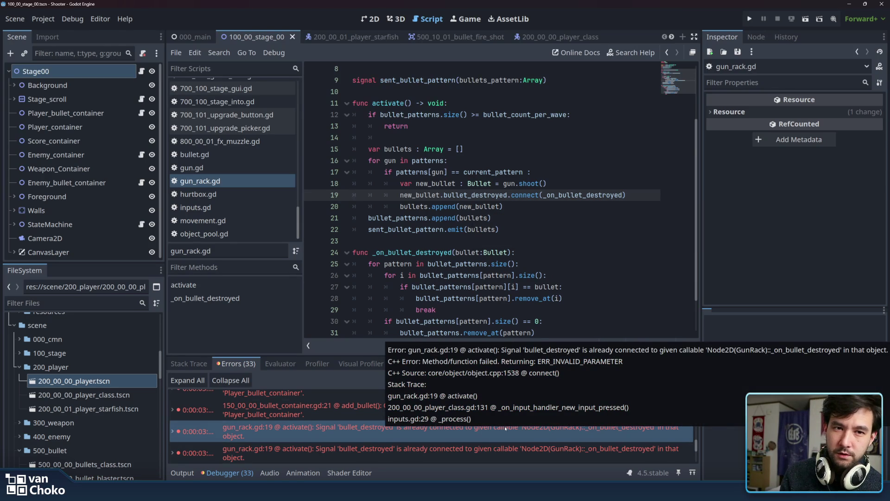
scroll(625, 291, "down", 2)
left_click(624, 291)
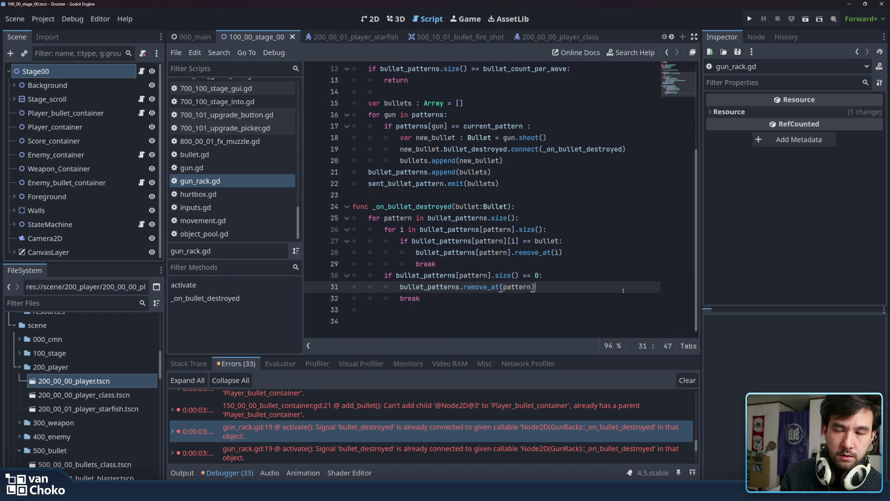
left_click(617, 310)
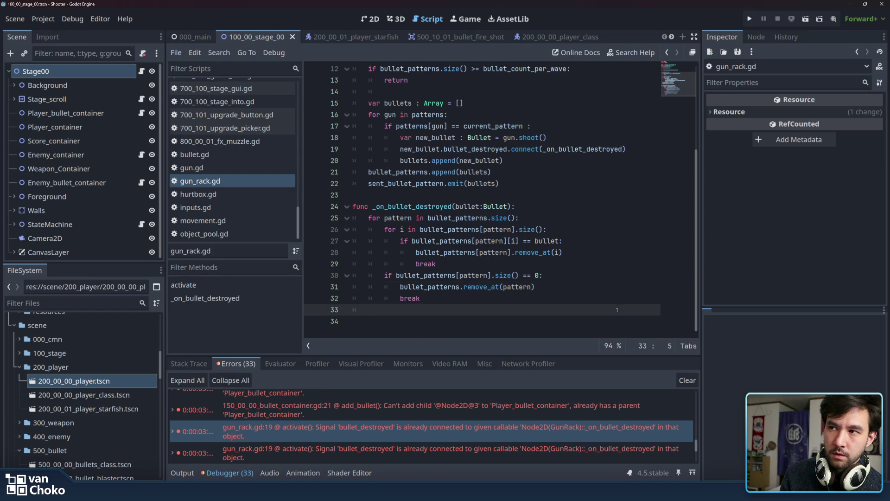
left_click_drag(617, 310, 617, 299)
left_click(617, 299)
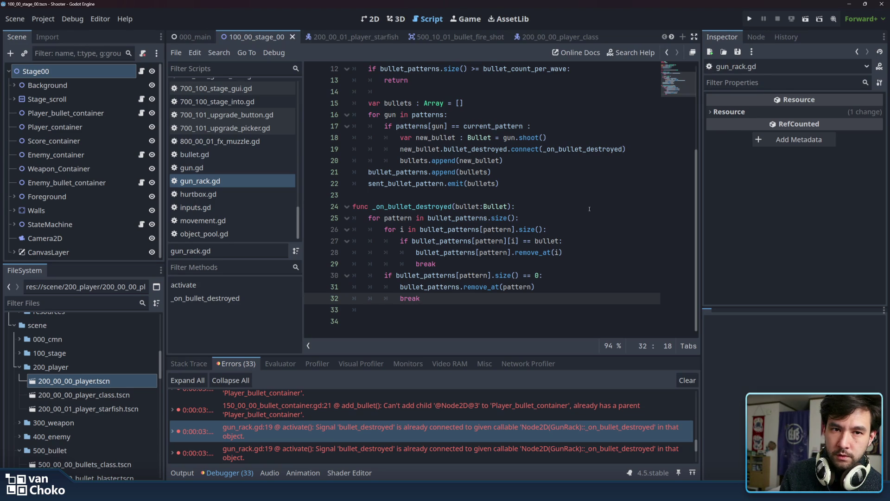
left_click(535, 205)
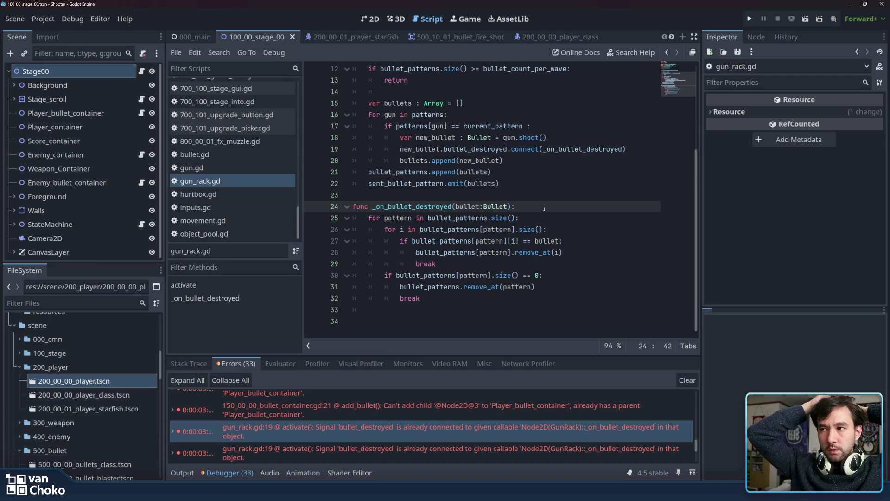
double_click(406, 298)
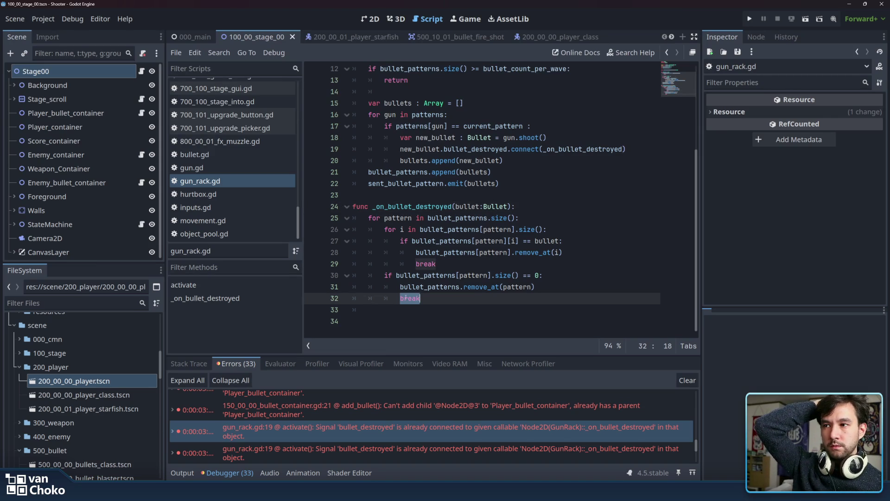
left_click(435, 298)
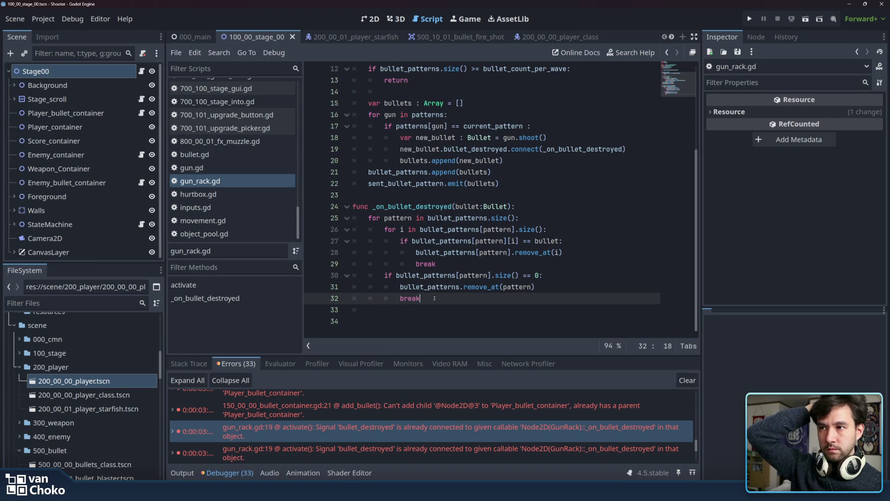
mouse_move(412, 277)
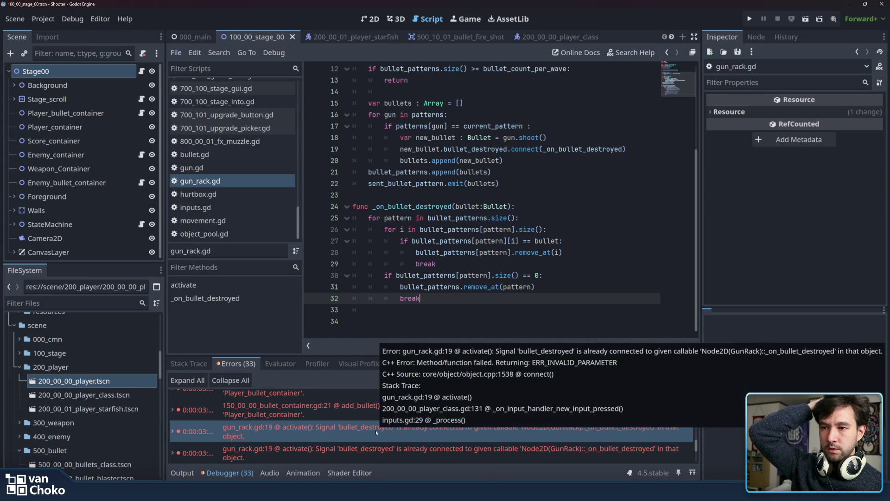
mouse_move(342, 408)
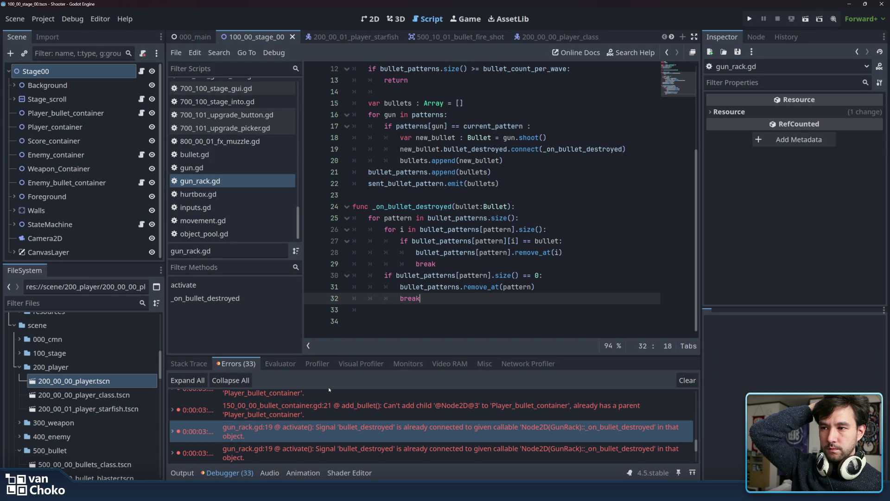
- Jump to the add_bullet error source and inspect the add_child call in bullet_container.gd
left_click(594, 406)
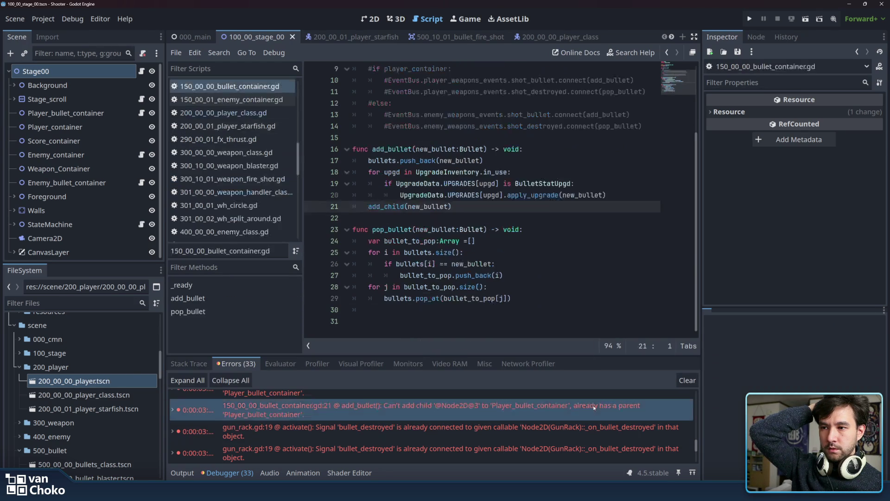
mouse_move(594, 406)
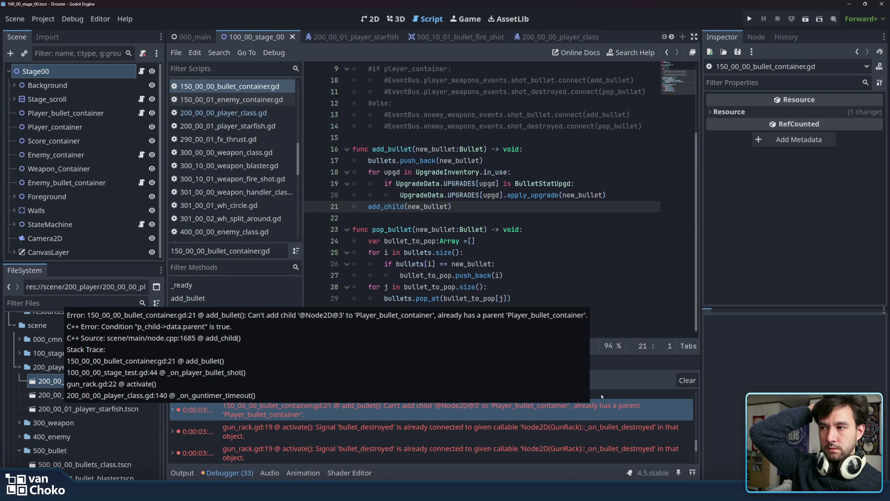
left_click(546, 204)
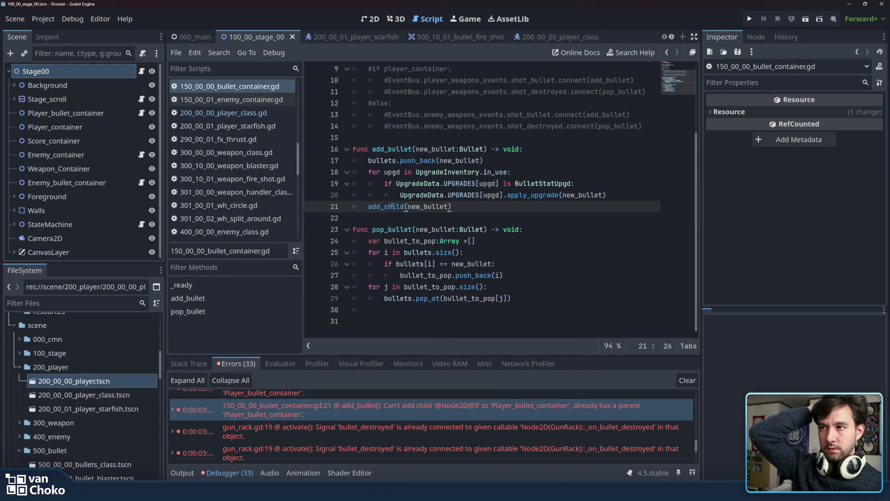
mouse_move(392, 208)
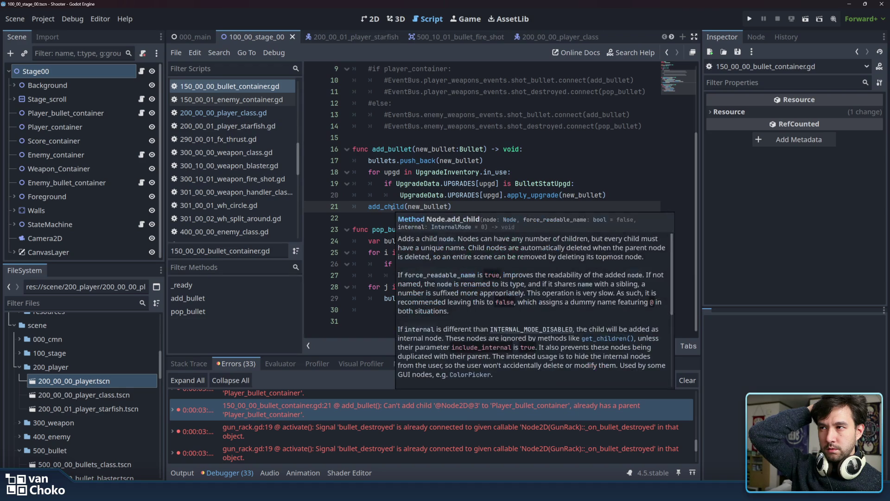
left_click(390, 213)
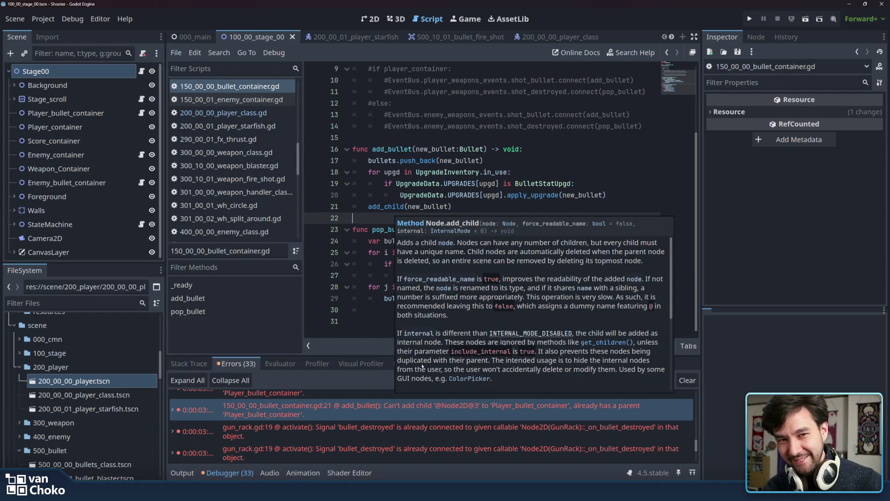
mouse_move(472, 448)
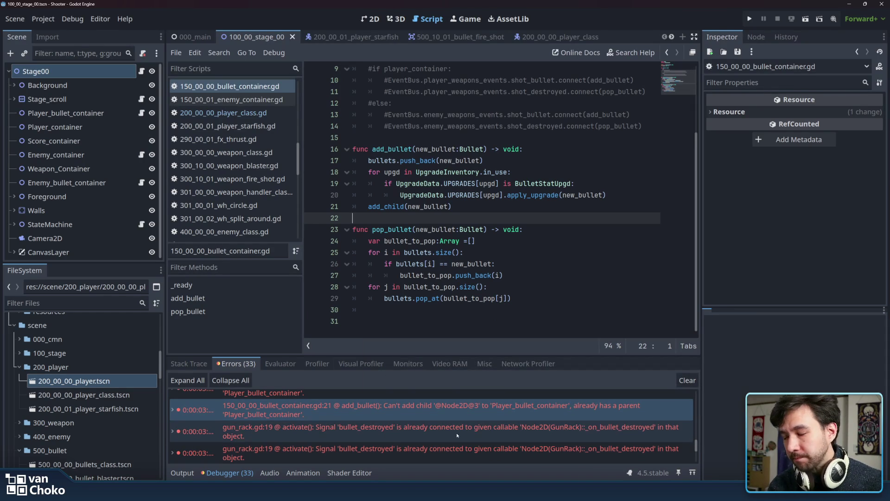
scroll(457, 435, "down", 2)
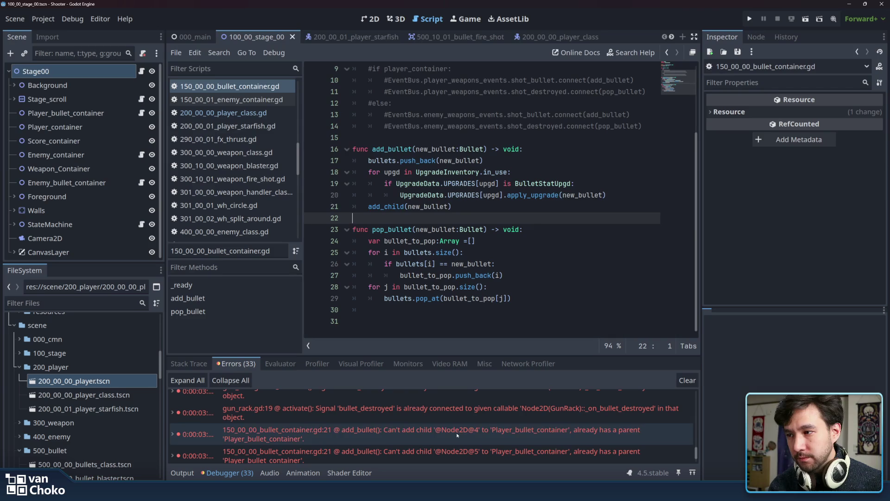
left_click(457, 435)
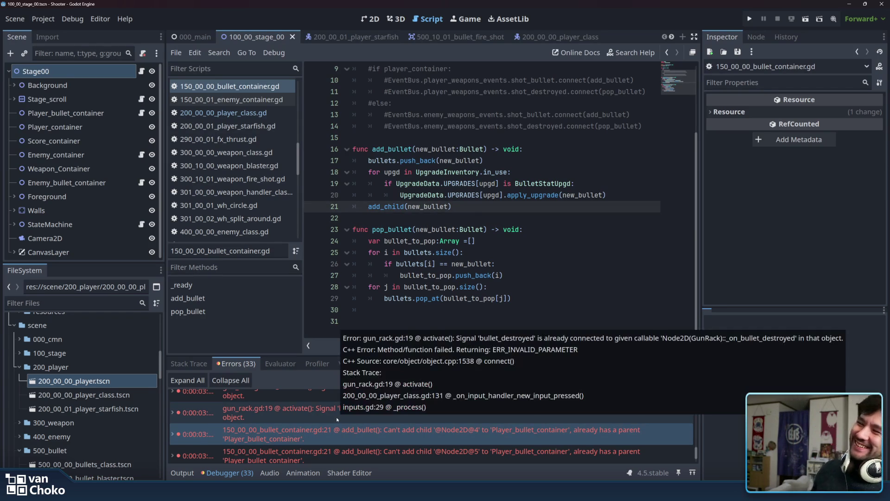
- Switch between the gun_rack.gd:19 and add_child error sources, then launch the game
left_click(337, 419)
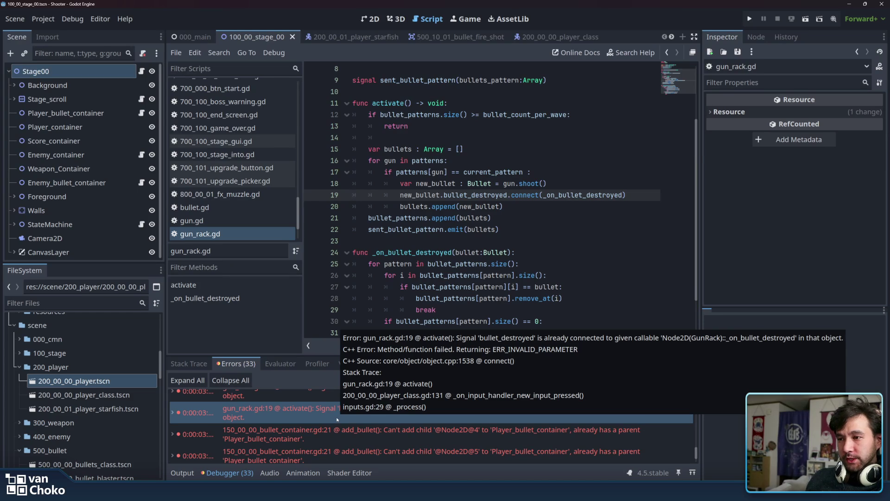
scroll(375, 430, "down", 1)
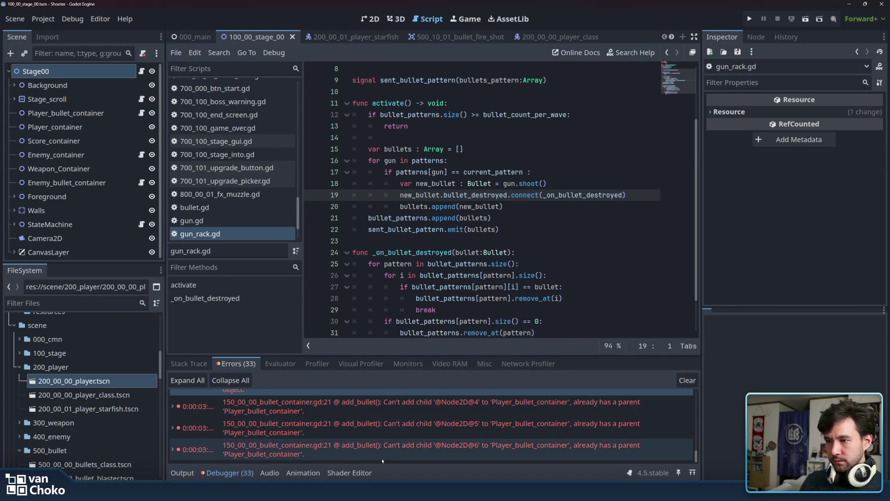
double_click(382, 456)
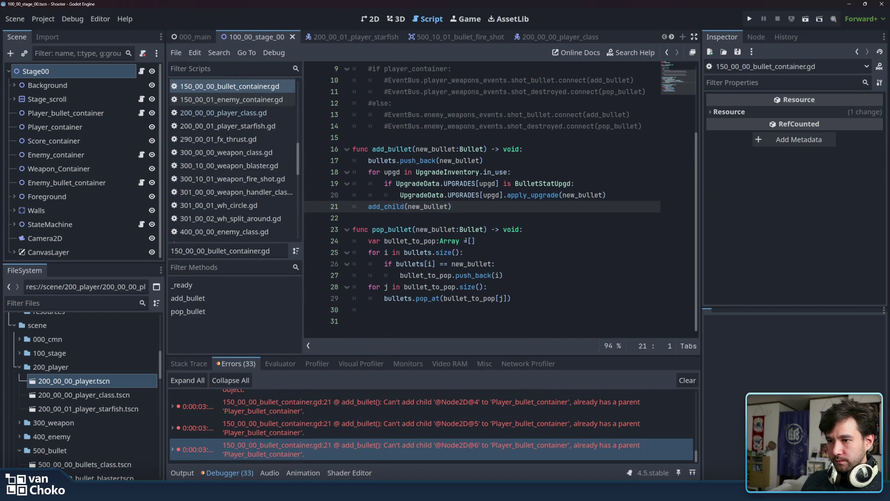
scroll(494, 415, "up", 2)
scroll(494, 415, "up", 1)
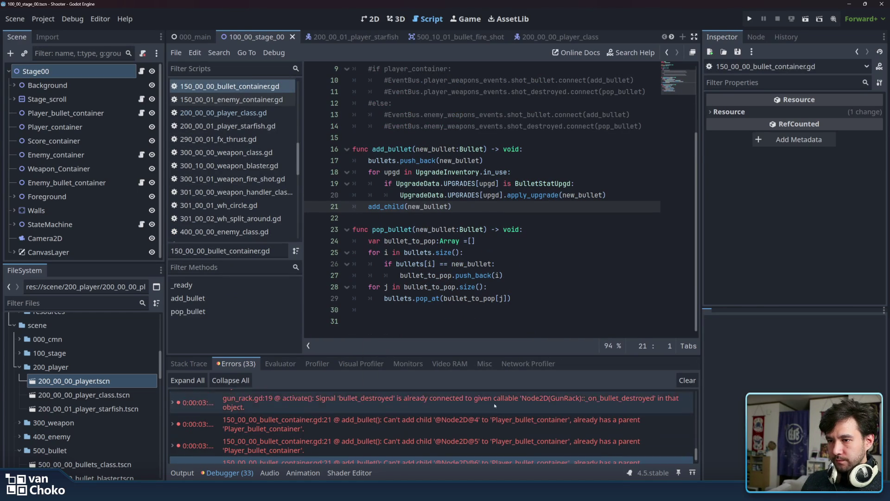
double_click(494, 408)
scroll(494, 408, "up", 2)
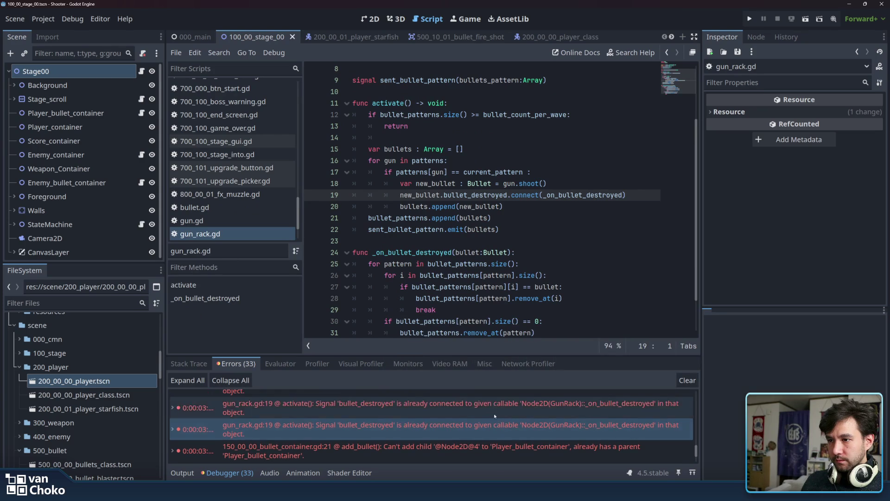
scroll(495, 401, "up", 2)
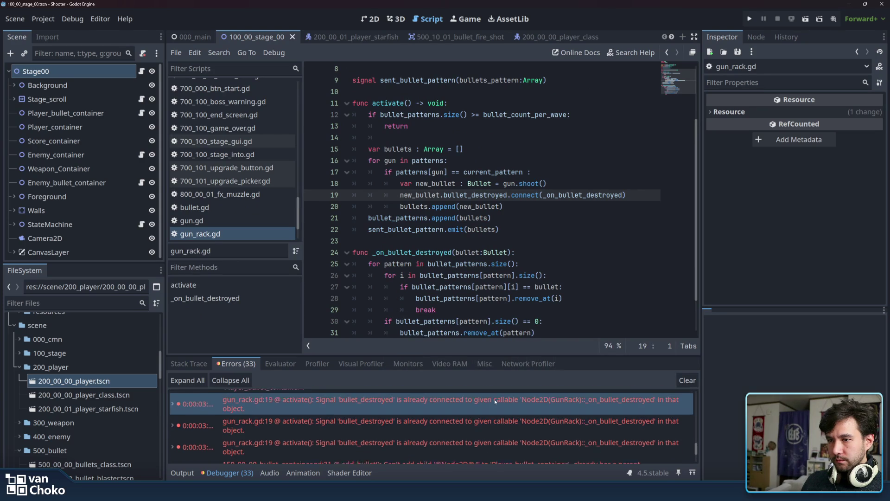
double_click(496, 408)
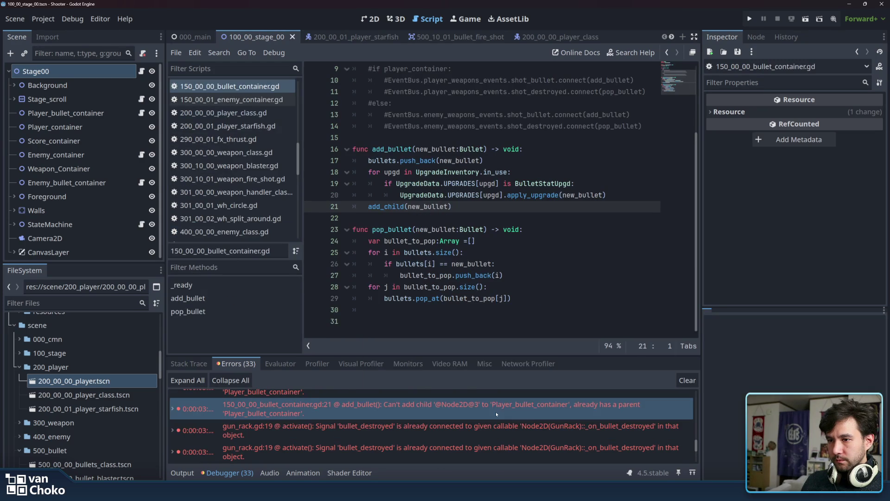
left_click(750, 19)
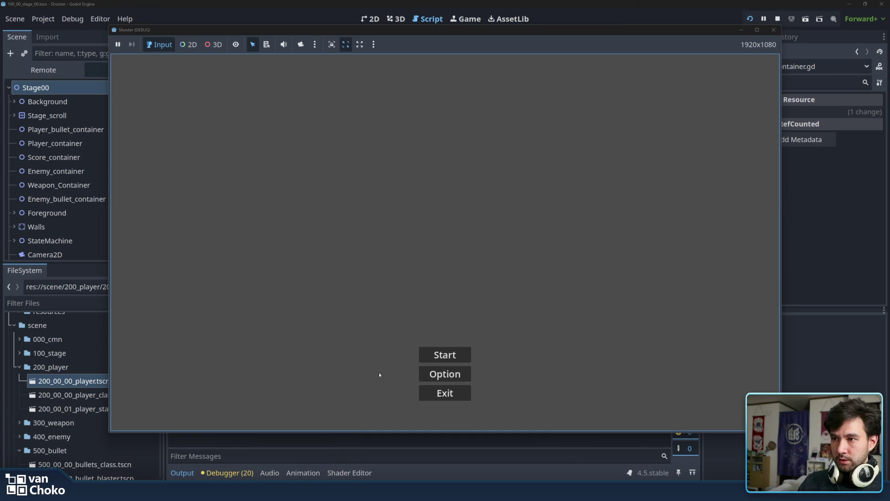
- Start the Shooter game, steer the ship with the arrow keys among fish enemies, then close it
left_click(445, 355)
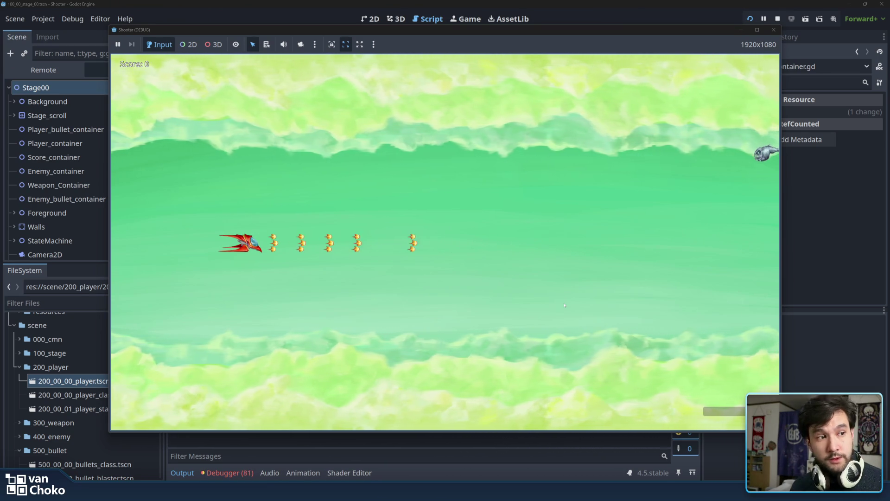
key("Right")
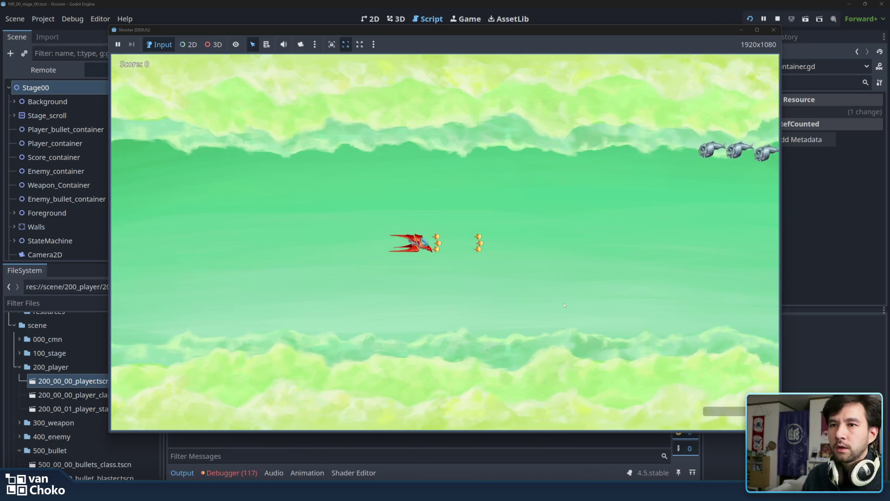
key("Right")
key("Left")
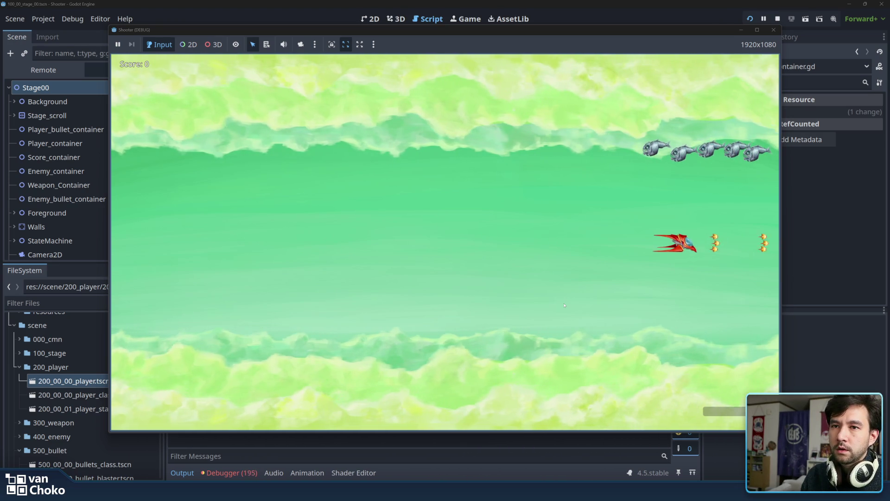
key("Left")
key("Up")
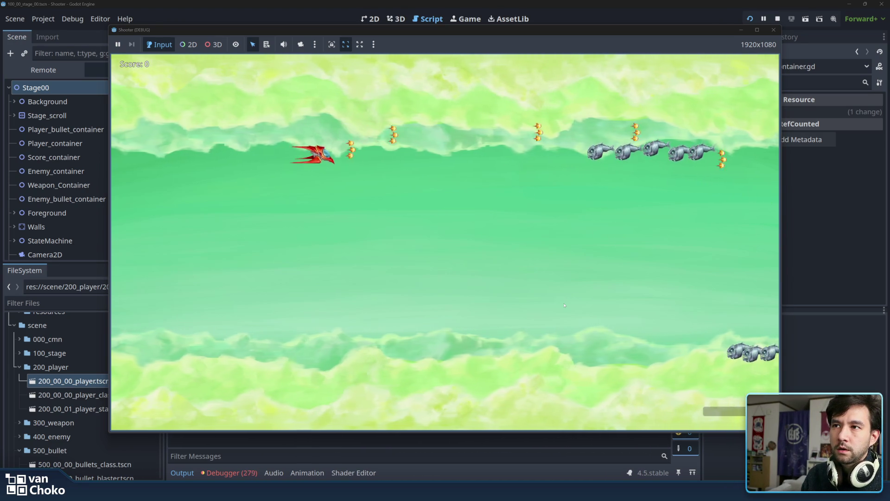
key("Left")
key("Down")
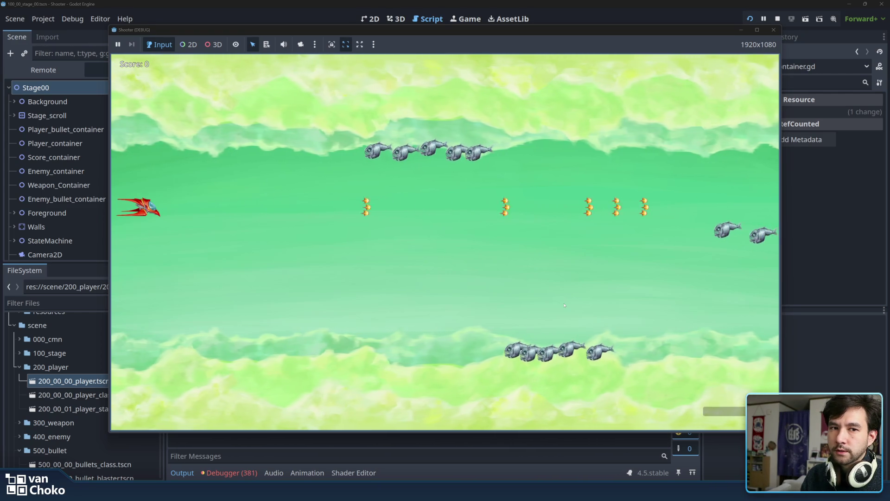
left_click(773, 30)
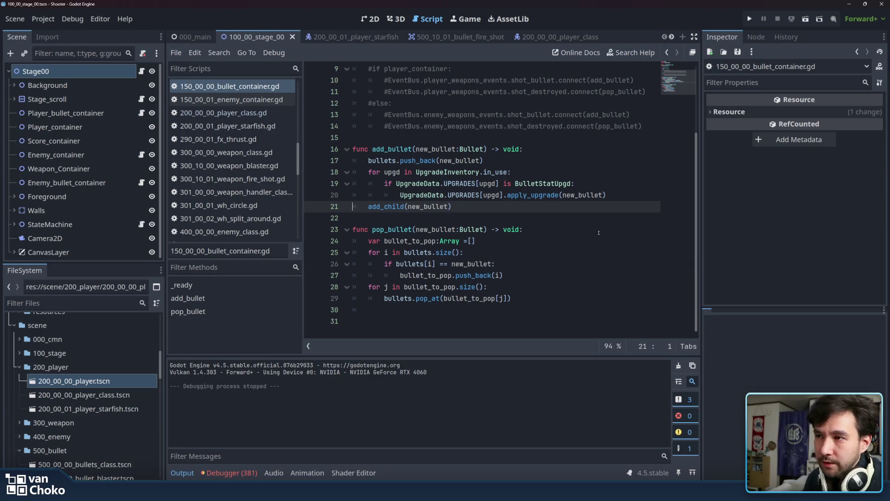
- Step through lines 23–30 of 150_00_00_bullet_container.gd and save with Ctrl+S
left_click(598, 233)
left_click(578, 308)
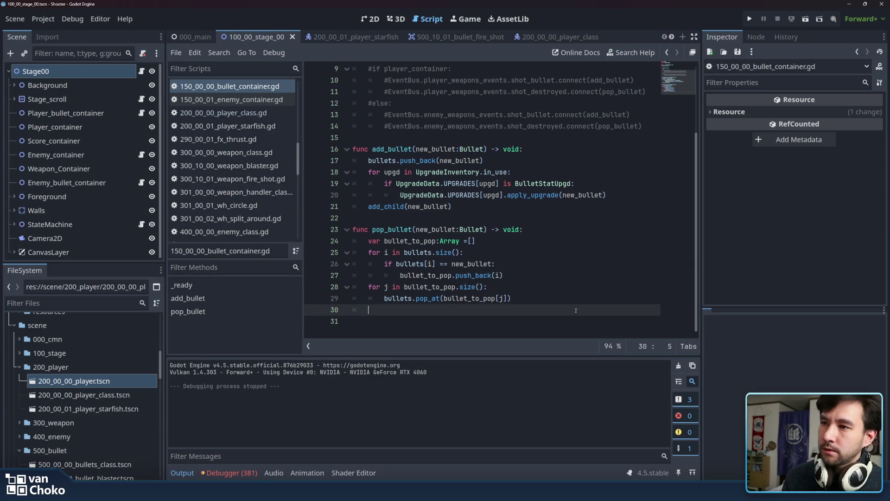
key("Down")
key("ctrl+s")
left_click(531, 308)
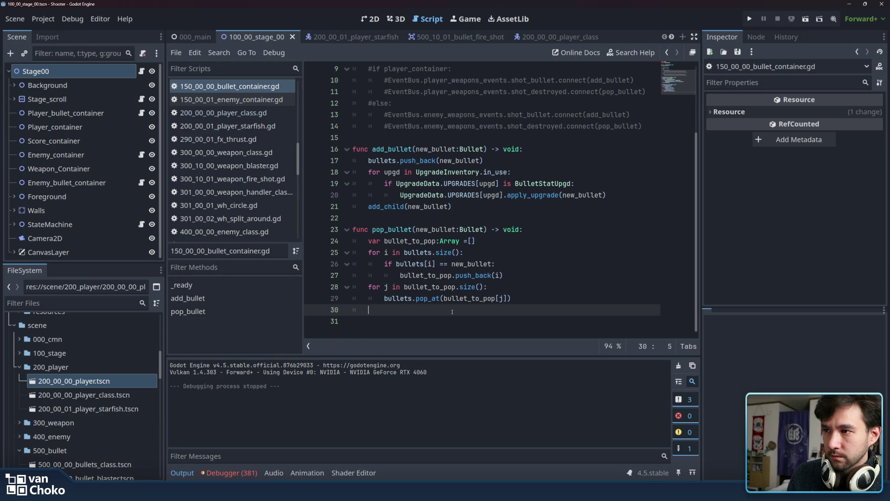
key("shift+Home")
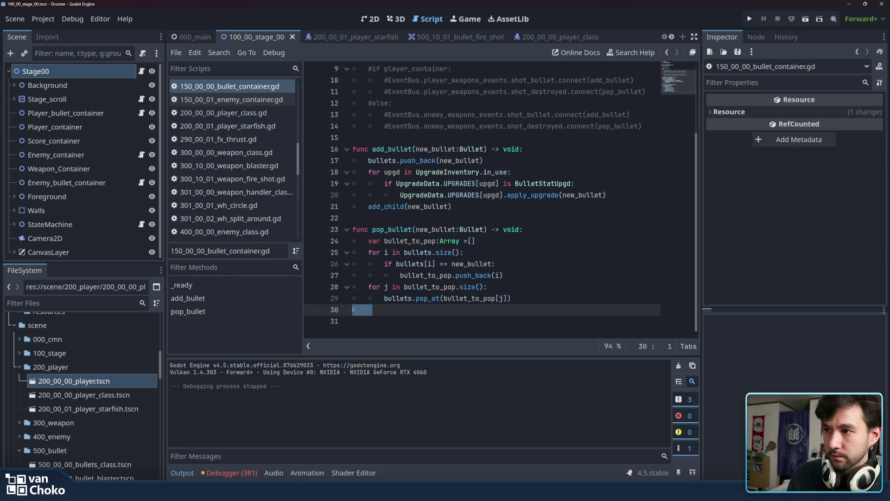
left_click(385, 310)
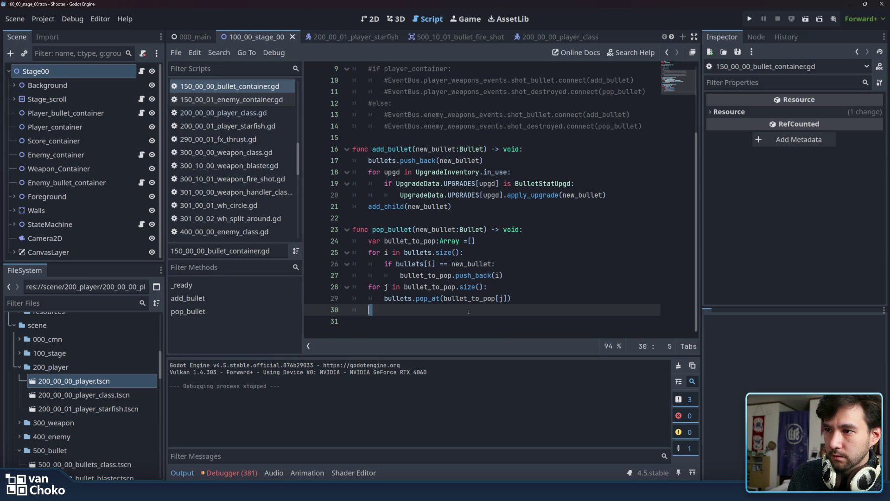
- Review add_bullet's lines 21–22 and the commented #else: line above them
scroll(468, 312, "up", 3)
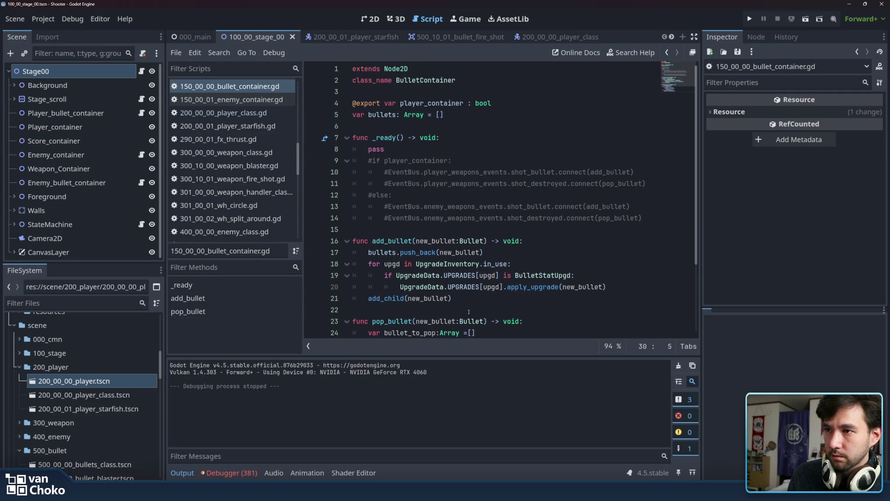
left_click(468, 312)
left_click(492, 300)
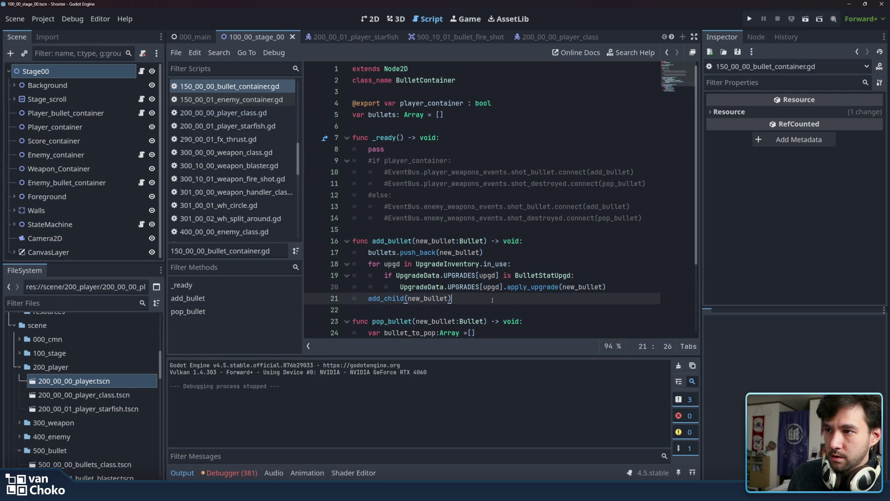
left_click(492, 306)
scroll(492, 306, "down", 3)
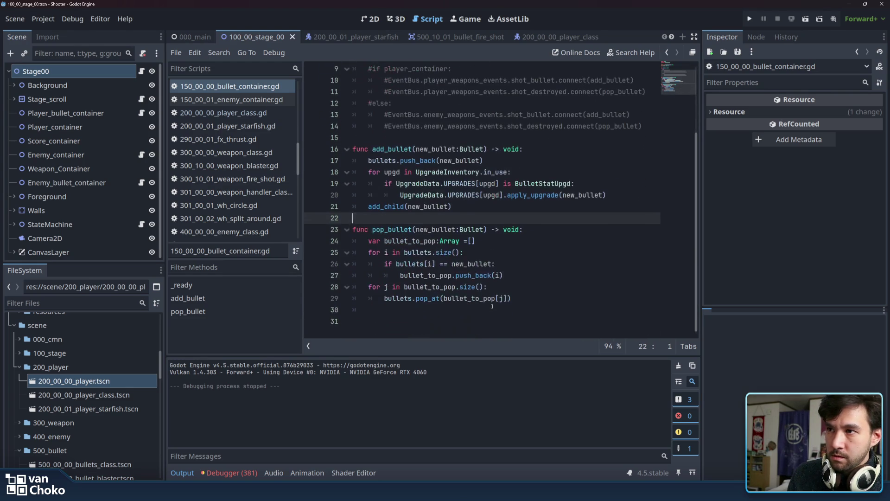
scroll(492, 306, "up", 3)
left_click(436, 191)
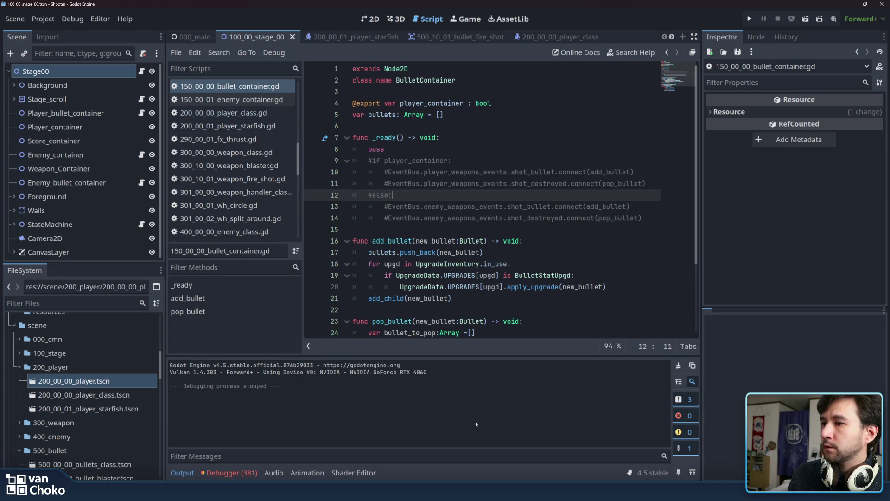
- Scroll the Errors (381) list and jump to the gun_rack.gd line 19 'already connected' error
left_click(228, 473)
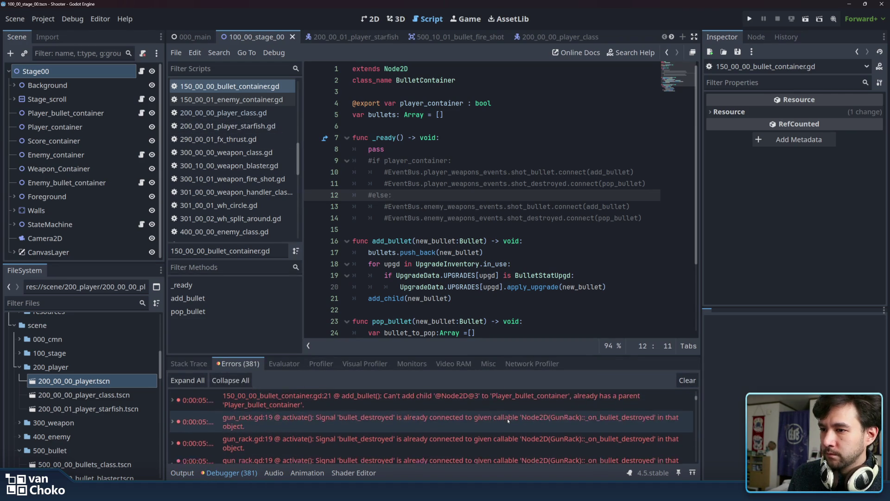
scroll(508, 420, "down", 1)
scroll(507, 420, "up", 3)
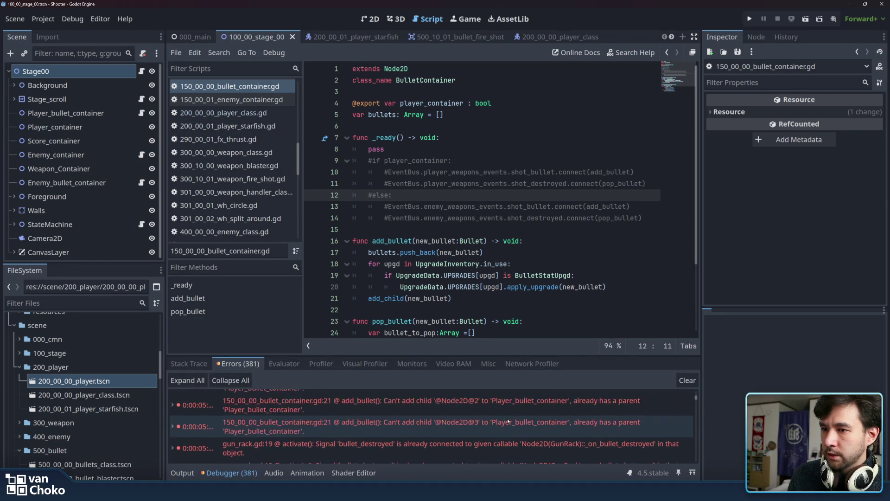
scroll(507, 418, "up", 2)
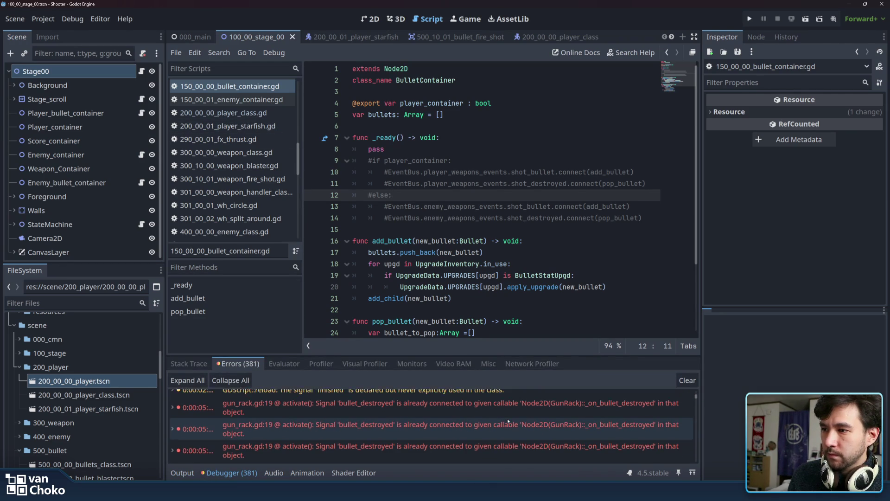
double_click(507, 419)
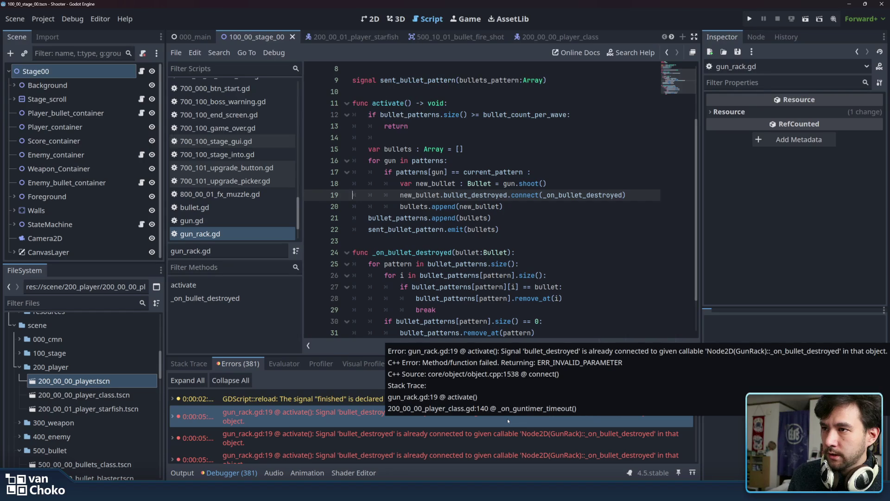
left_click(524, 207)
left_click(525, 231)
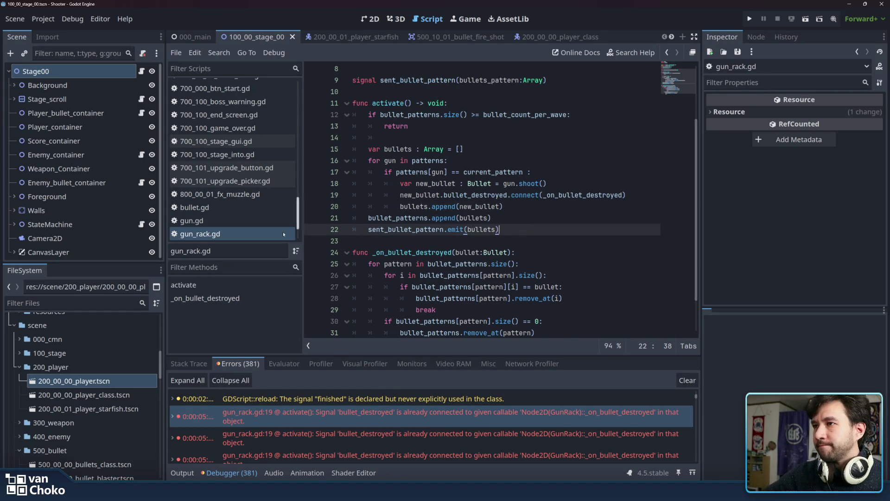
left_click(226, 221)
left_click(232, 234)
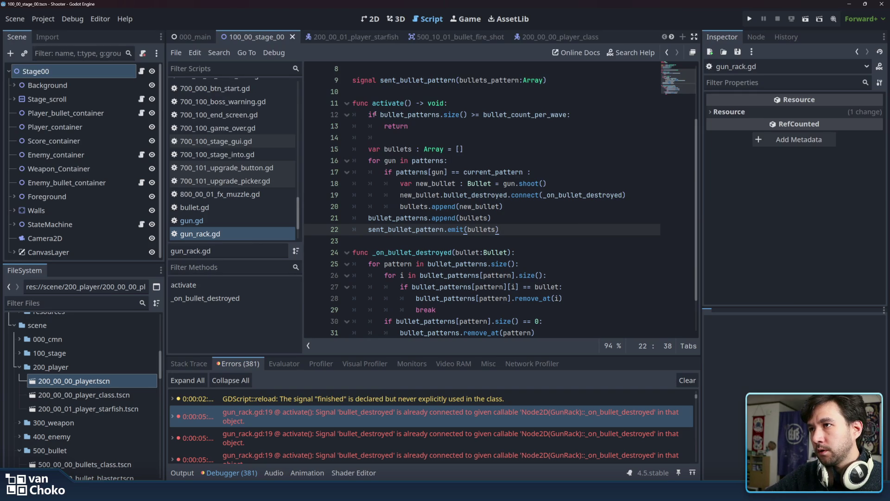
left_click_drag(299, 214, 299, 167)
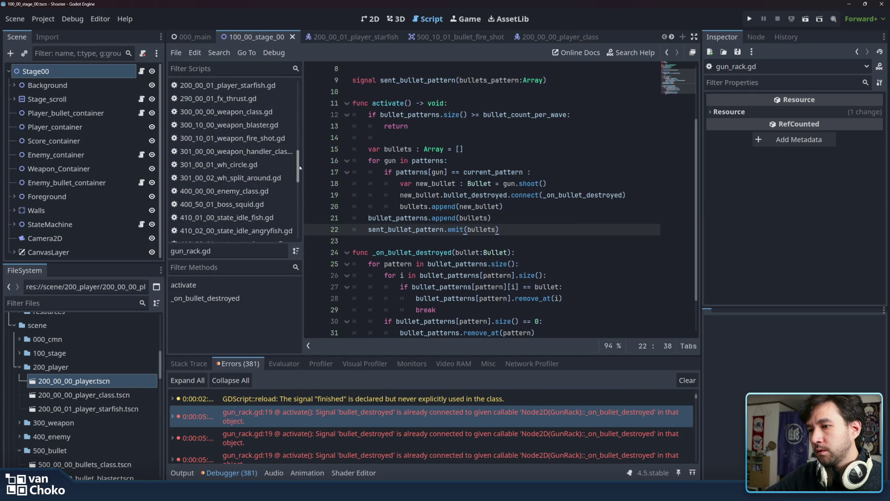
left_click(652, 415)
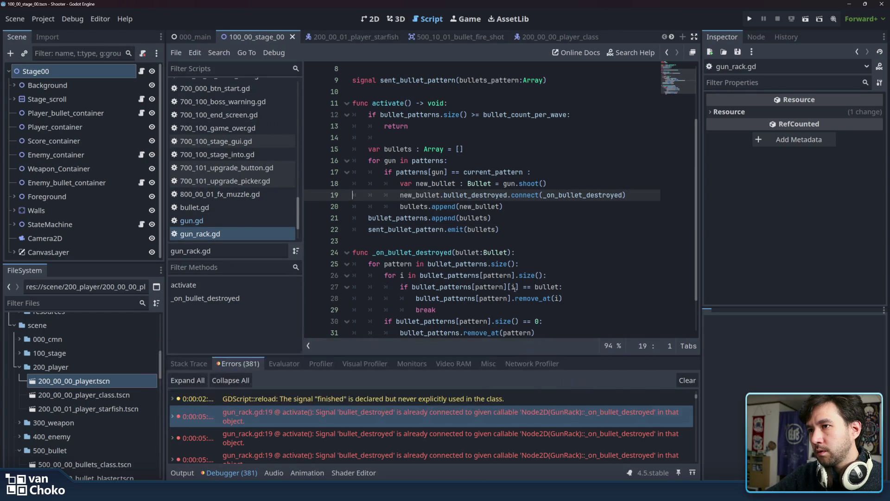
left_click(521, 215)
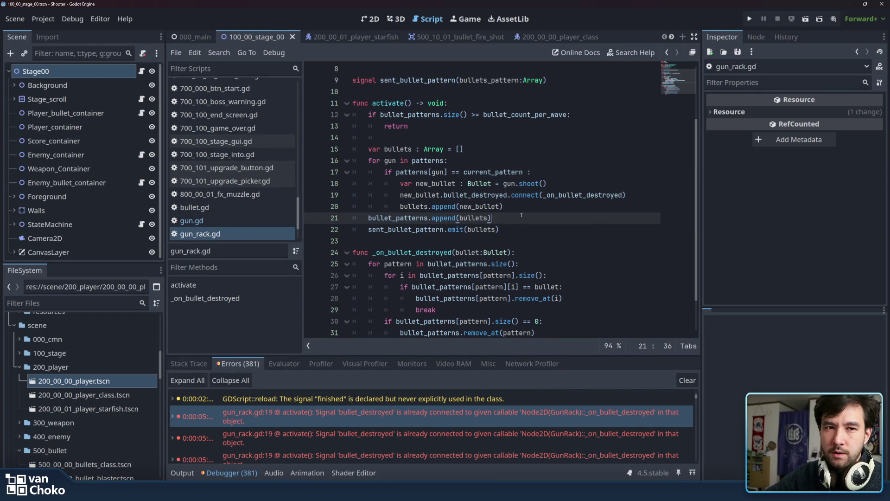
left_click(529, 230)
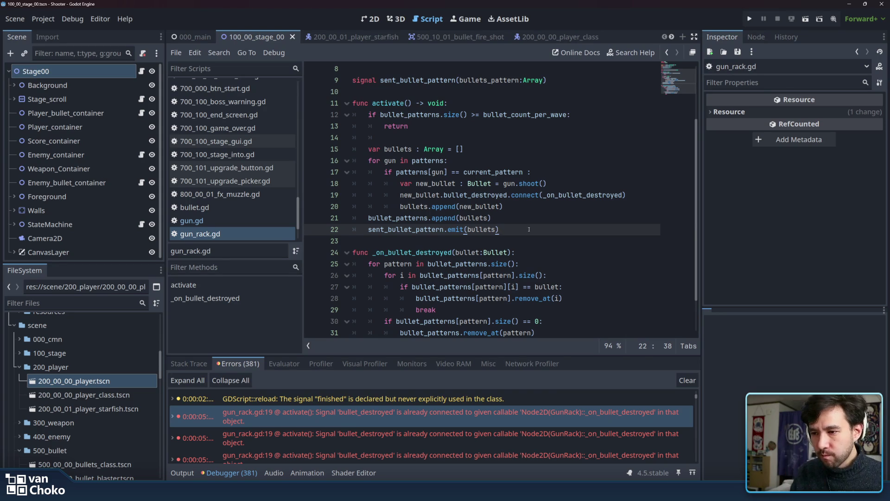
mouse_move(502, 491)
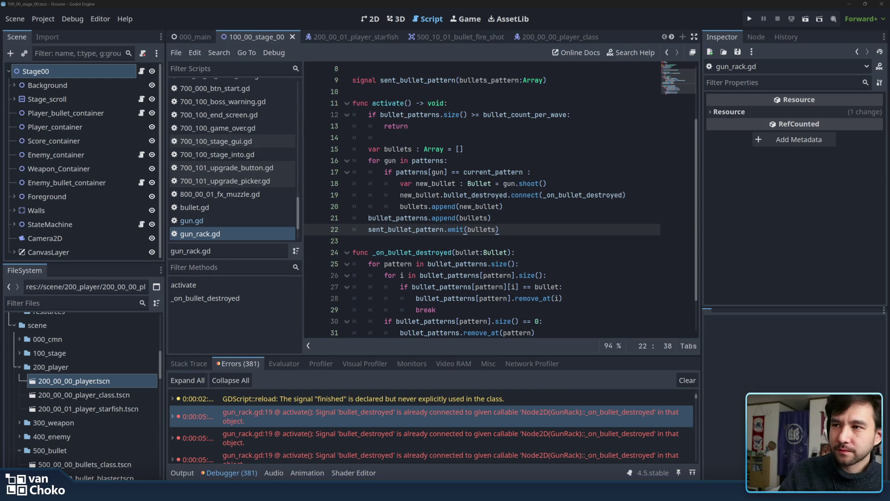
left_click(541, 243)
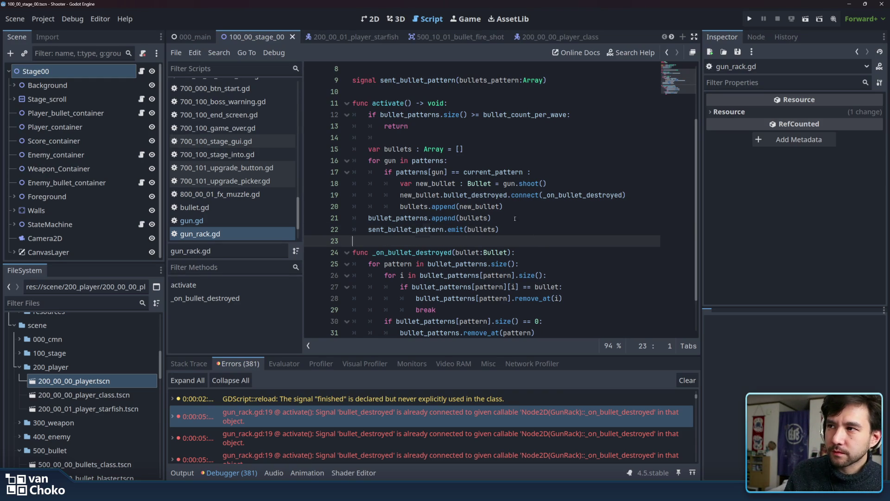
left_click_drag(514, 218, 467, 148)
left_click(485, 148)
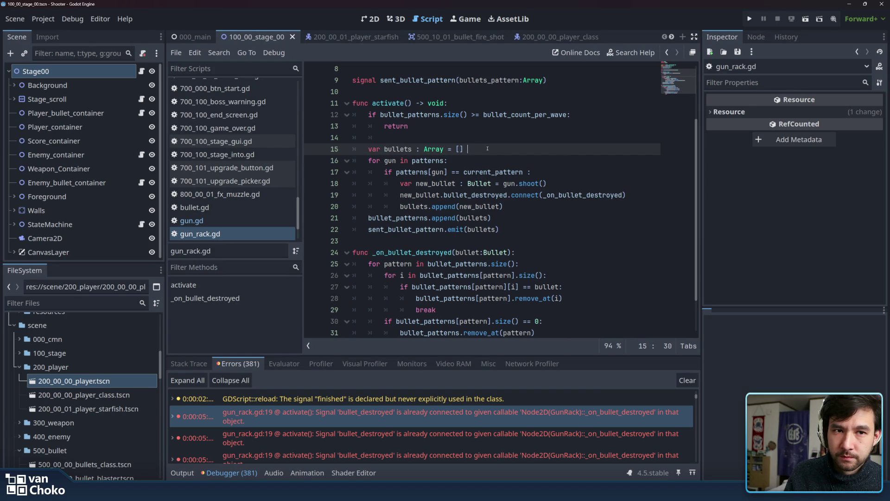
left_click(438, 240)
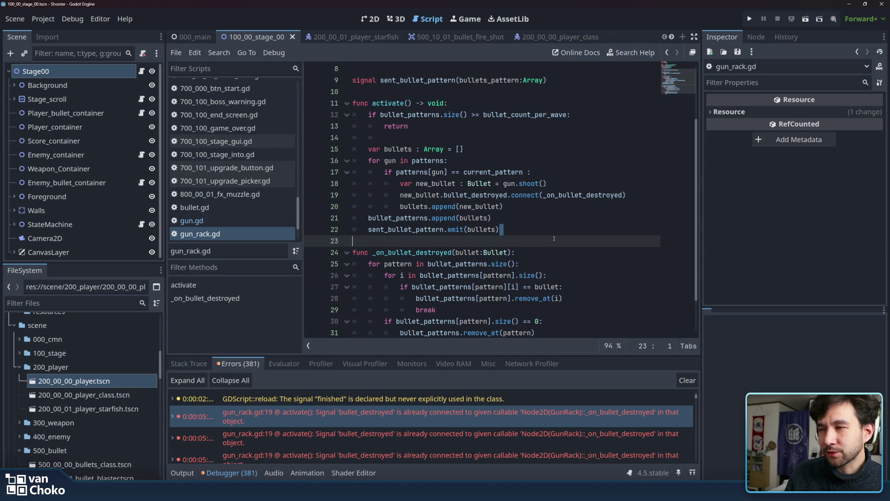
scroll(554, 238, "down", 2)
left_click(527, 305)
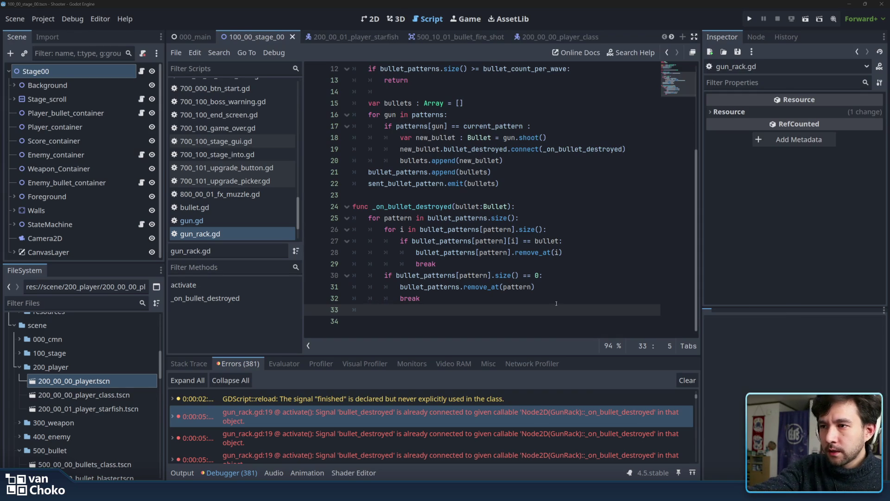
scroll(557, 320, "up", 1)
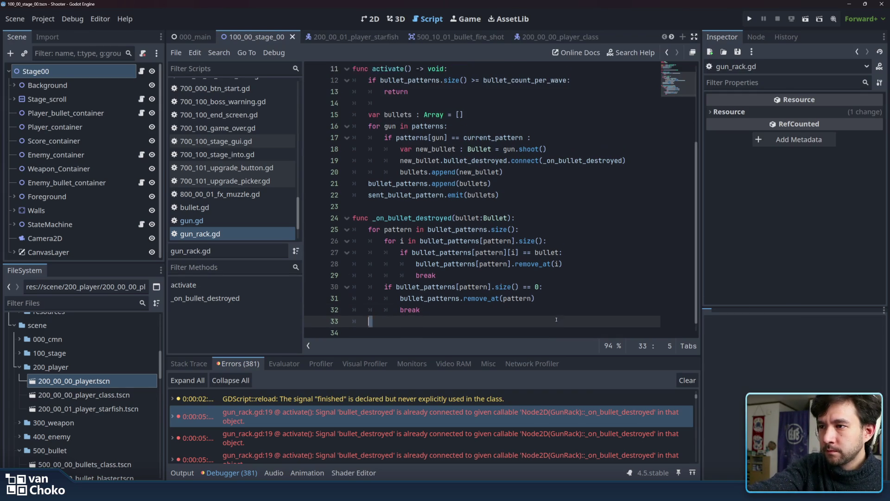
- Jump from the 'bullet_destroyed already connected' error to line 19 of gun_rack.gd
double_click(553, 420)
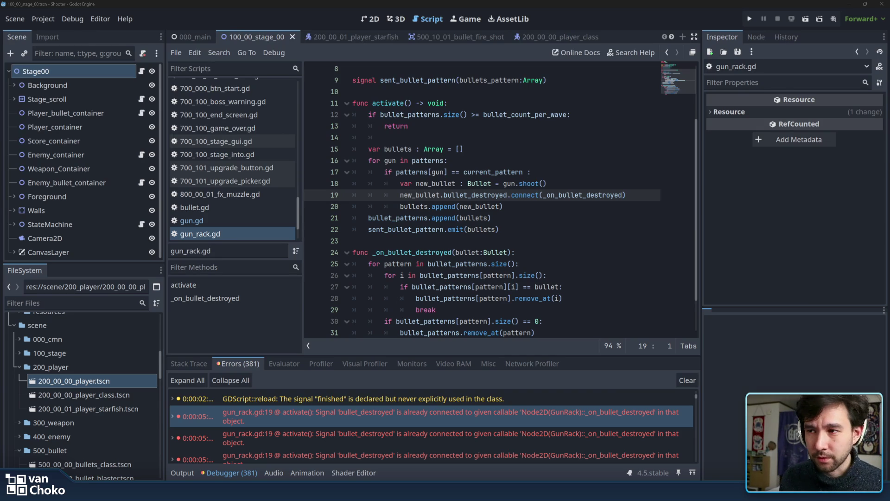
left_click(510, 309)
- Add a break line right after remove_at(pattern) in _on_bullet_destroyed
scroll(509, 310, "down", 1)
key("Down")
key("Down")
key("End")
key("Return")
type("break")
key("Return")
- Add empty lines at the end of the script around line 34 and save gun_rack.gd
scroll(516, 327, "up", 1)
left_click(513, 334)
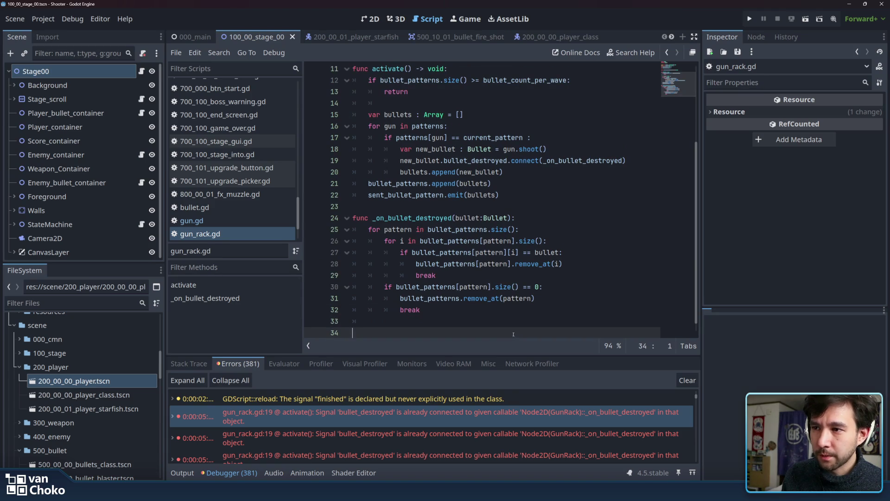
scroll(513, 333, "down", 1)
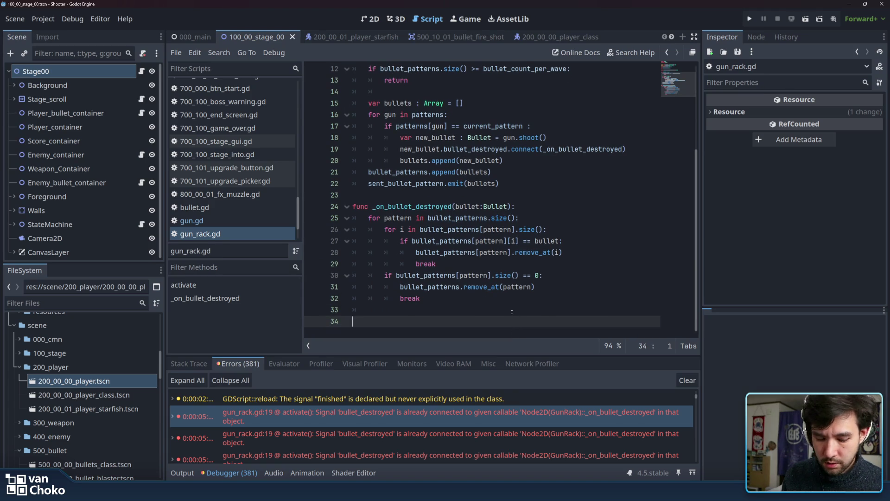
key("Return")
key("Return")
left_click(506, 302)
left_click(491, 320)
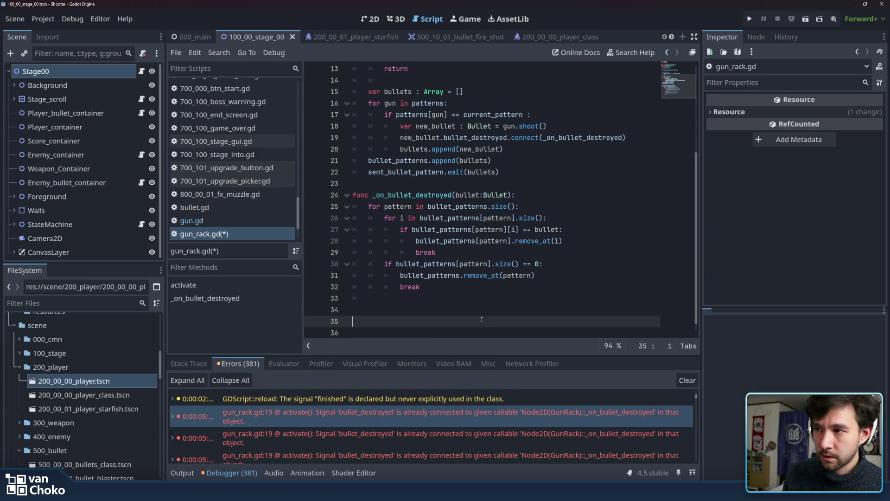
left_click(481, 312)
key("ctrl+s")
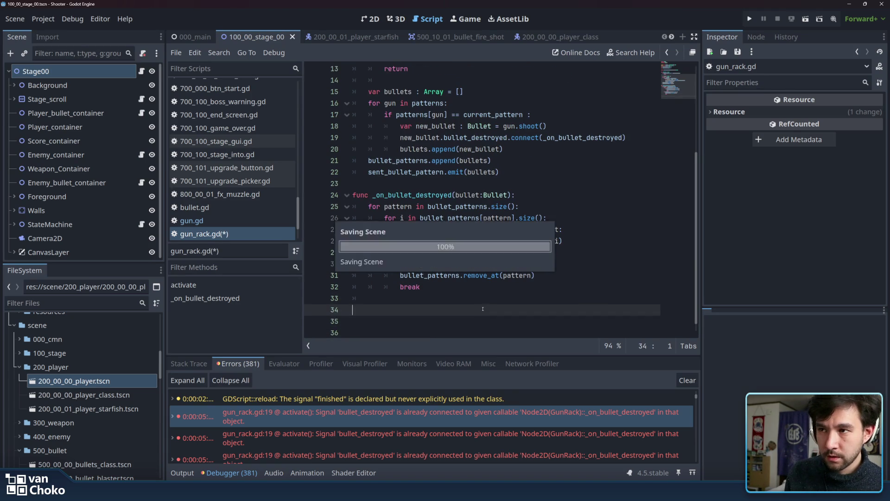
left_click(482, 288)
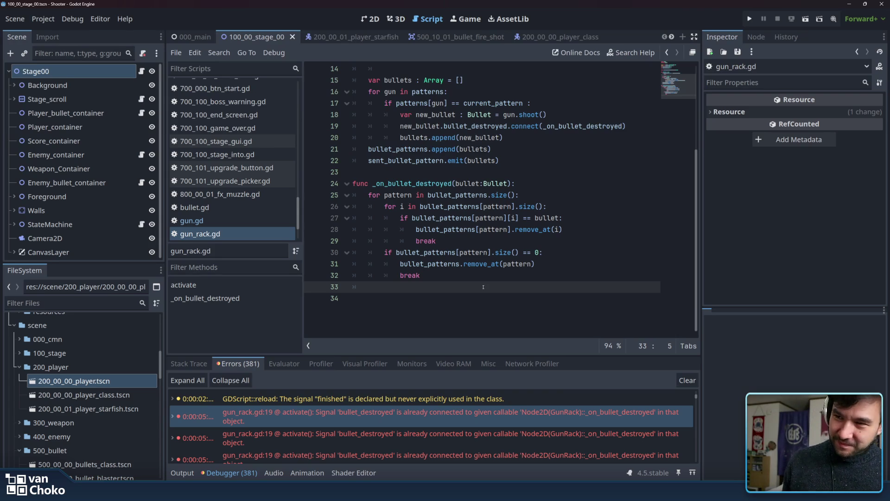
- Add a new line after line 33 of gun_rack.gd and save it
left_click(471, 299)
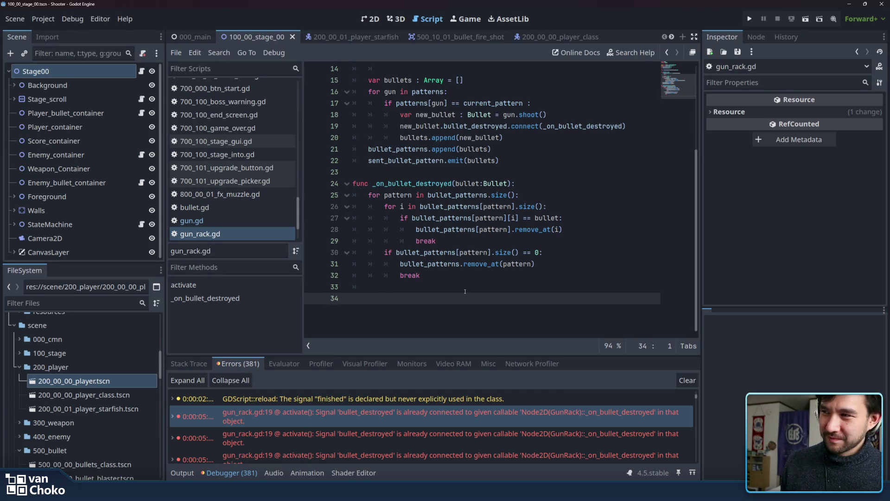
left_click(465, 291)
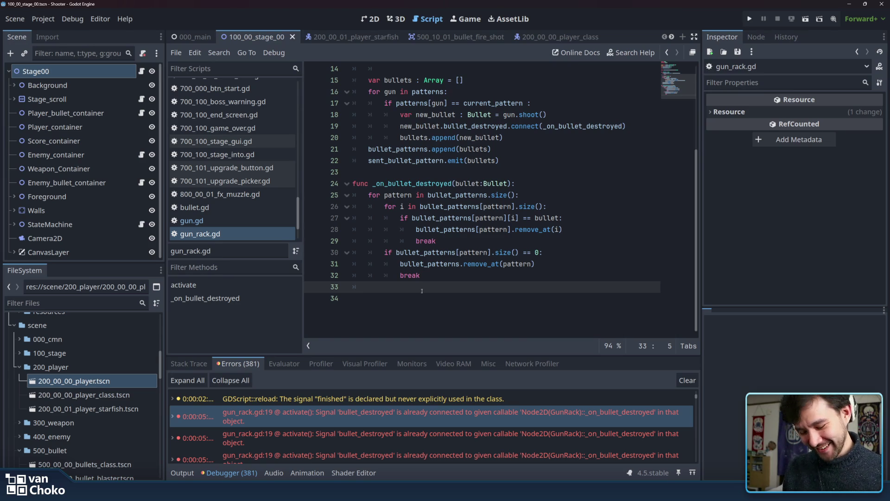
key("Return")
key("Up")
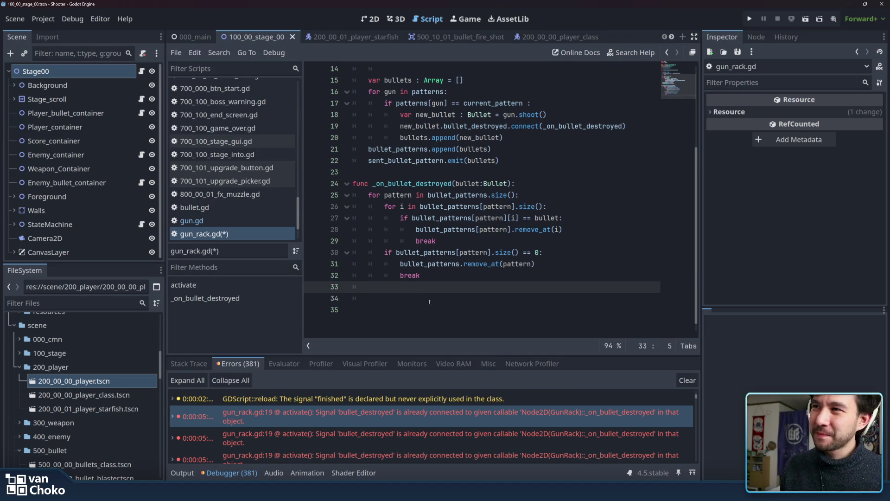
scroll(430, 302, "up", 1)
key("ctrl+s")
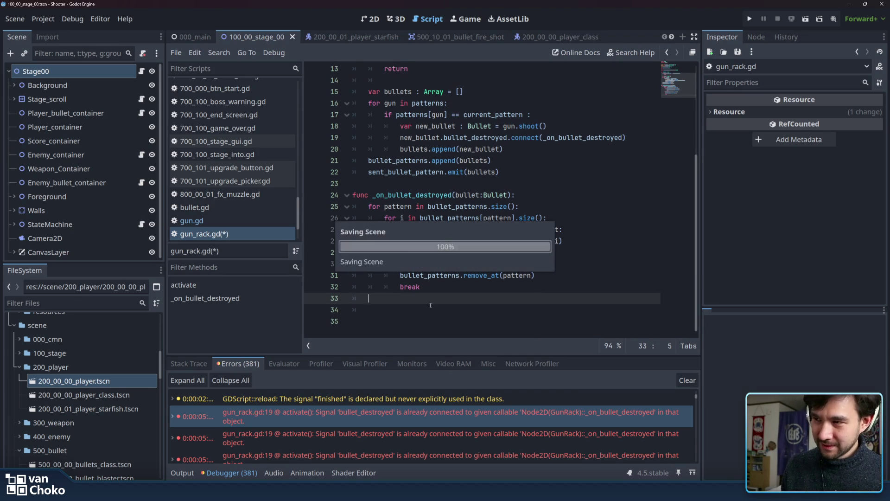
- Review the end of gun_rack.gd, placing the caret on lines 34 and 35
scroll(427, 305, "up", 4)
scroll(420, 306, "down", 4)
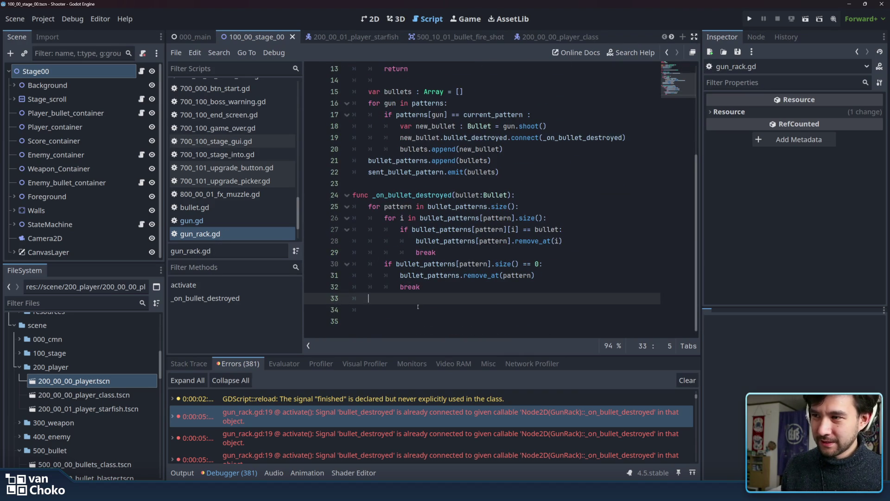
left_click(418, 307)
scroll(419, 324, "up", 1)
left_click(419, 331)
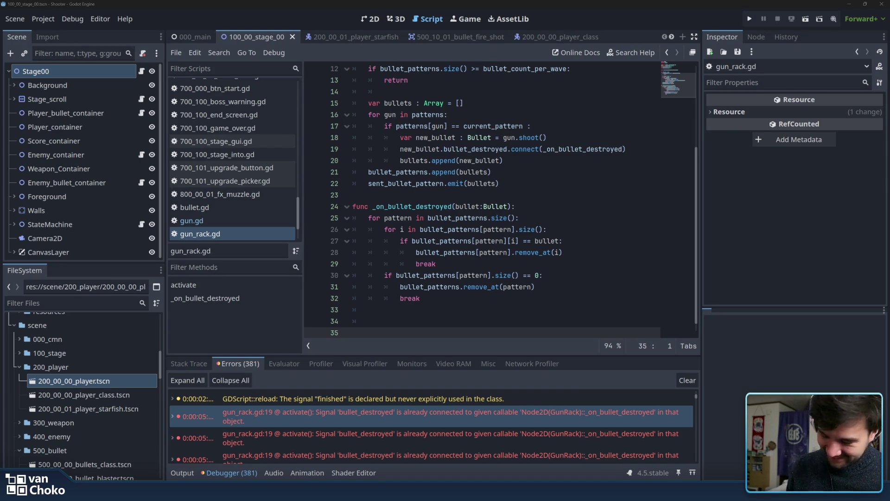
left_click(436, 310)
left_click(432, 319)
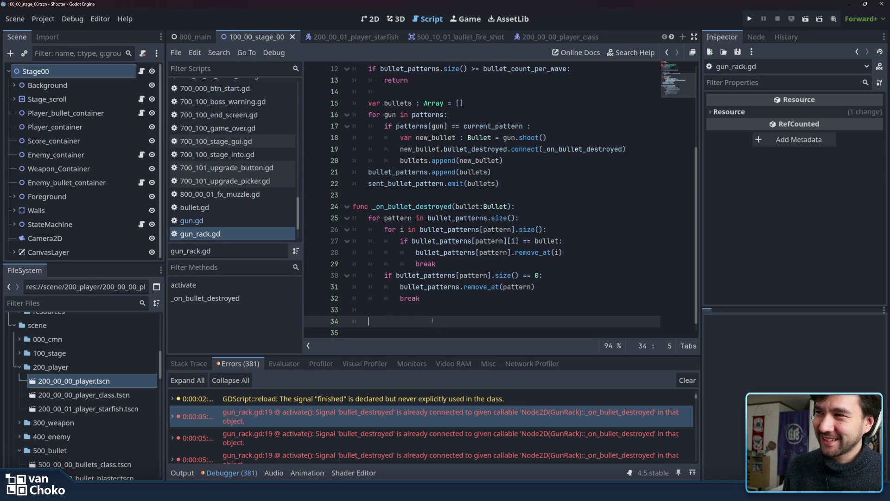
double_click(378, 206)
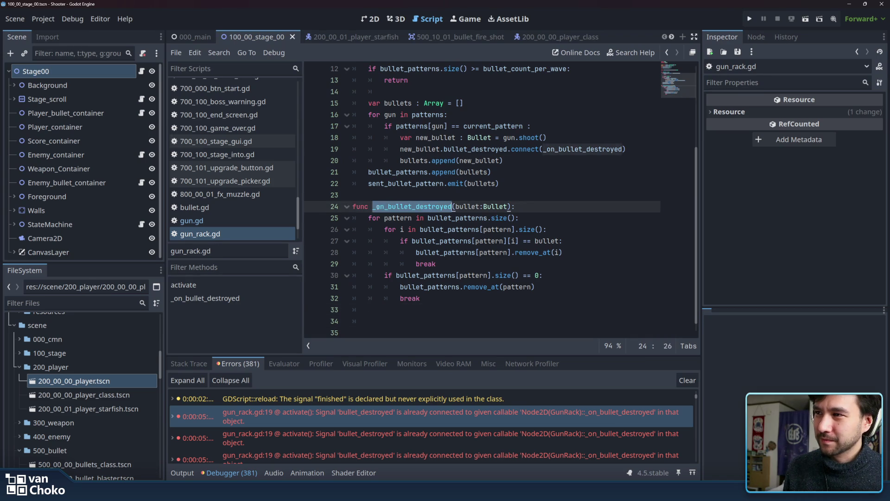
left_click(383, 206)
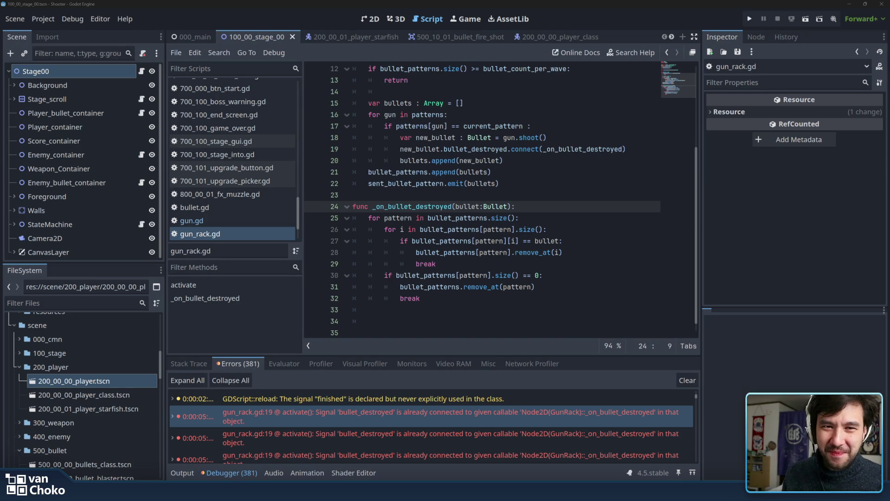
left_click(573, 321)
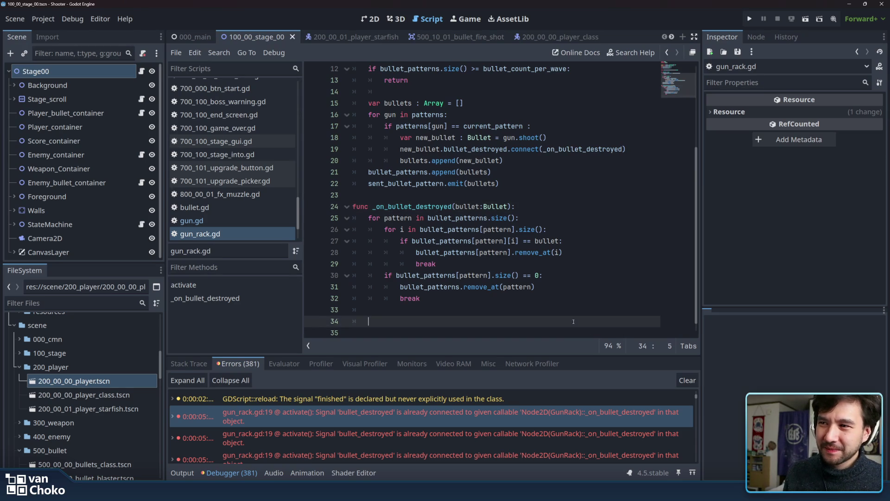
left_click_drag(574, 310, 573, 319)
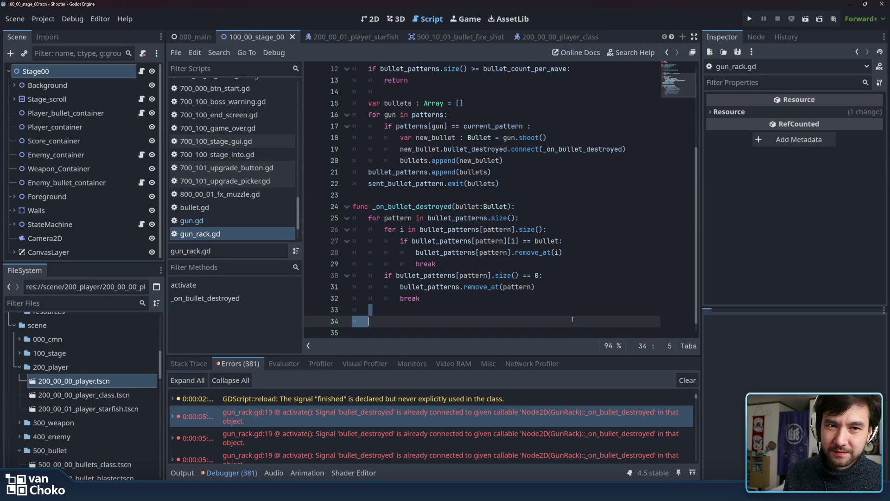
left_click(572, 319)
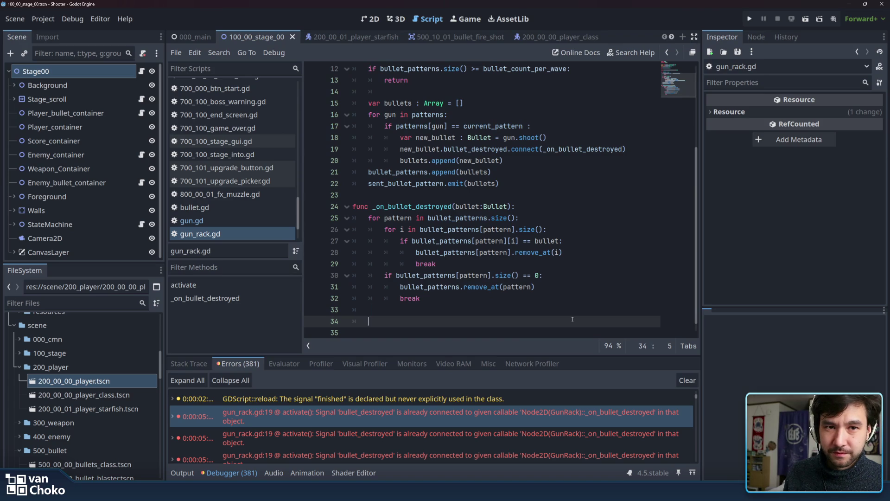
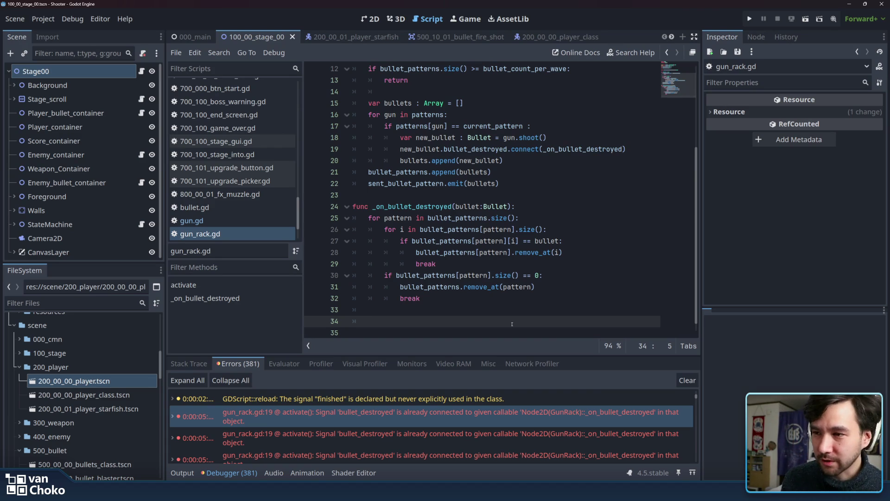
- Check the indentation on lines 34-35 of the current script
left_click(510, 331)
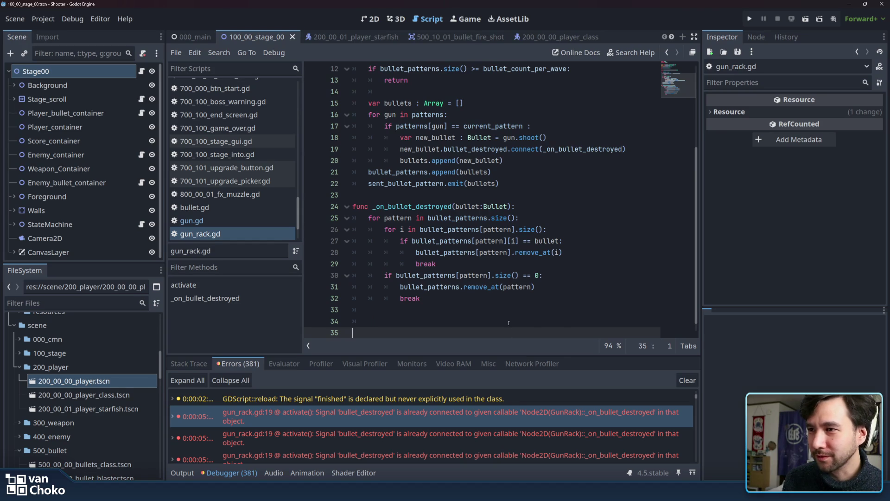
left_click(509, 323)
left_click_drag(374, 322, 356, 324)
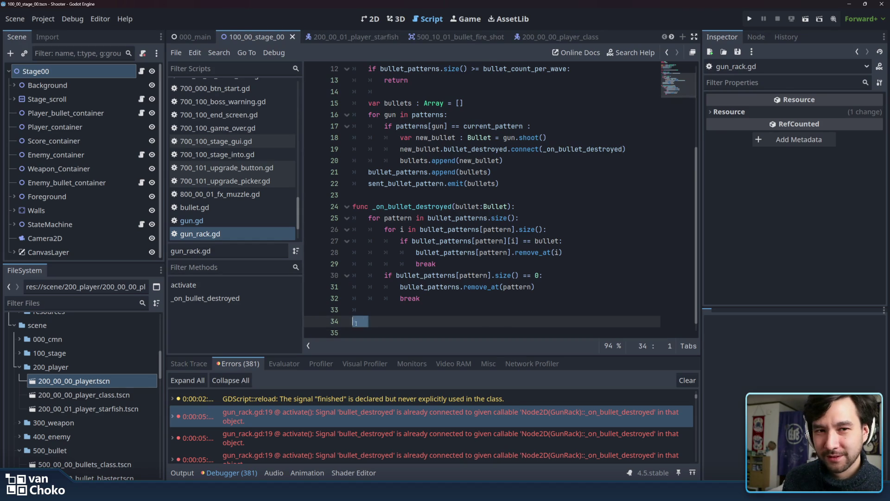
left_click(423, 323)
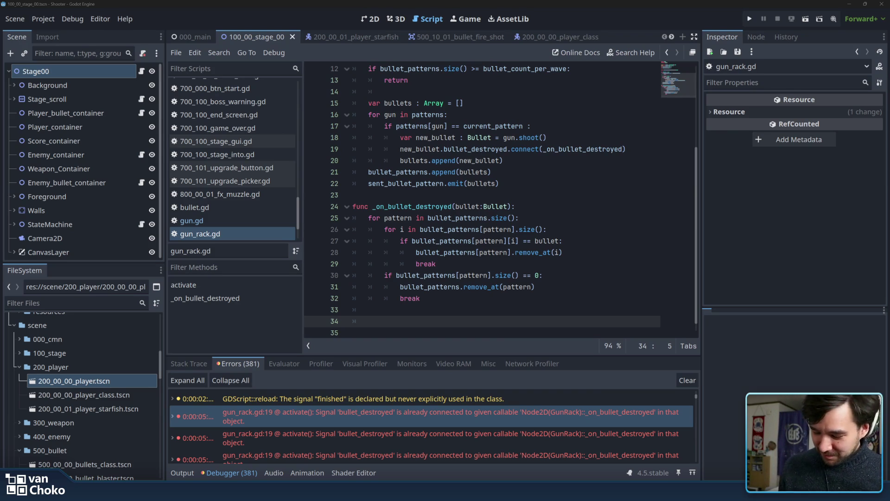
- Open bullet.gd and scan its disable() function around lines 27-32
left_click(204, 208)
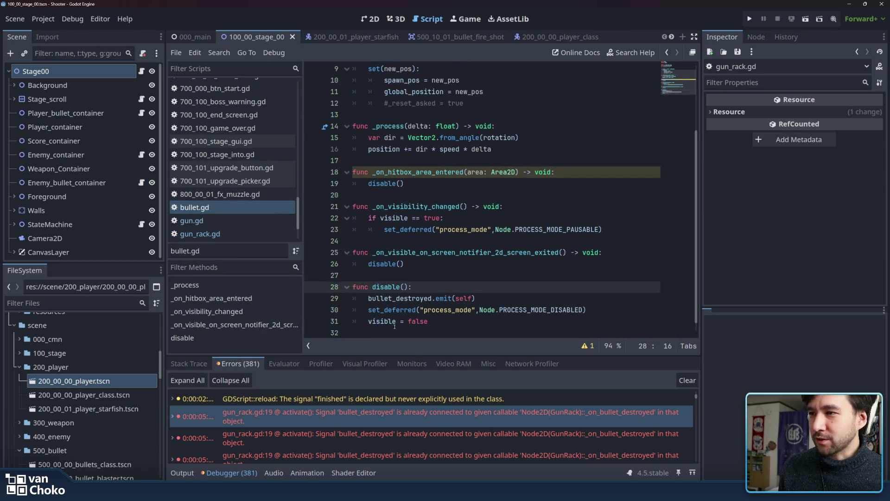
left_click(405, 322)
left_click(454, 274)
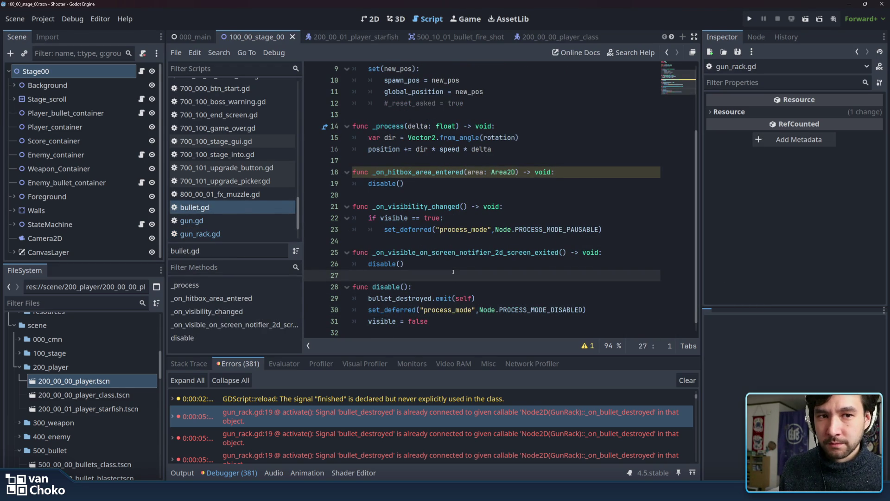
scroll(454, 272, "down", 1)
scroll(453, 318, "up", 1)
left_click(451, 323)
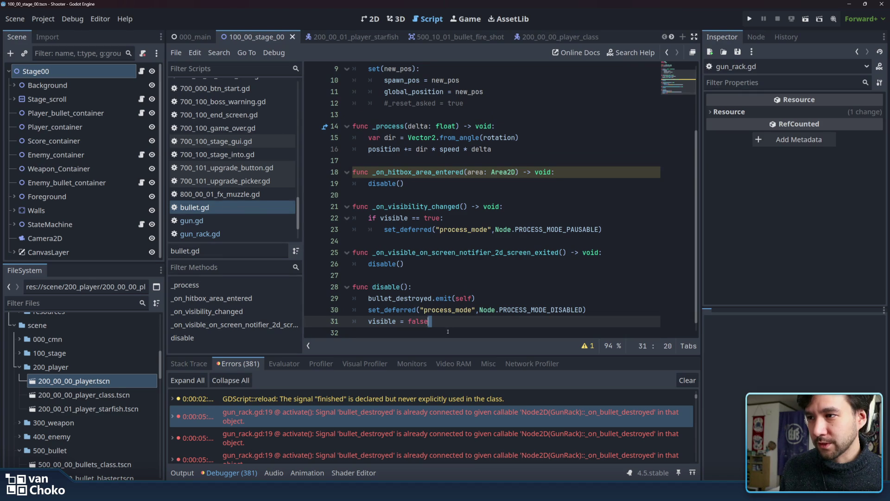
left_click(448, 332)
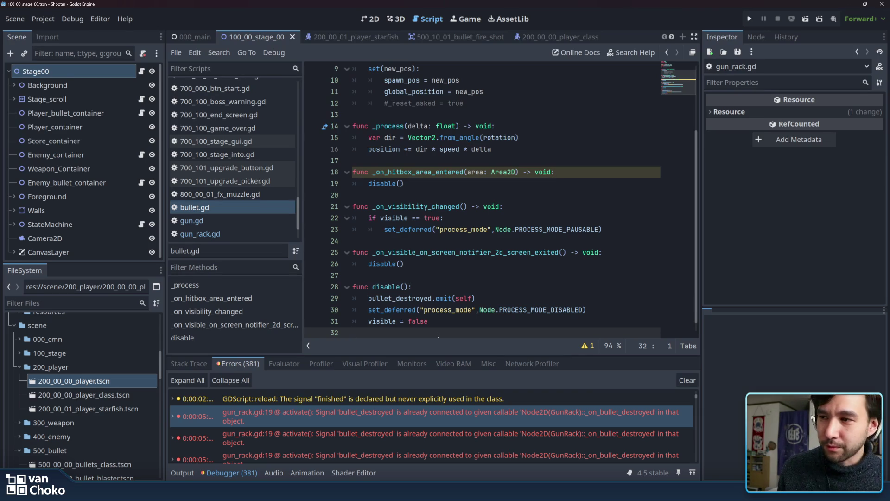
- Review disable()'s header on line 28 through the visible = false line
left_click(456, 327)
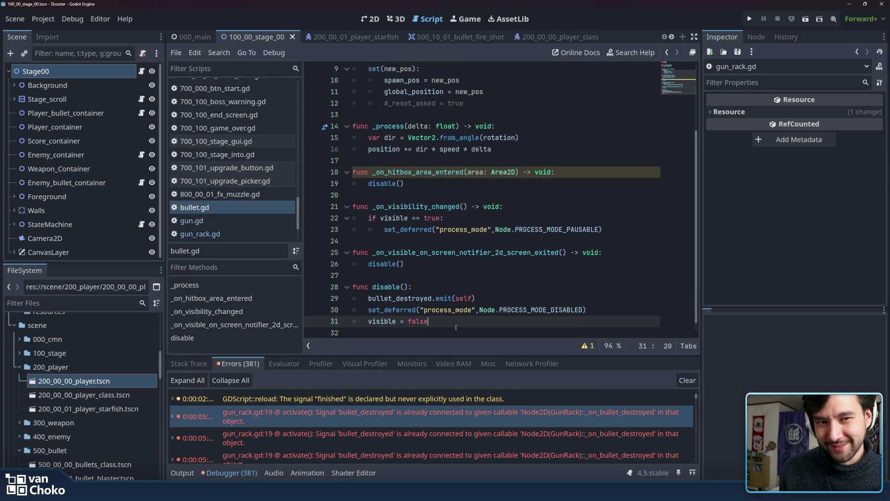
left_click(454, 333)
left_click(454, 326)
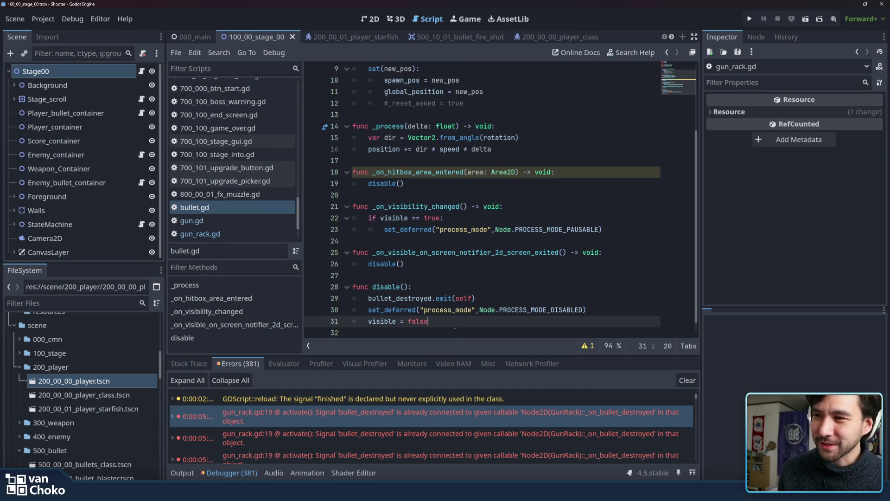
left_click(479, 298)
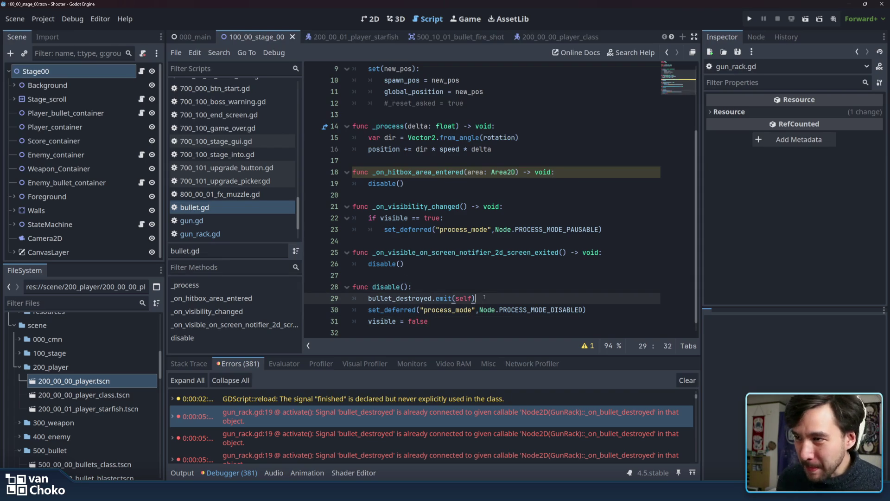
left_click(413, 287)
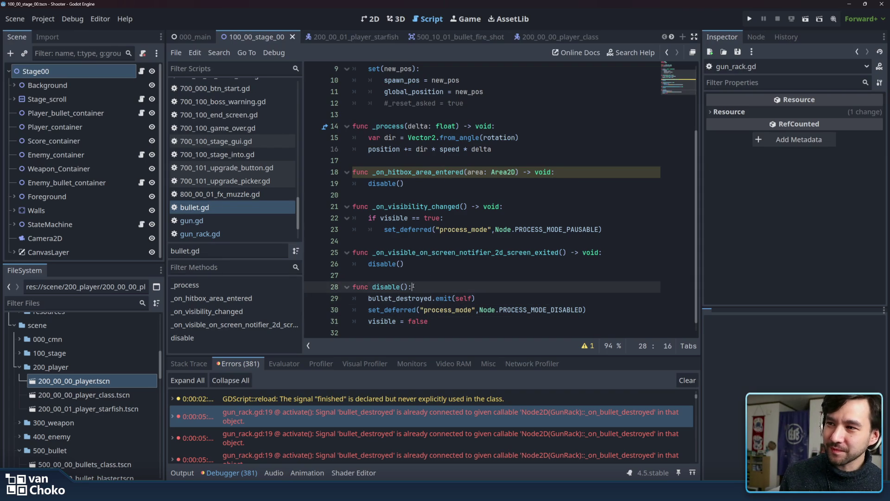
left_click(487, 262)
left_click(428, 278)
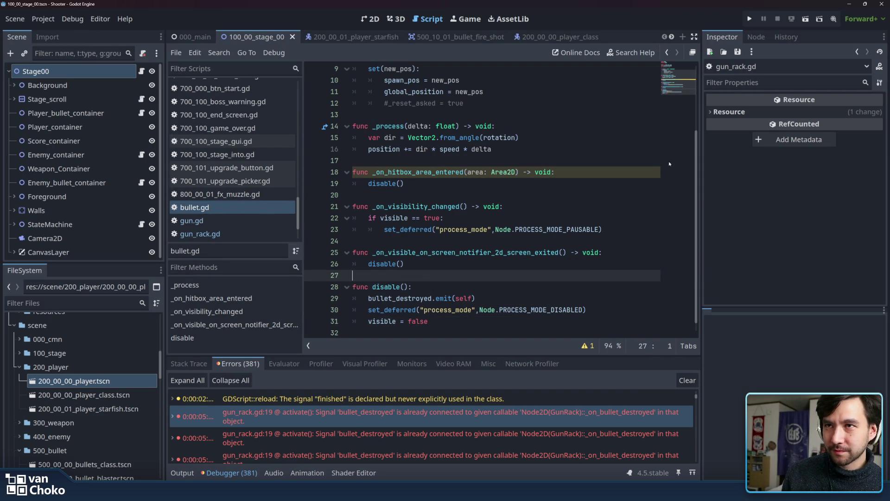
- Narrow the script list to give the code editor more width
left_click_drag(302, 113, 282, 113)
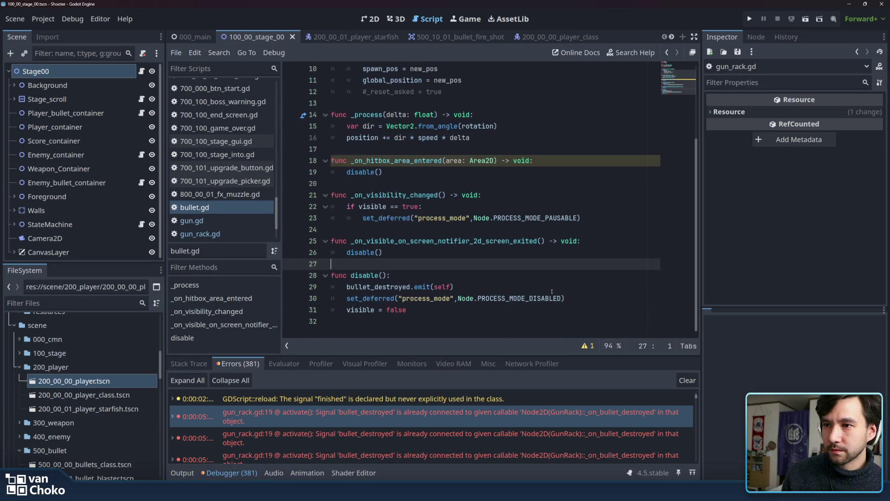
left_click(529, 332)
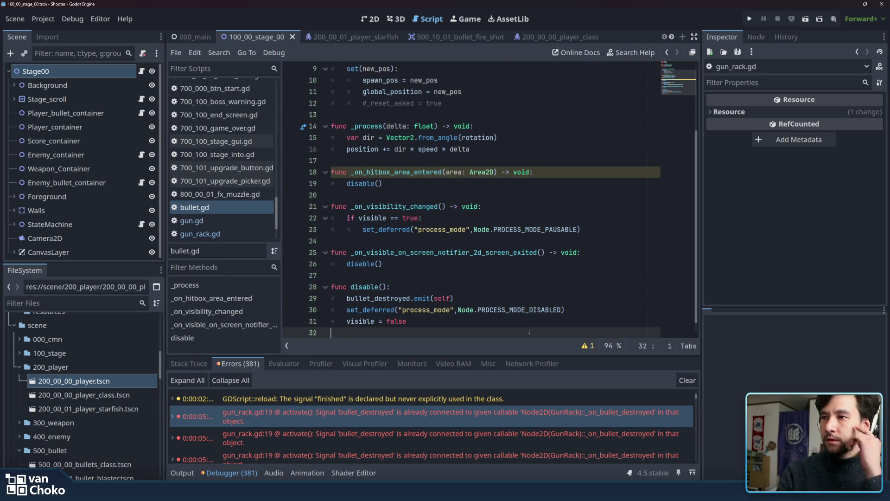
scroll(518, 394, "down", 1)
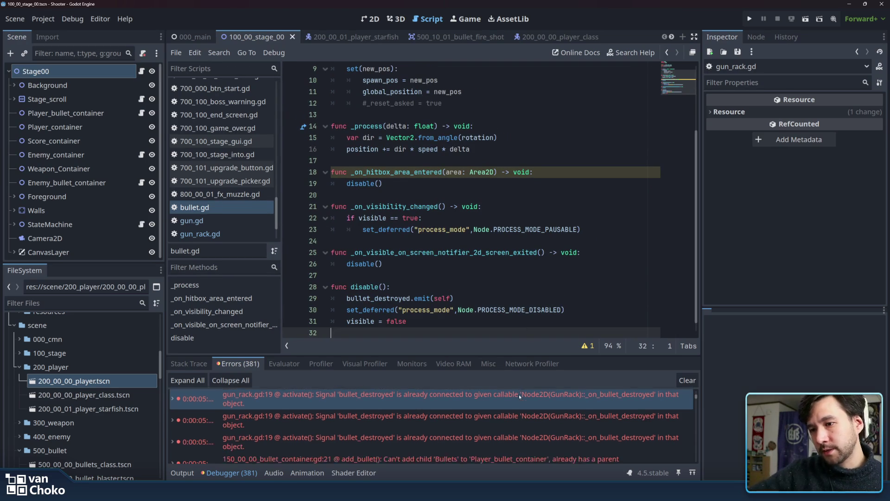
- Follow the debugger errors from bullet_container.gd to gun_rack.gd line 19
left_click(529, 435)
mouse_move(529, 436)
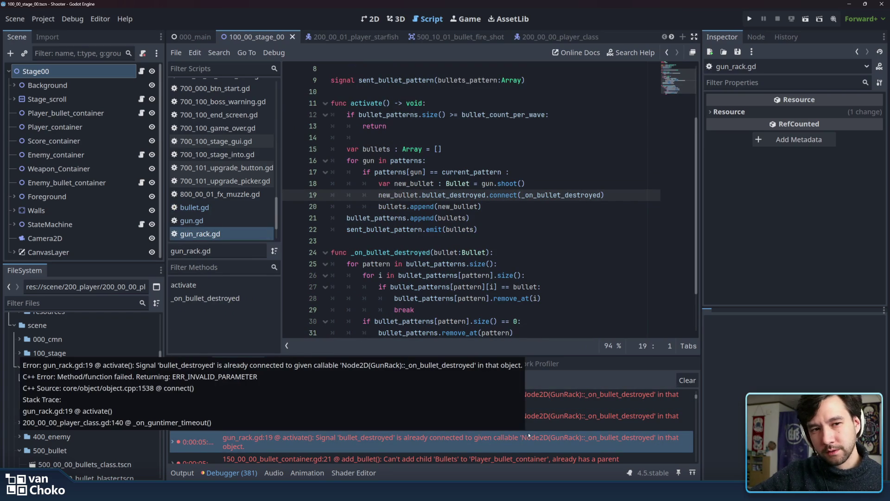
scroll(565, 417, "down", 2)
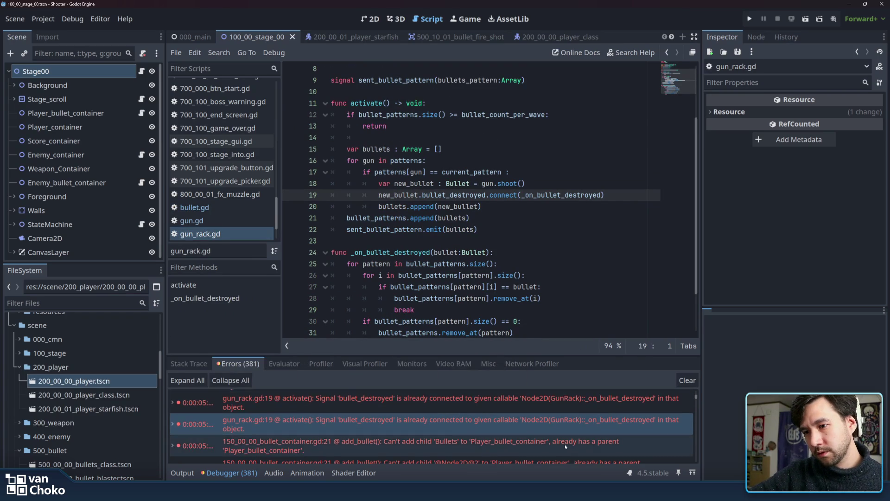
left_click(566, 446)
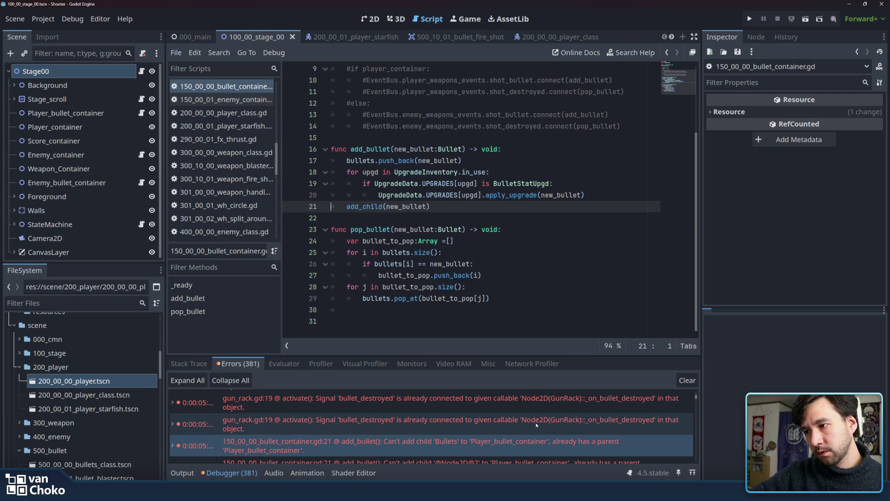
scroll(536, 425, "up", 1)
scroll(537, 425, "up", 1)
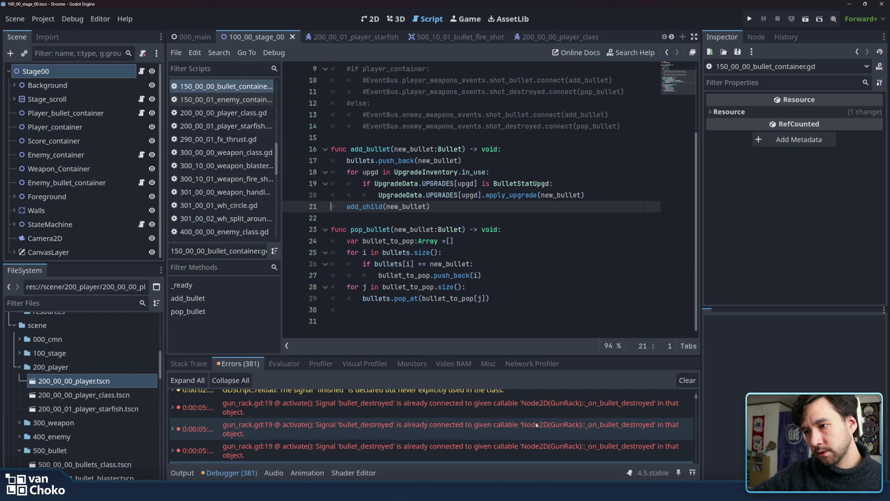
double_click(536, 425)
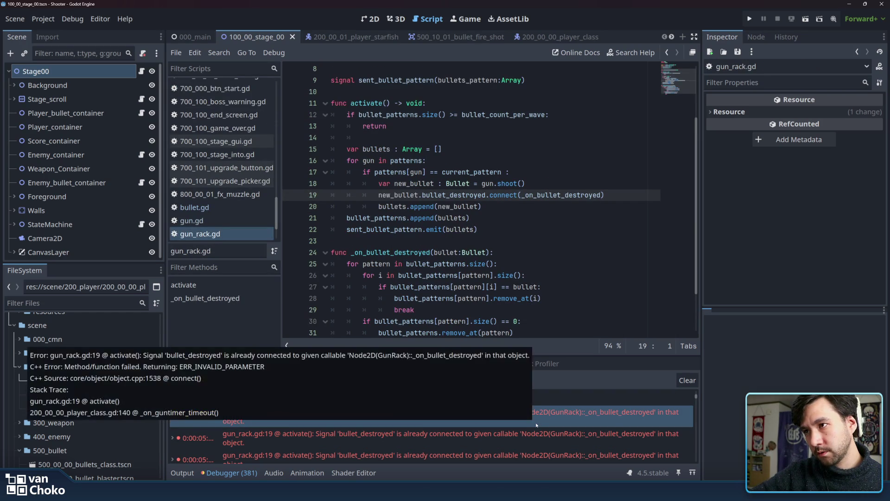
- Examine the new_bullet.bullet_destroyed connect statement on line 19 in activate()
left_click(524, 195)
double_click(494, 195)
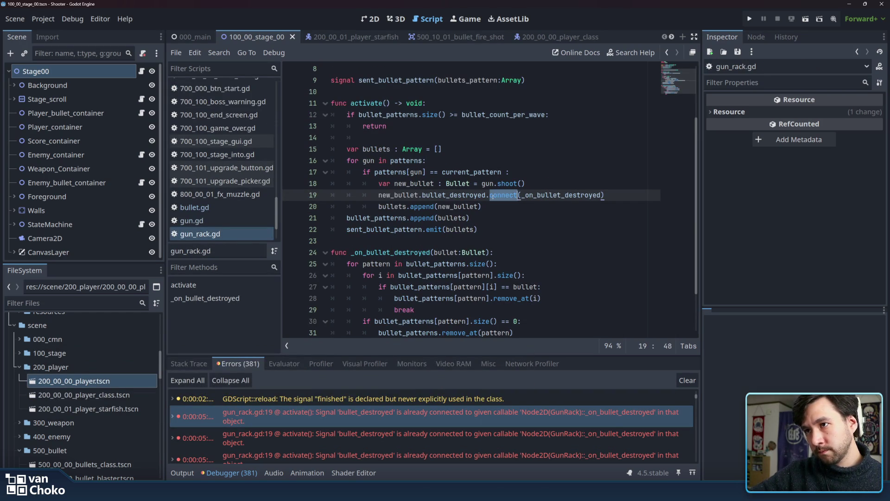
mouse_move(493, 196)
left_mouse_down()
mouse_move(352, 195)
mouse_move(386, 195)
left_mouse_up()
left_click(383, 173)
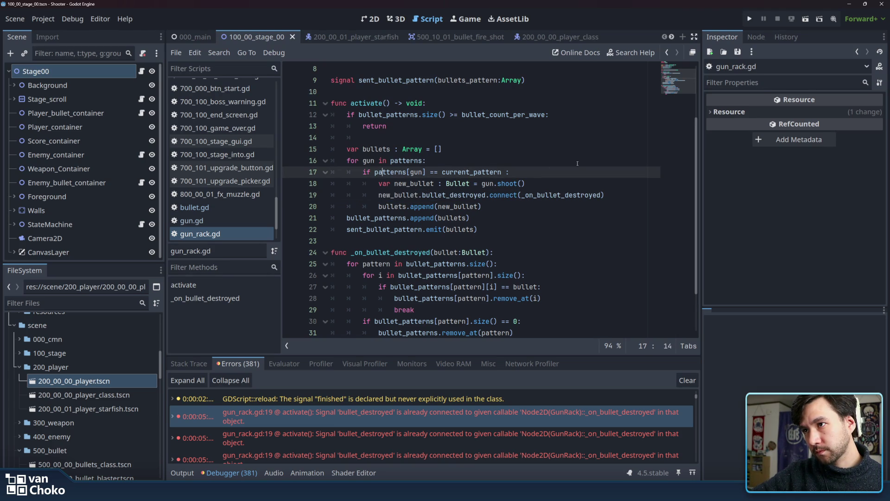
left_click(609, 187)
left_click(619, 194)
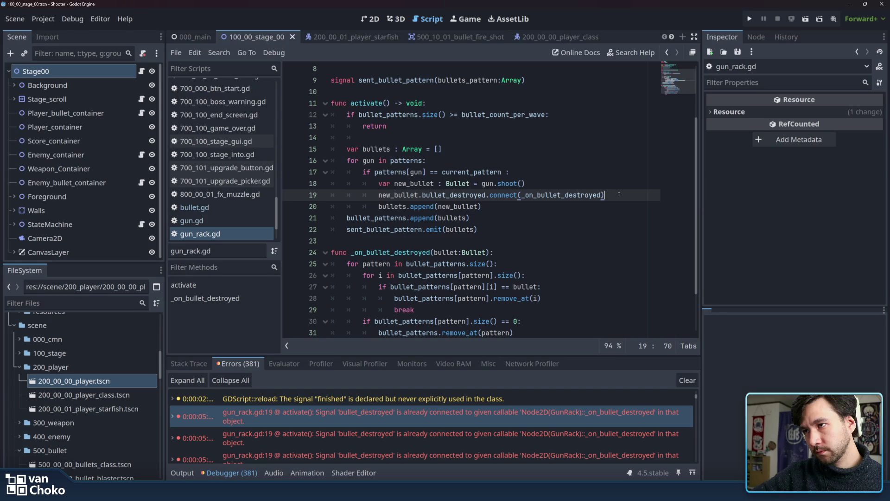
left_click_drag(618, 194, 379, 195)
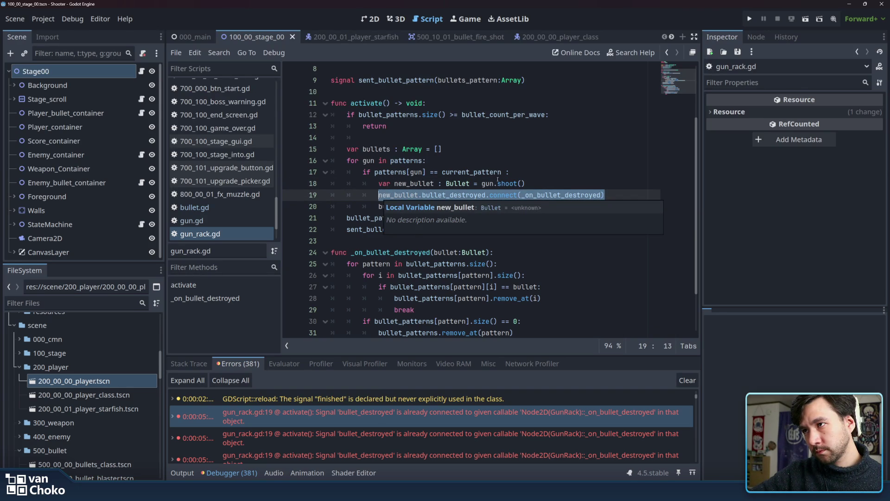
left_click(560, 174)
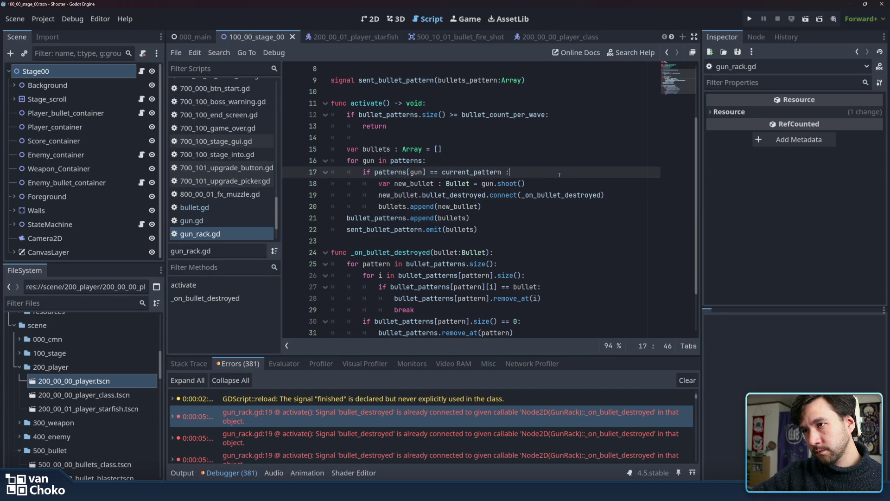
left_click(560, 182)
scroll(560, 182, "up", 2)
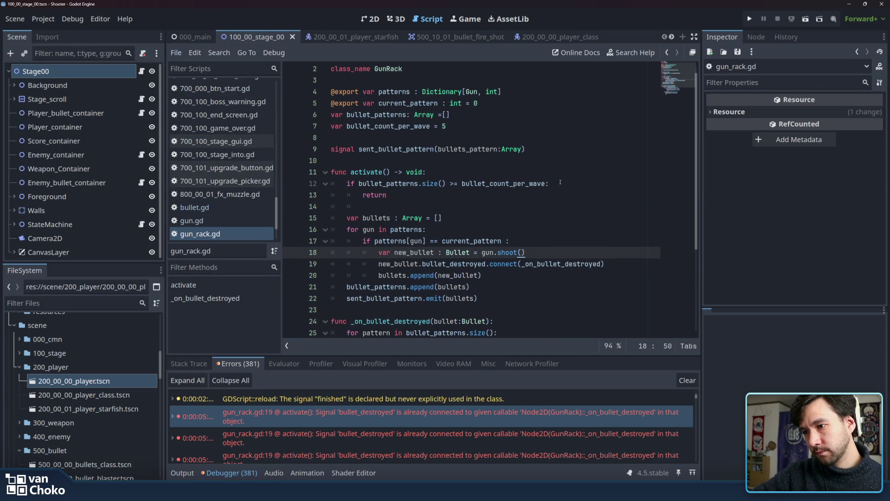
left_click(629, 263)
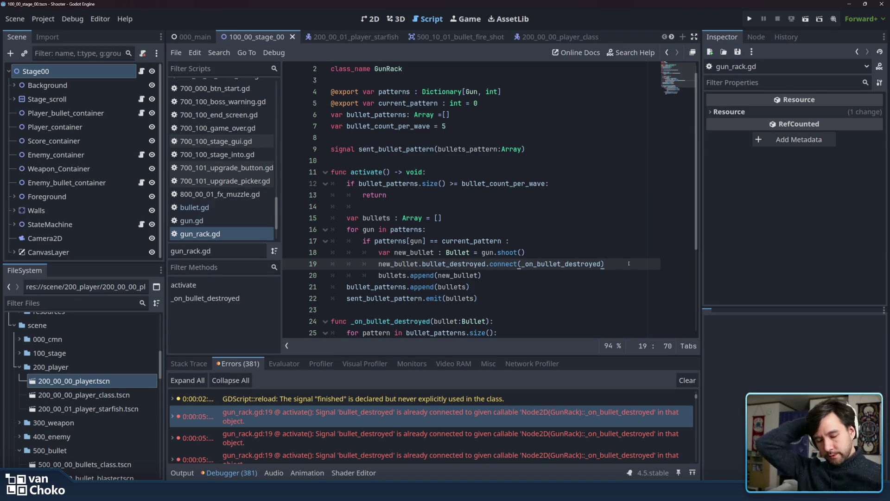
left_click(618, 253)
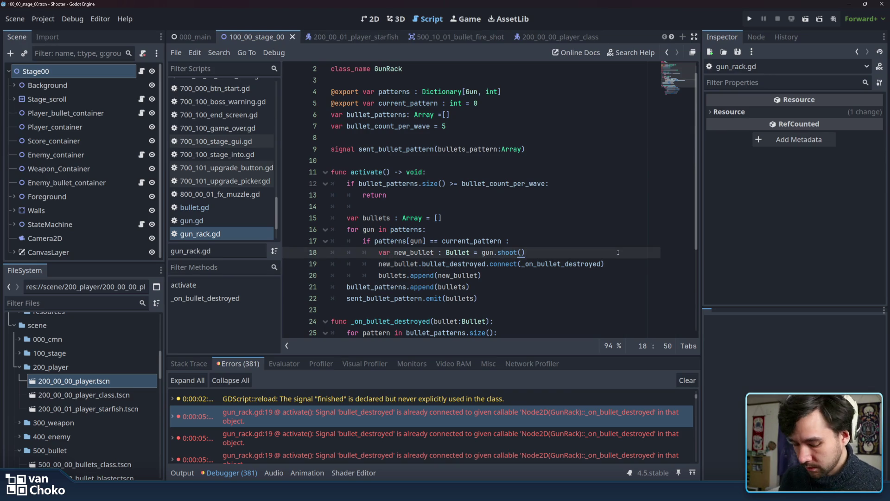
- Start a new line 19 with new_bullet.bullet_destroyed.is_connected() via autocomplete
key("Return")
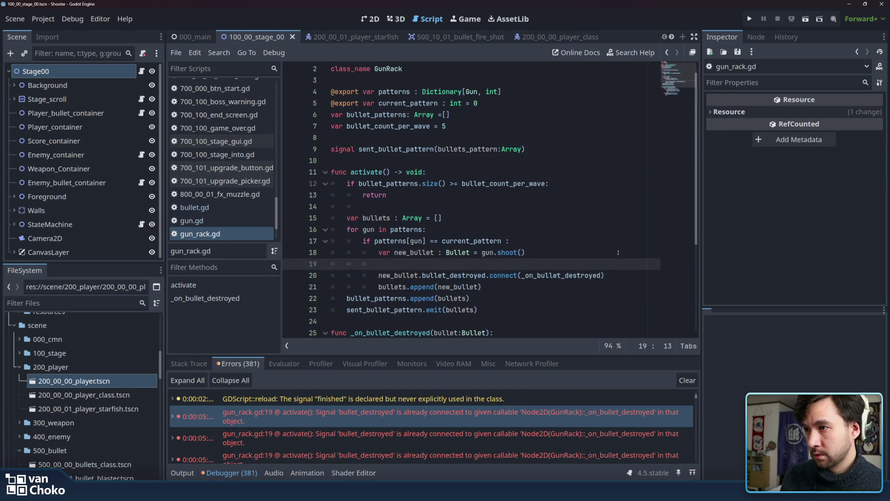
type("new_")
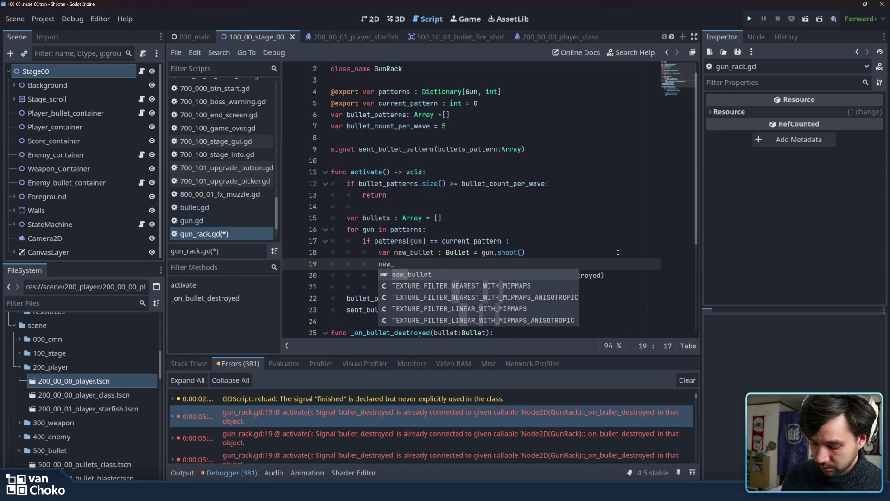
type("bullet.")
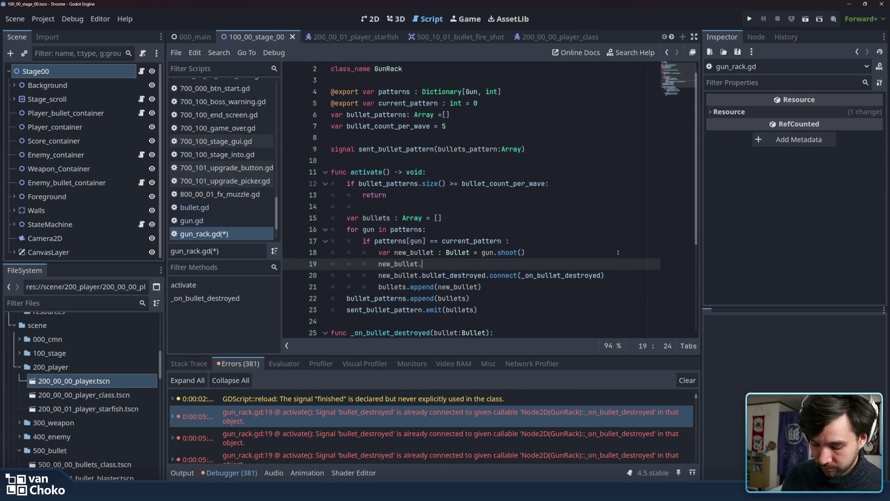
type("bu")
key("Return")
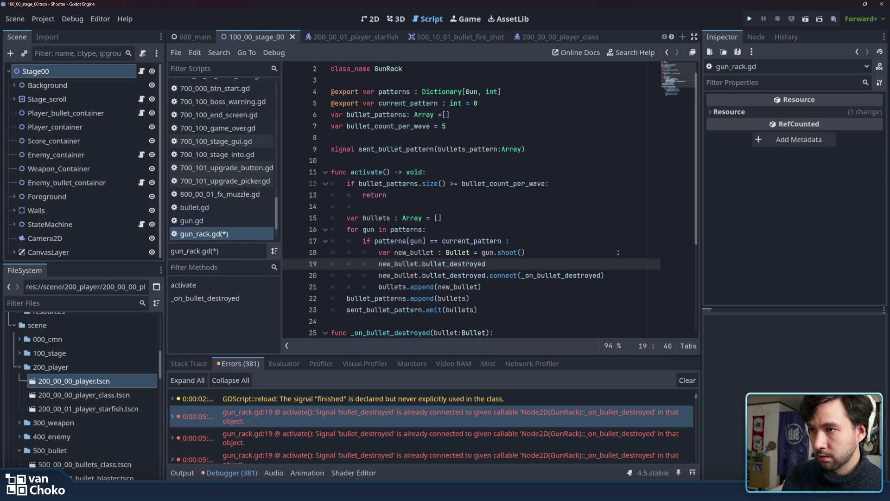
type(".co")
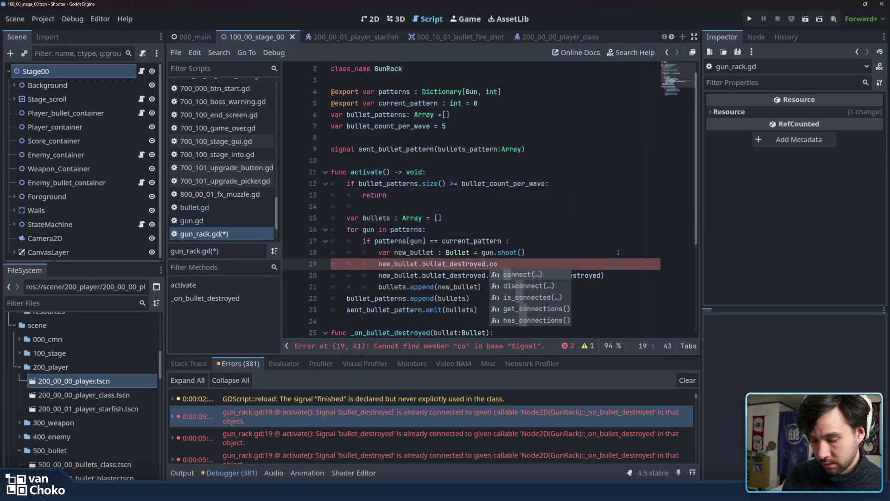
key("Down")
key("Down")
key("Return")
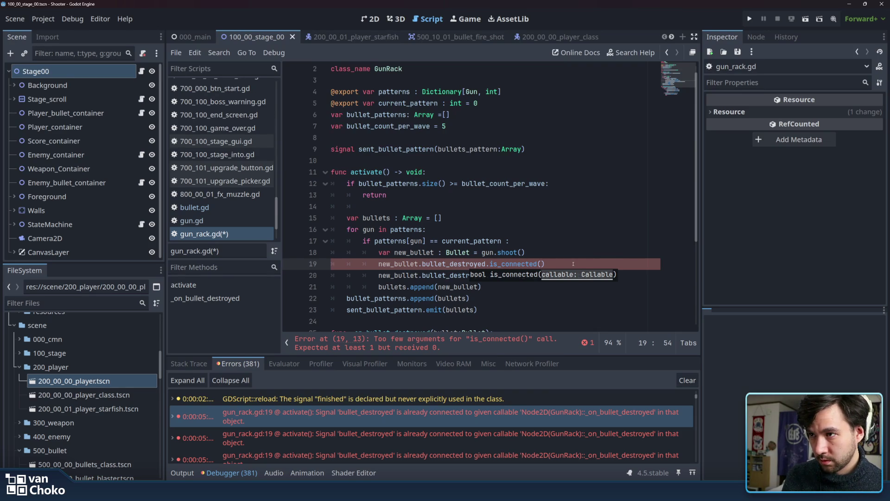
key("Right")
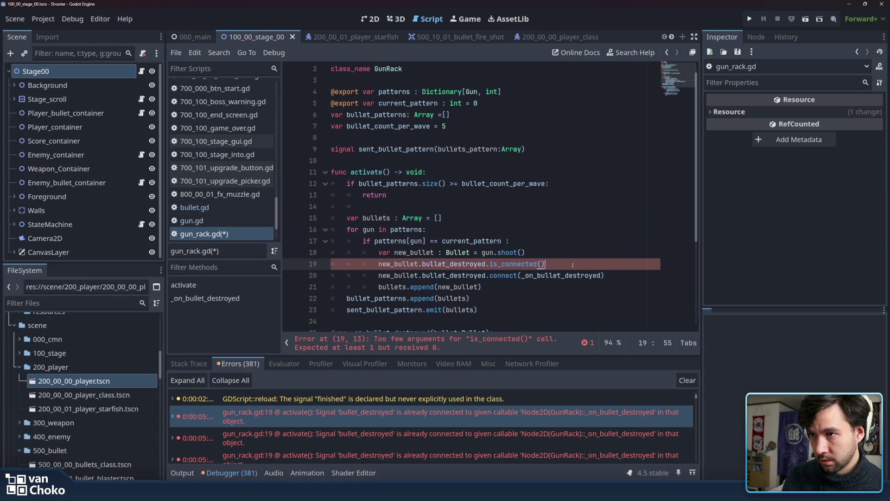
- Pass _on_bullet_destroyed into is_connected and wrap it as 'if !...:'
double_click(560, 275)
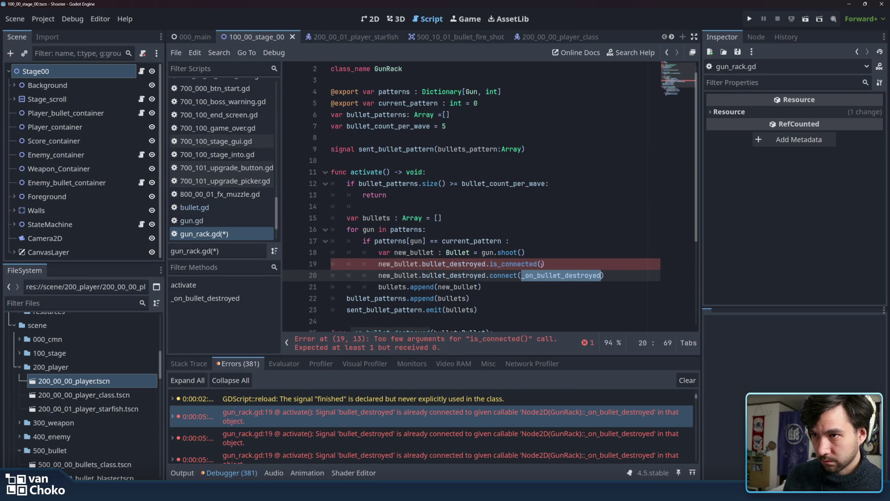
key("ctrl+c")
left_click(542, 264)
key("ctrl+v")
left_click(376, 263)
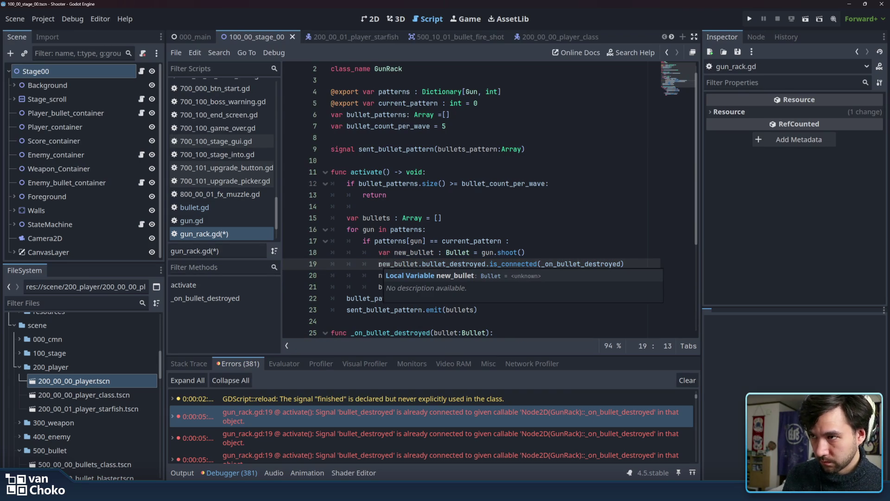
type("if !")
left_click(650, 264)
type(":")
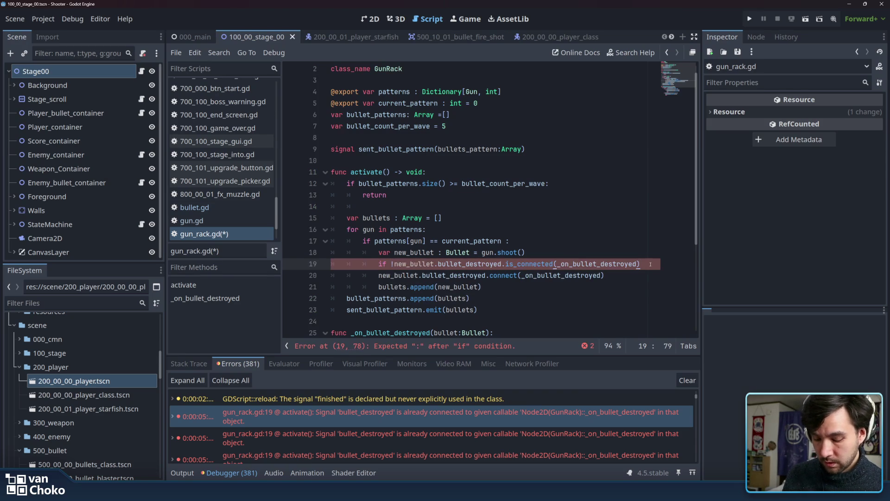
- Indent the connect line under the new if, then run the game
left_click(378, 276)
key("Tab")
double_click(490, 275)
left_click(490, 275)
left_click(636, 273)
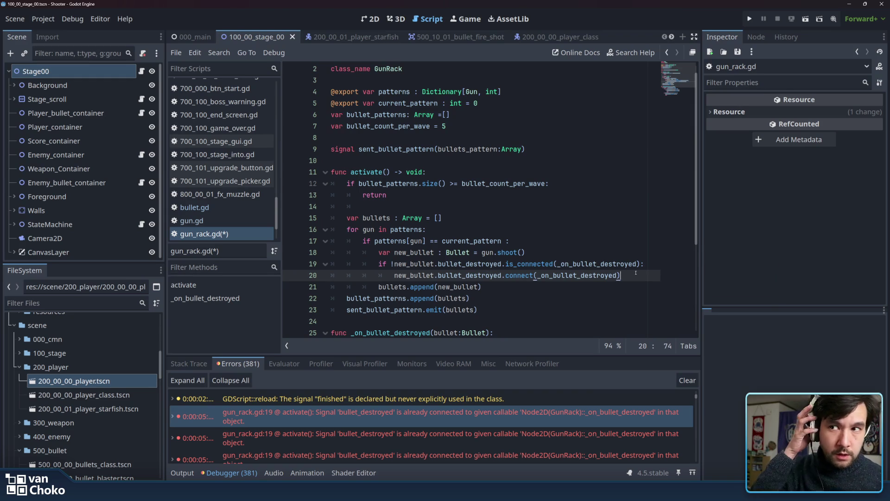
left_click(749, 18)
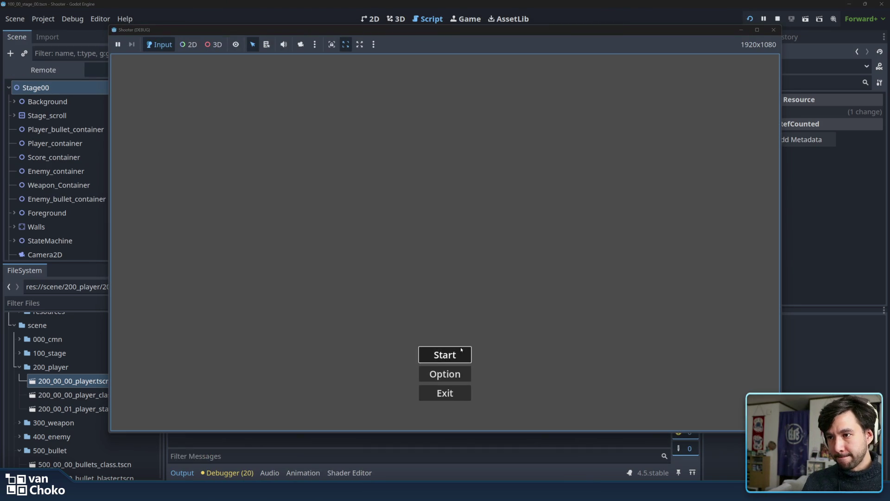
- Start Stage 1 in the Shooter test run, then stop the game
left_click(461, 353)
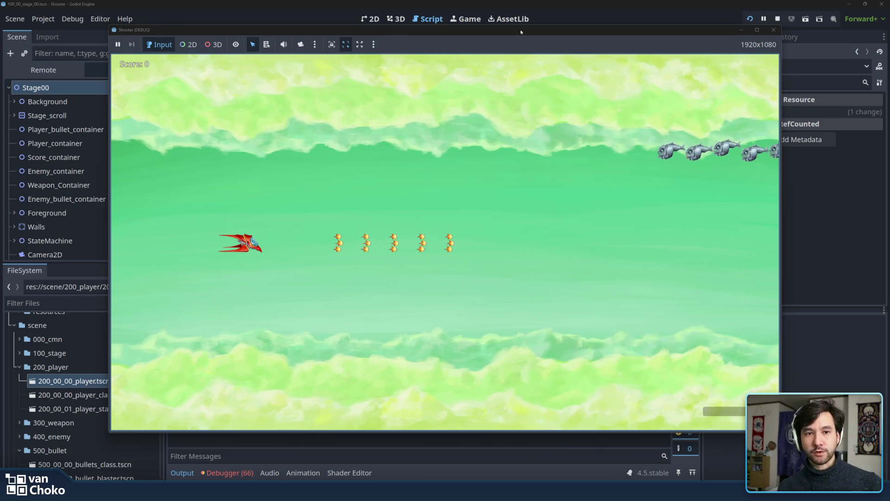
left_click(774, 30)
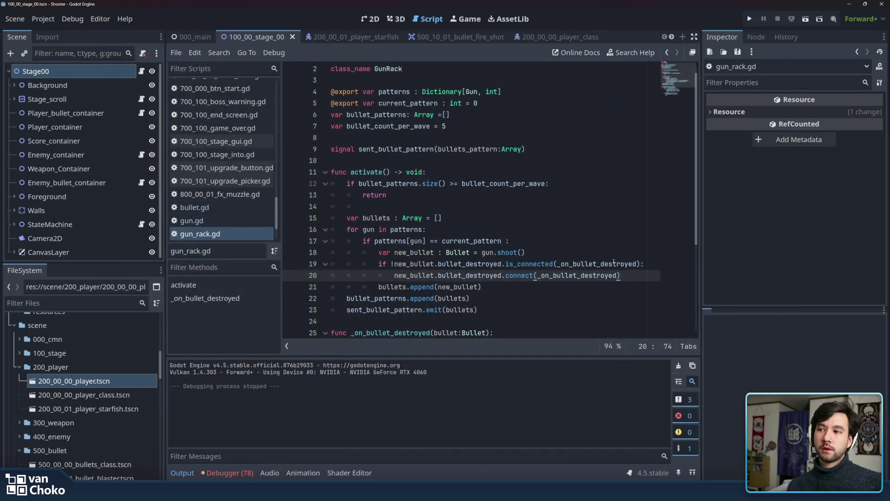
- Save the edited gun_rack.gd script
left_click(575, 283)
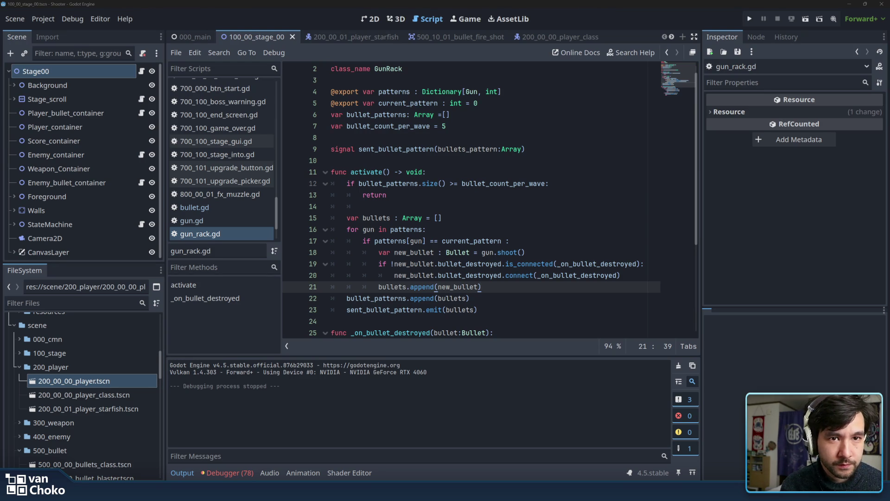
left_click(545, 326)
key("ctrl+s")
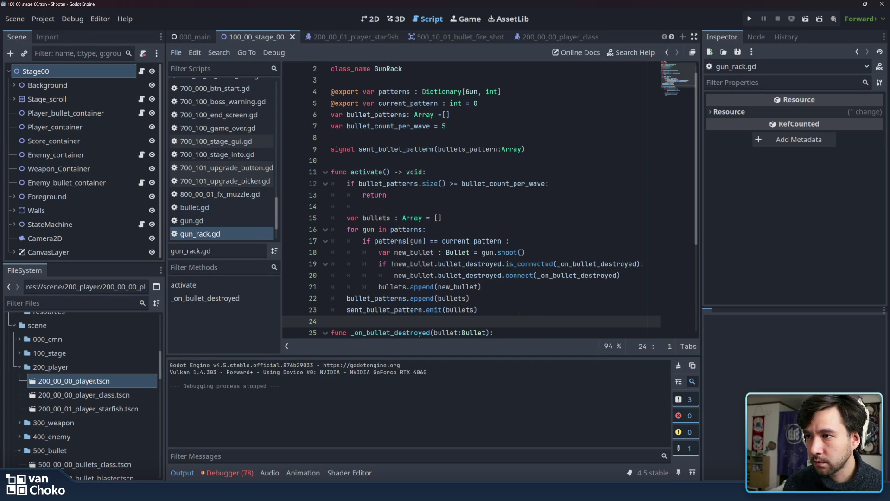
- Review the activate function, then show the debugger's list of 78 errors
scroll(385, 311, "down", 3)
scroll(463, 312, "up", 3)
mouse_move(491, 312)
left_mouse_down()
mouse_move(366, 241)
mouse_move(352, 218)
mouse_move(349, 182)
mouse_move(441, 218)
mouse_move(482, 302)
mouse_move(375, 320)
left_mouse_up()
left_click(375, 318)
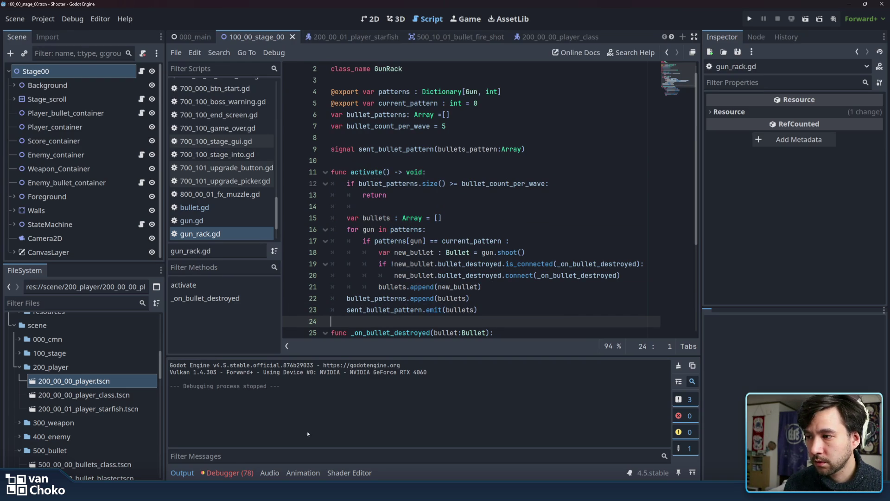
left_click(237, 473)
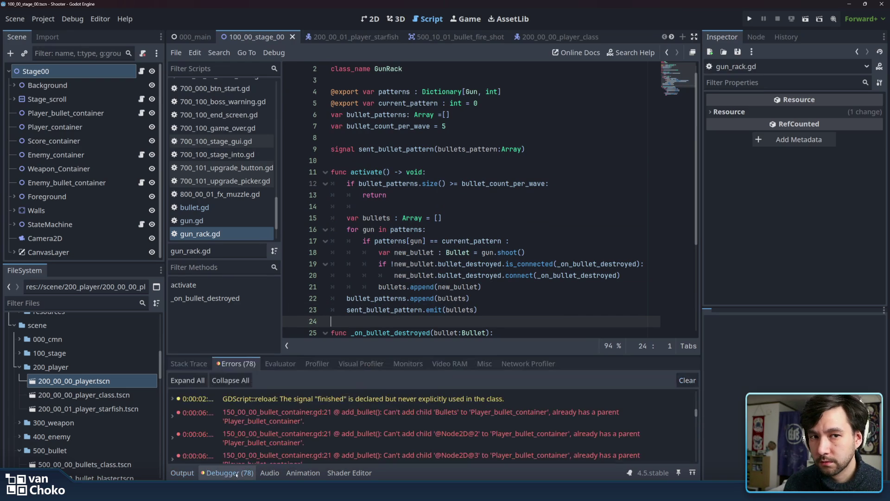
- Jump from the parent error to bullet_container.gd line 21 and inspect its stack trace
left_click(386, 437)
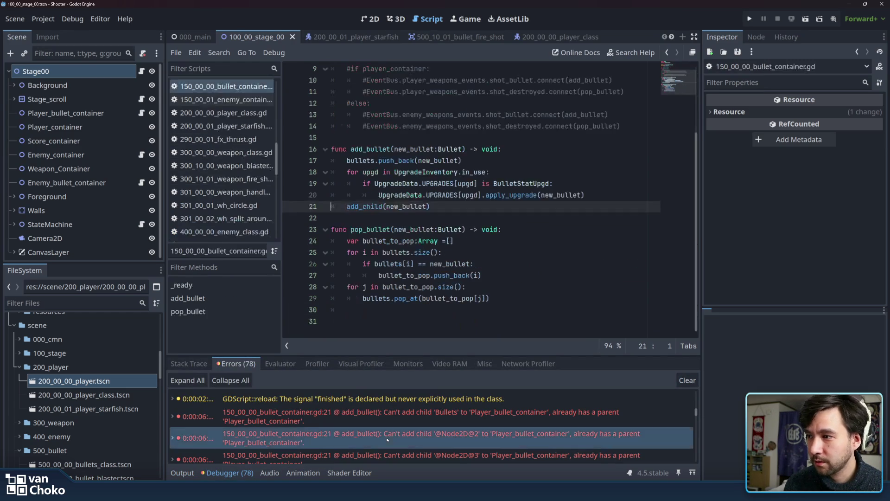
left_click(574, 408)
scroll(574, 413, "up", 1)
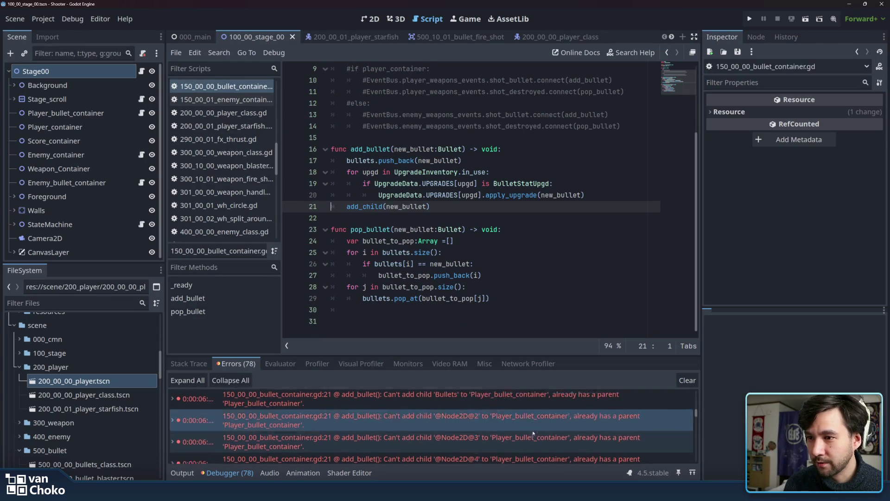
scroll(649, 419, "down", 5)
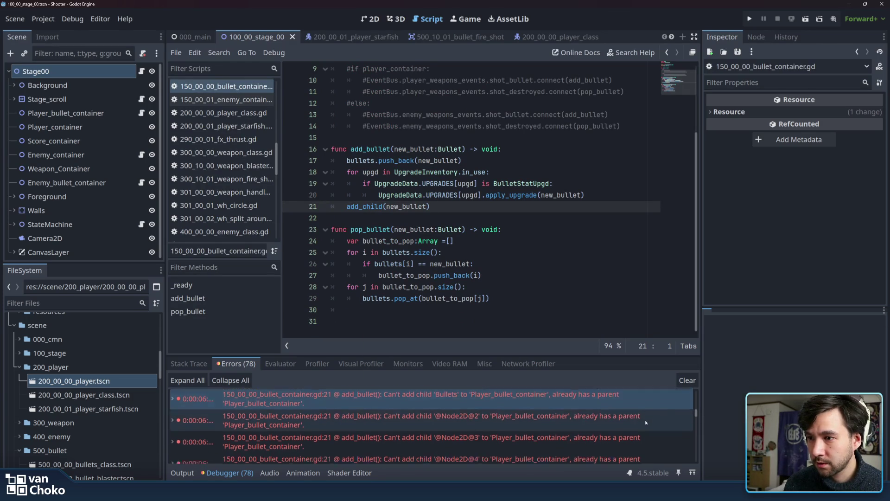
scroll(645, 419, "down", 5)
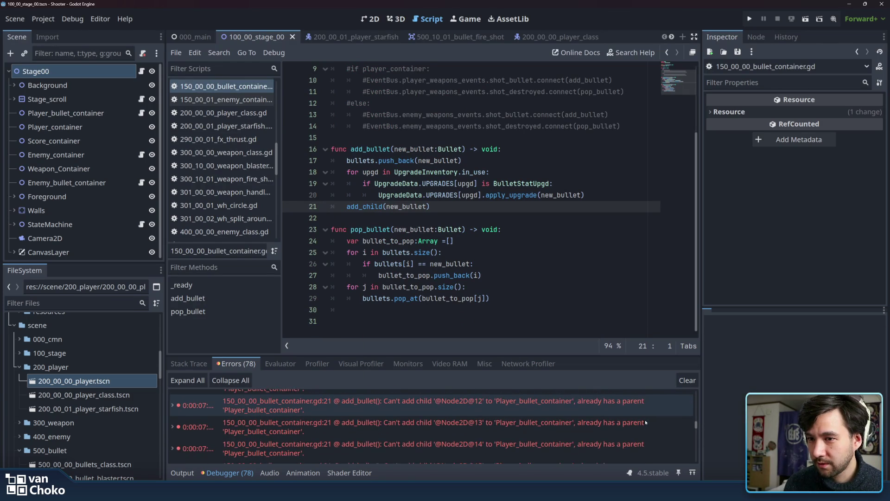
left_click_drag(695, 435, 695, 467)
left_click(453, 447)
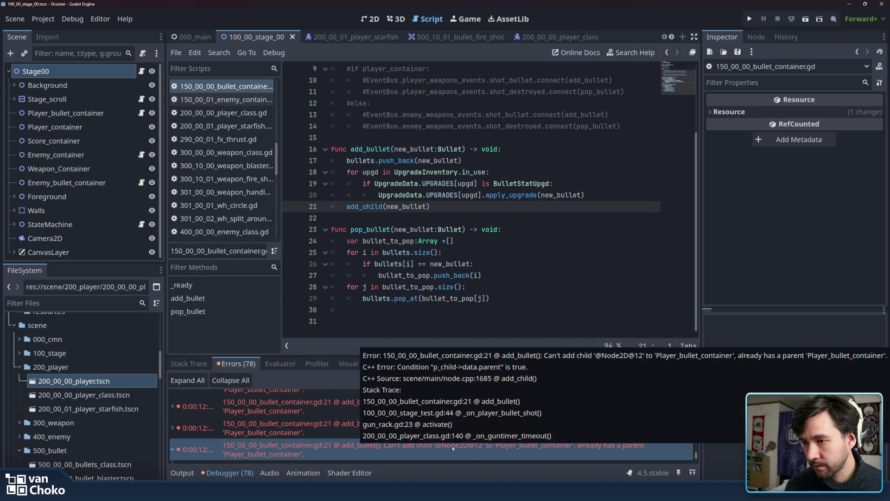
left_click(457, 207)
left_click(602, 197)
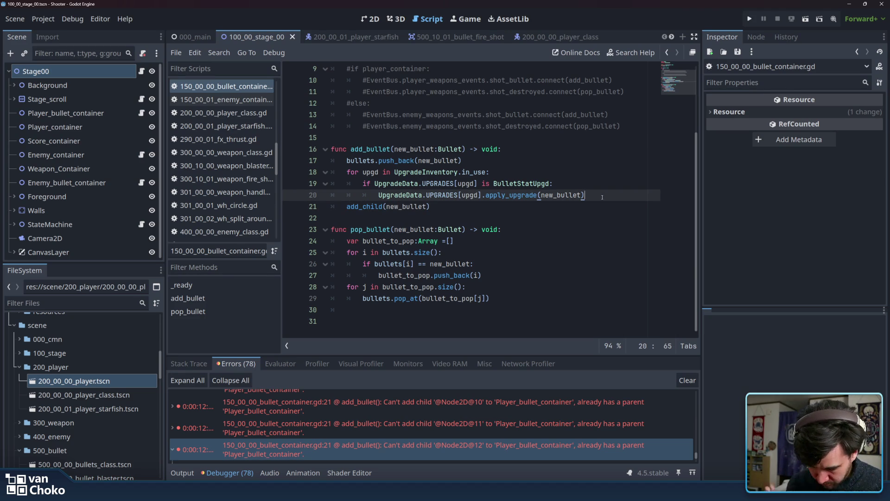
- Add a blank line 21 before add_child(new_bullet), check bullets usage, and request suggestions
key("Return")
key("BackSpace")
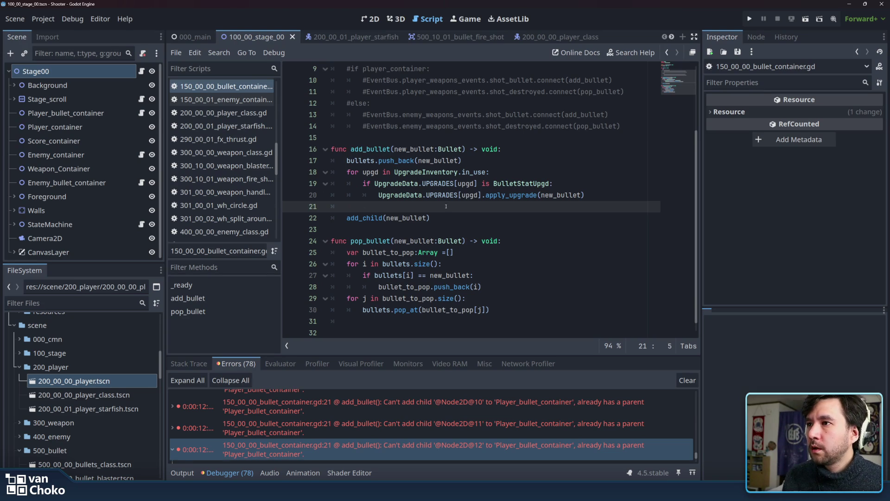
double_click(403, 160)
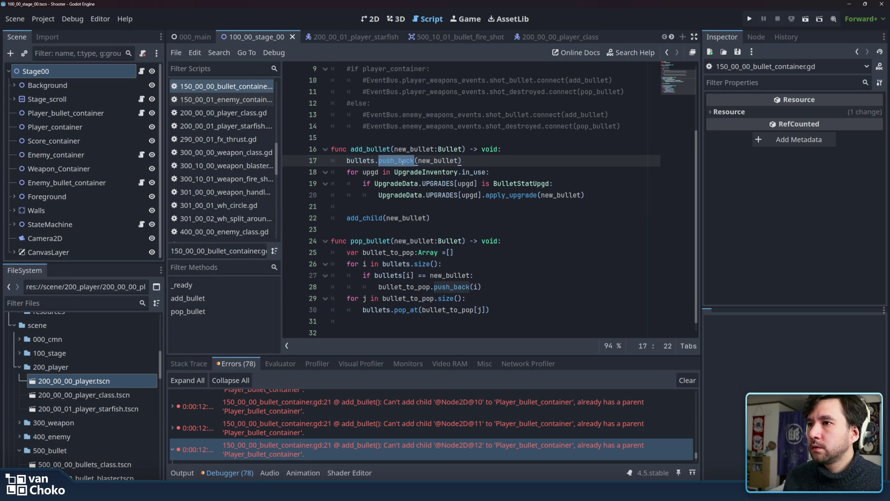
left_click(379, 195)
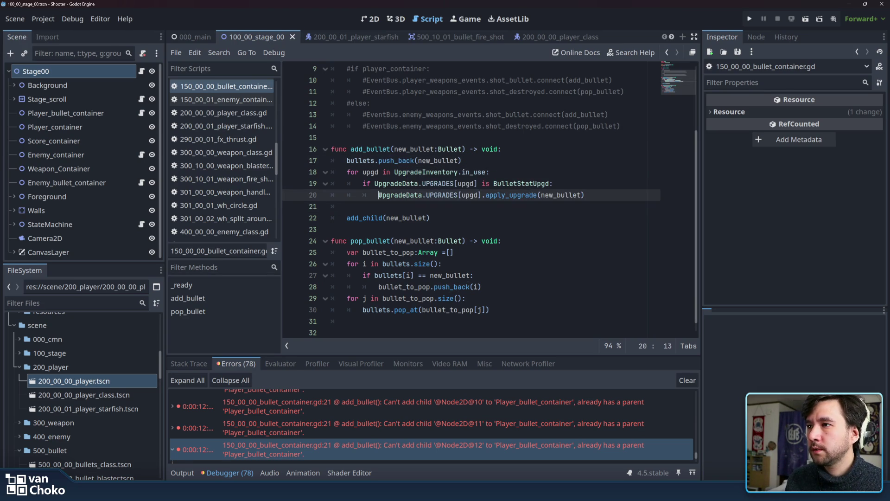
left_click(360, 160)
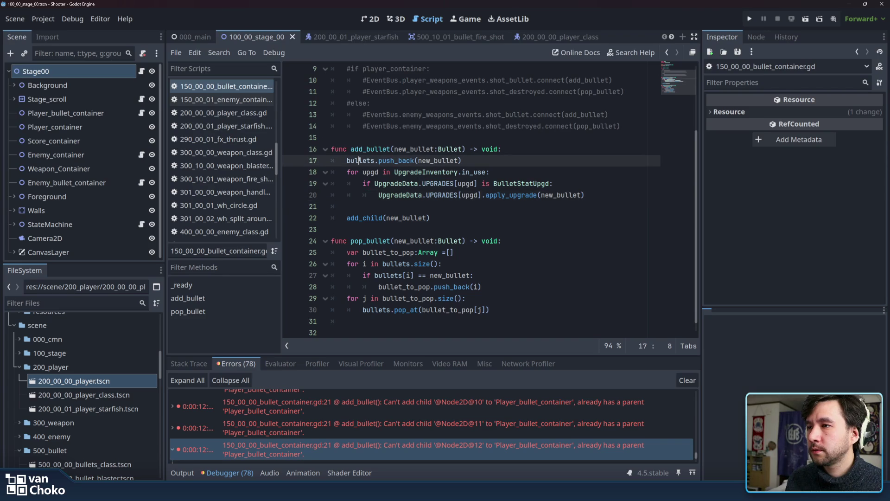
left_click(376, 207)
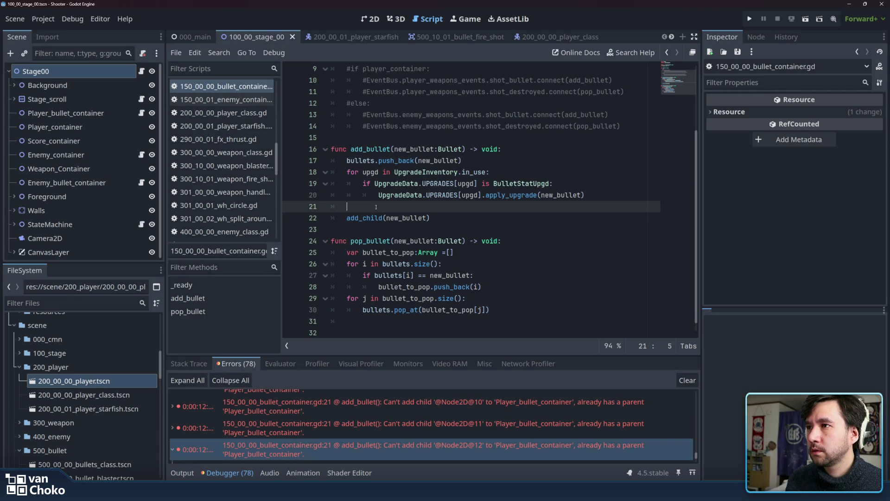
double_click(366, 160)
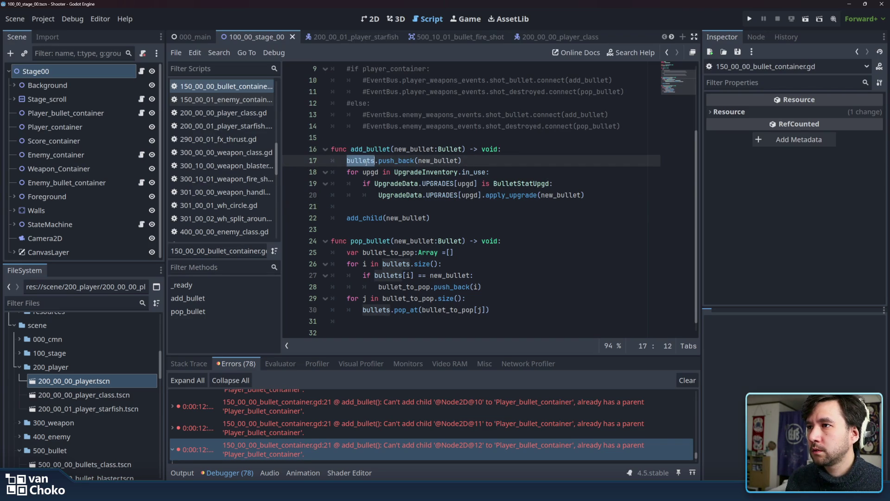
left_click(366, 160)
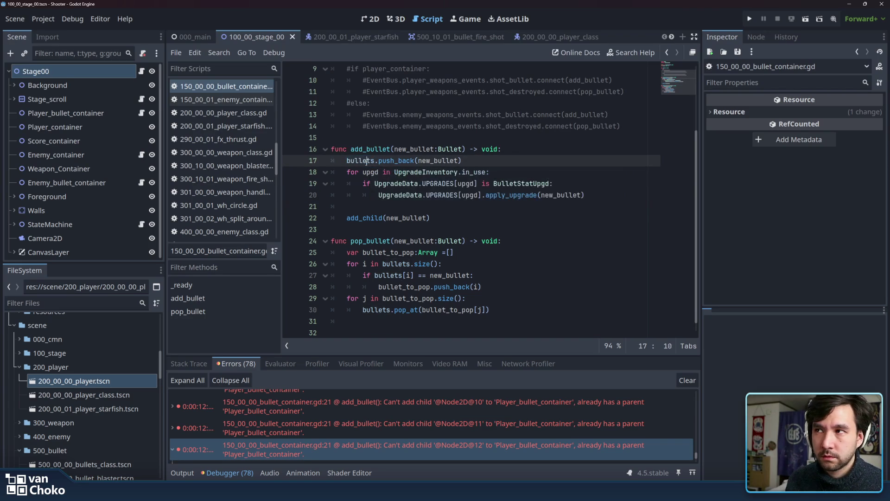
left_click(364, 172)
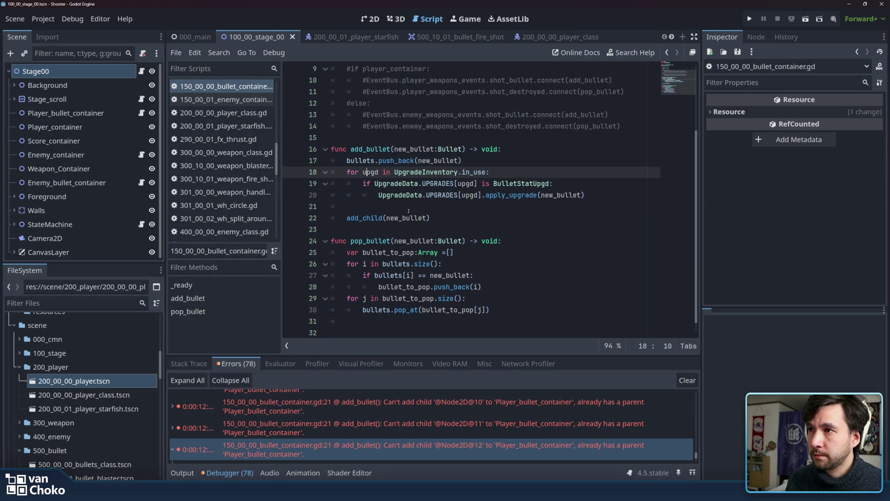
left_click(514, 219)
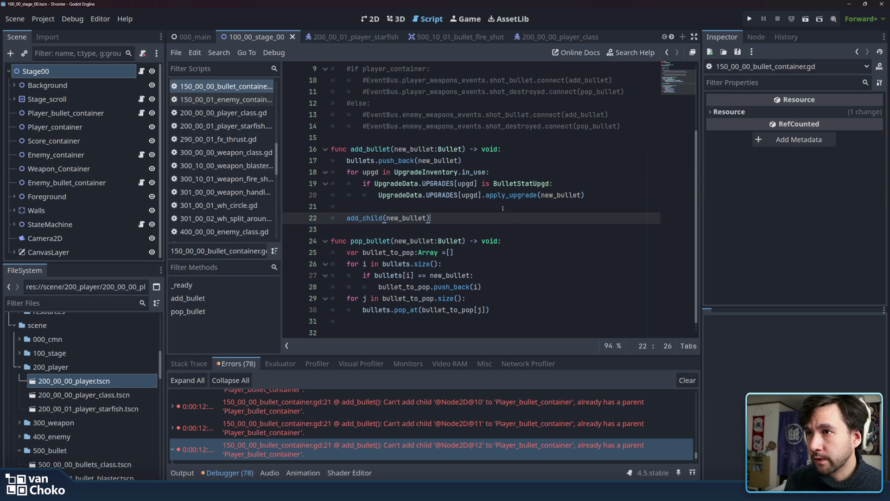
left_click(502, 205)
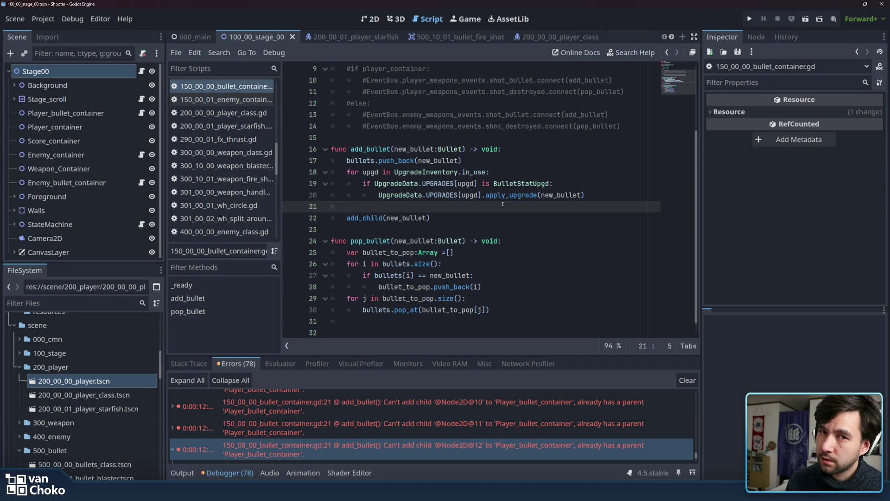
key("ctrl+space")
key("Escape")
type("if")
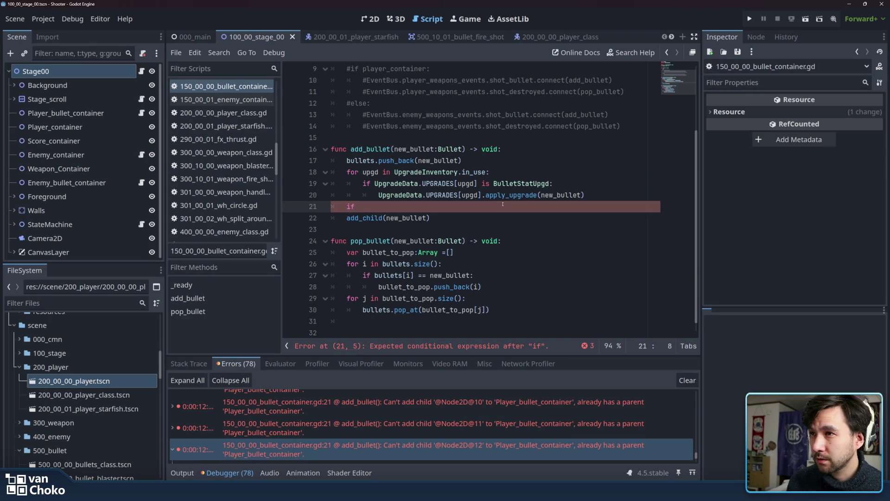
key("BackSpace")
key("BackSpace")
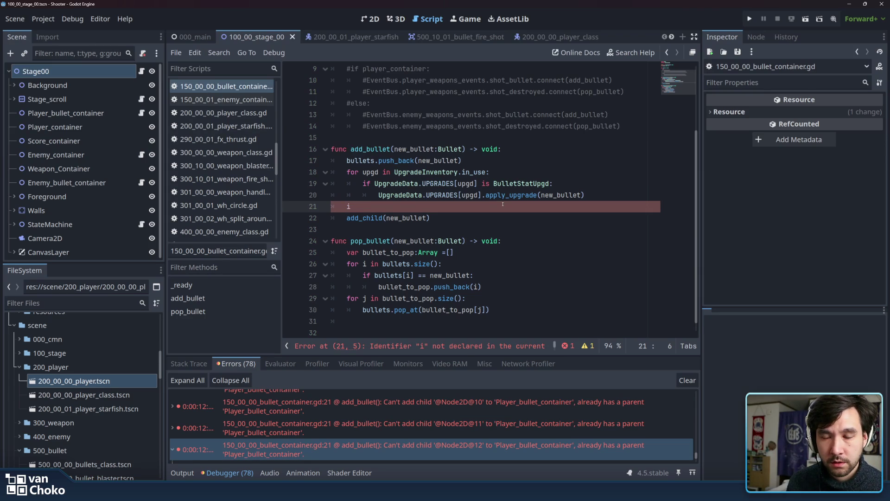
key("BackSpace")
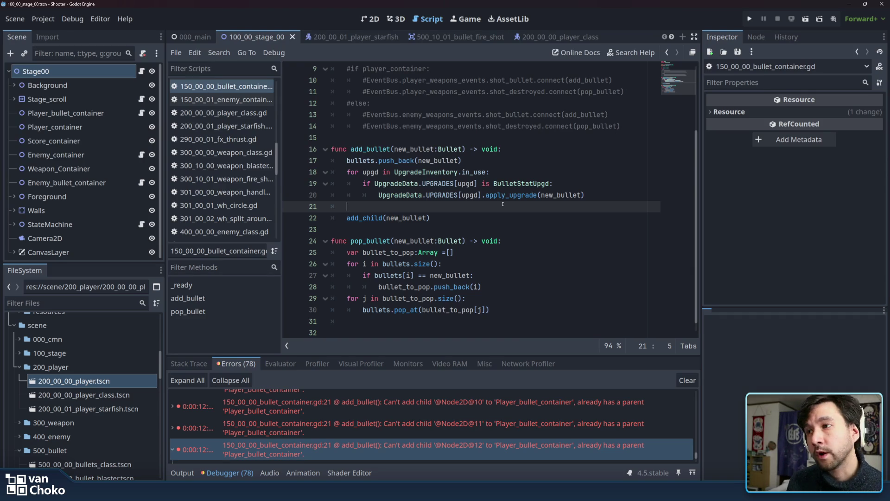
left_click(477, 220)
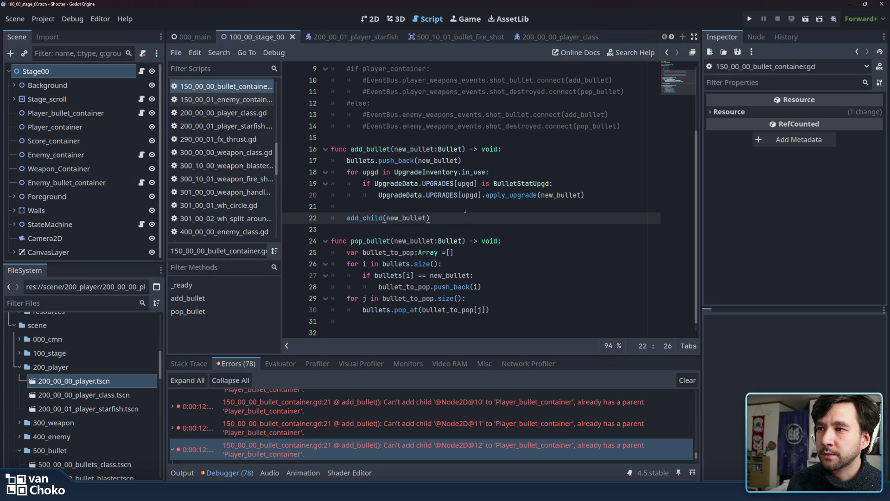
left_click(465, 210)
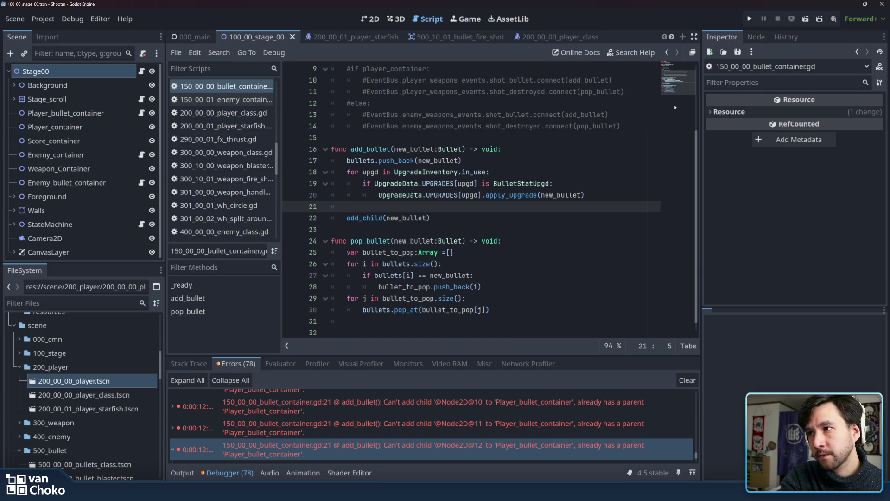
left_click(581, 216)
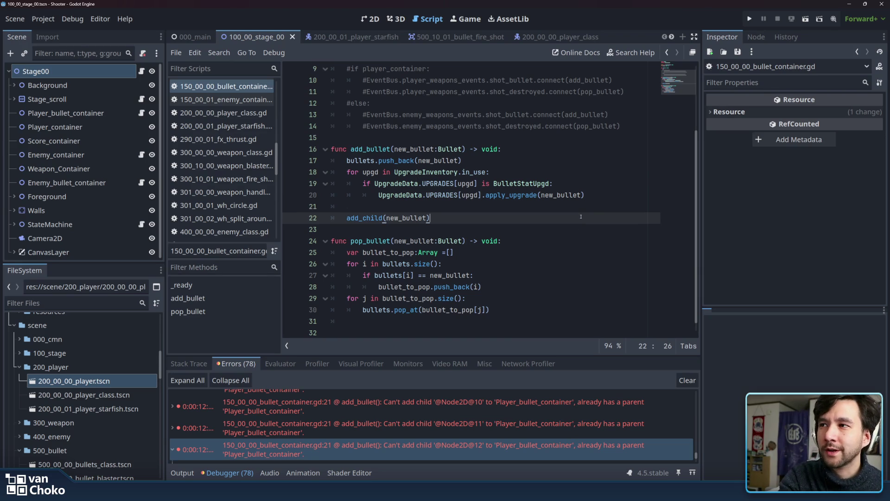
double_click(378, 217)
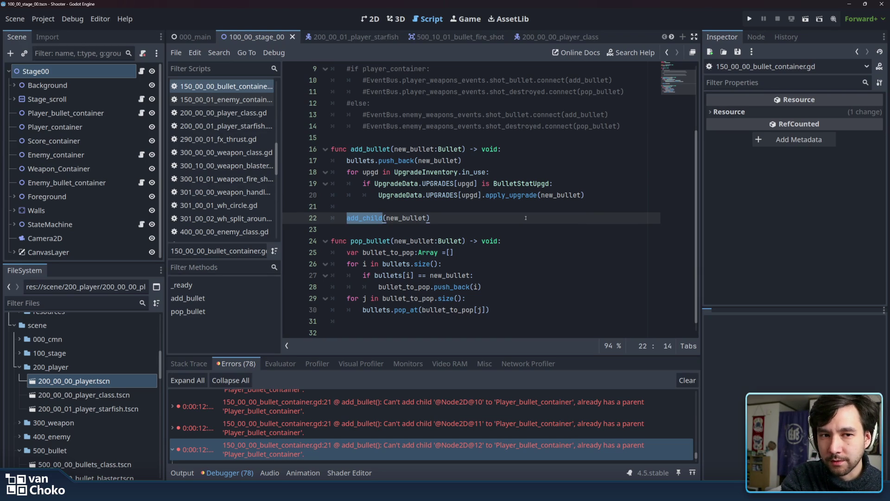
left_click(491, 206)
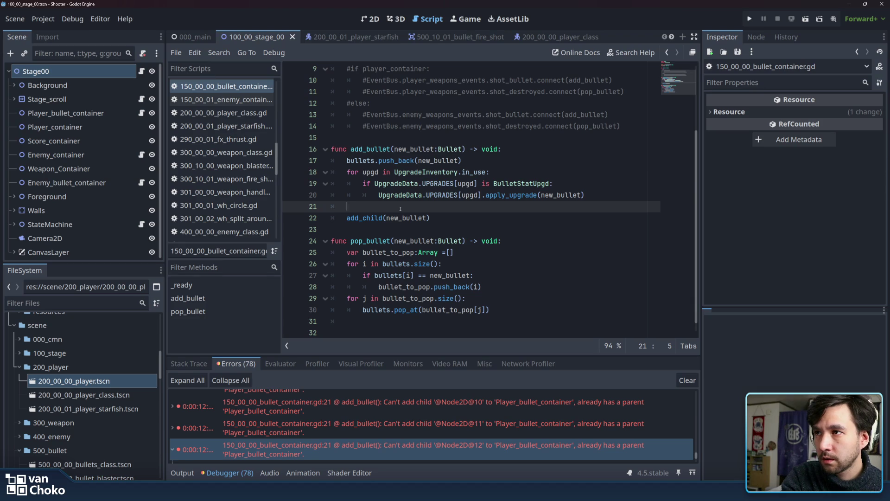
left_click(464, 218)
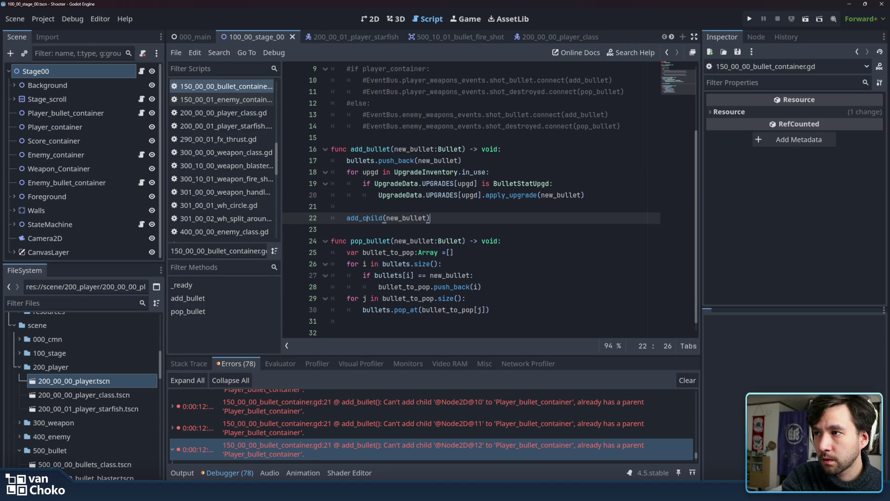
left_click_drag(347, 218, 431, 218)
left_click(482, 218)
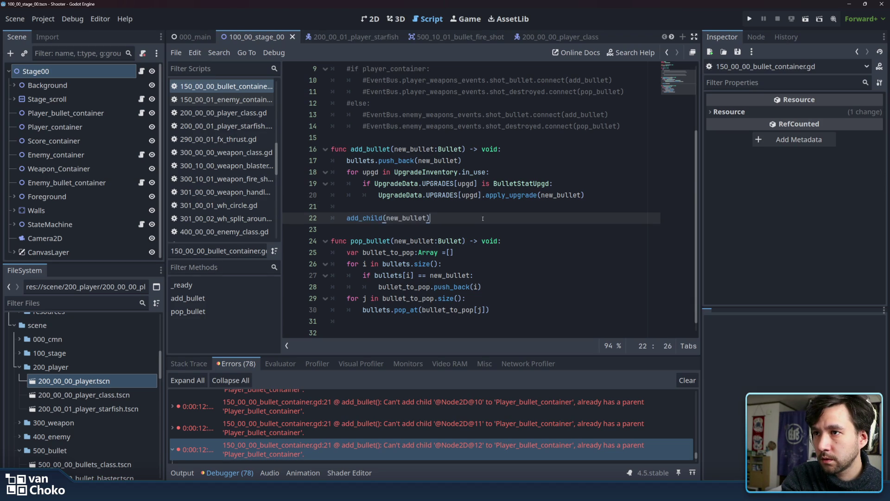
scroll(237, 172, "down", 8)
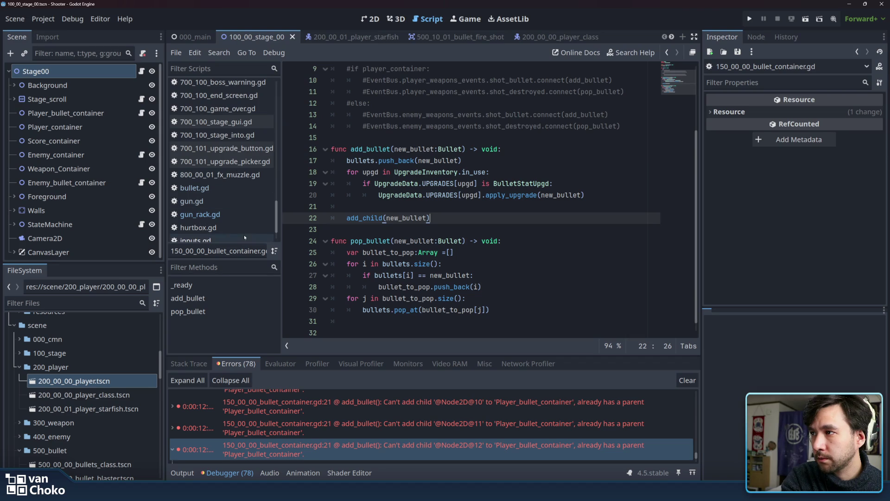
scroll(244, 235, "down", 3)
- Open object_pool.gd and read how spawn() reuses hidden nodes or calls _create_new_node()
left_click(244, 233)
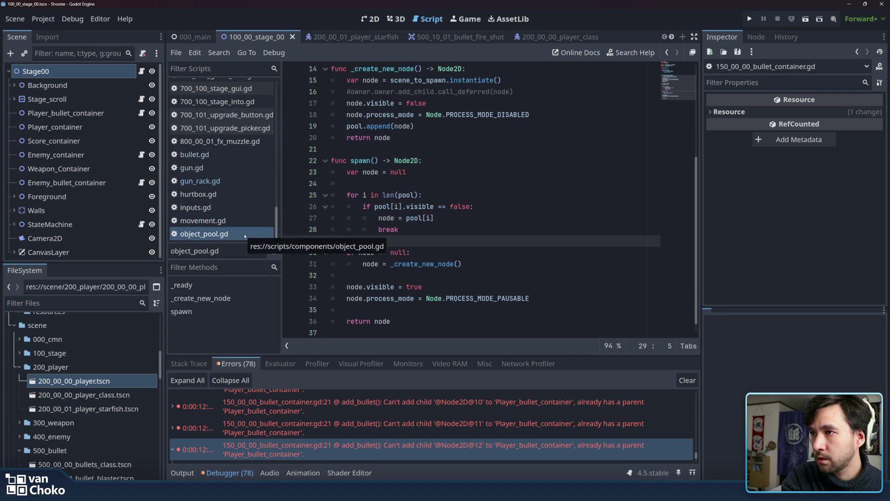
left_click(479, 223)
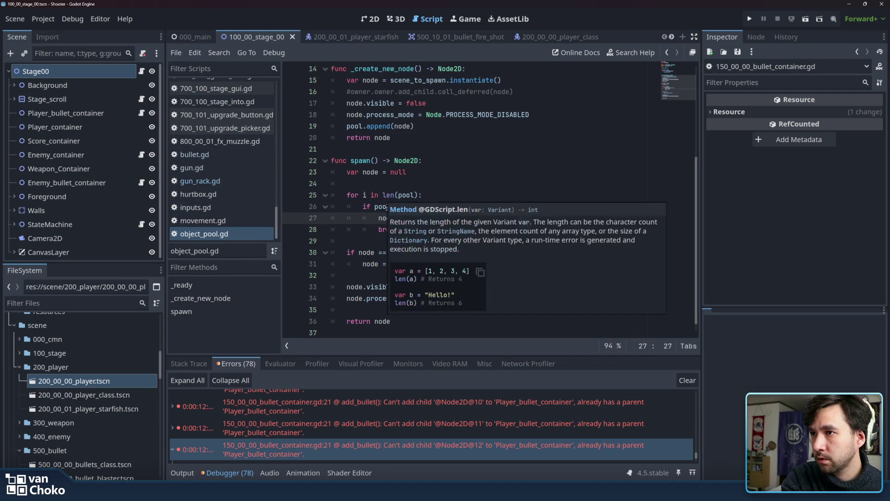
left_click(367, 206)
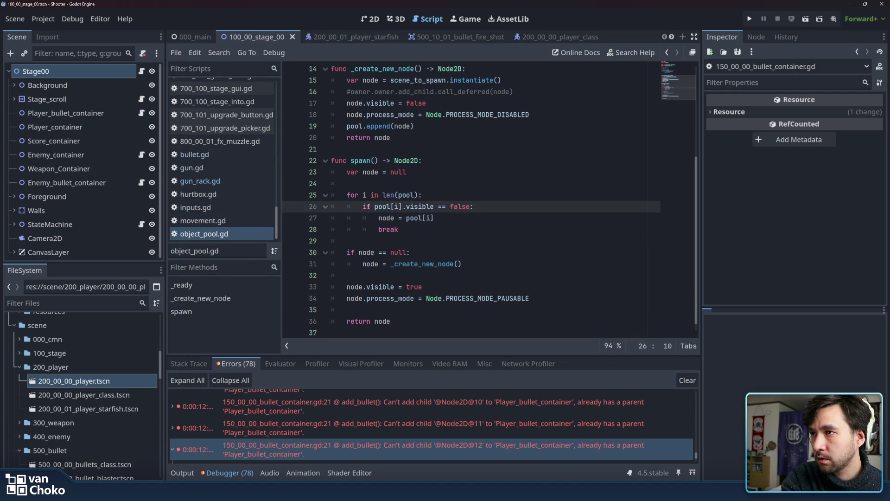
left_click(368, 214)
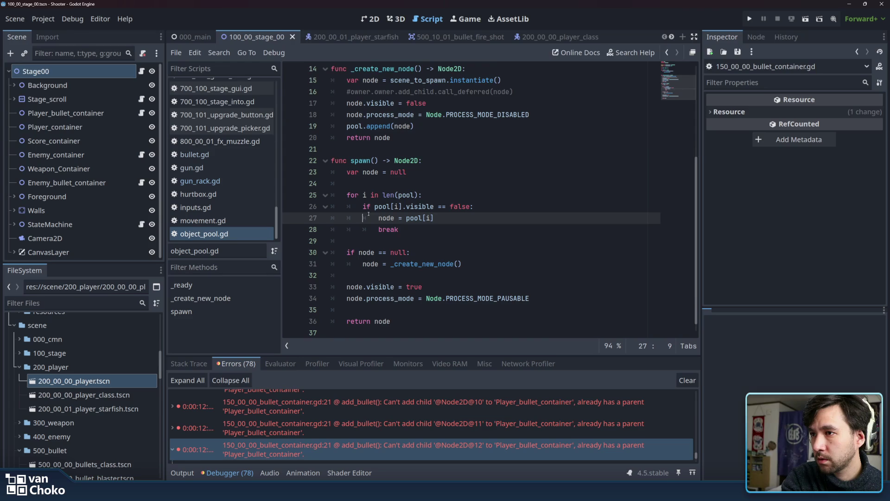
scroll(371, 214, "down", 1)
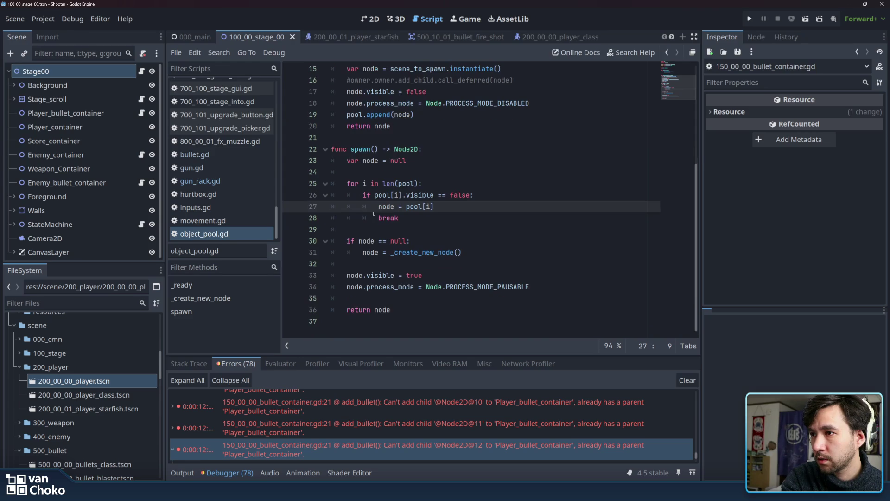
left_click(436, 296)
left_click(399, 269)
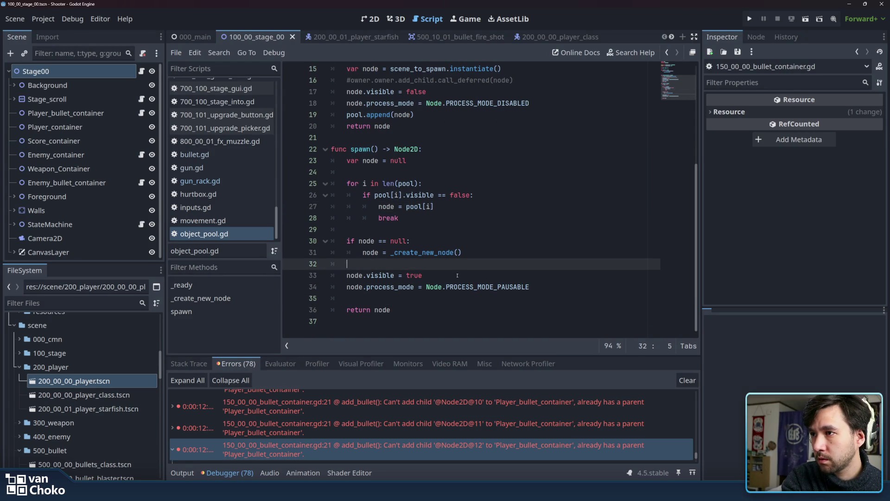
left_click(426, 240)
left_click(476, 251)
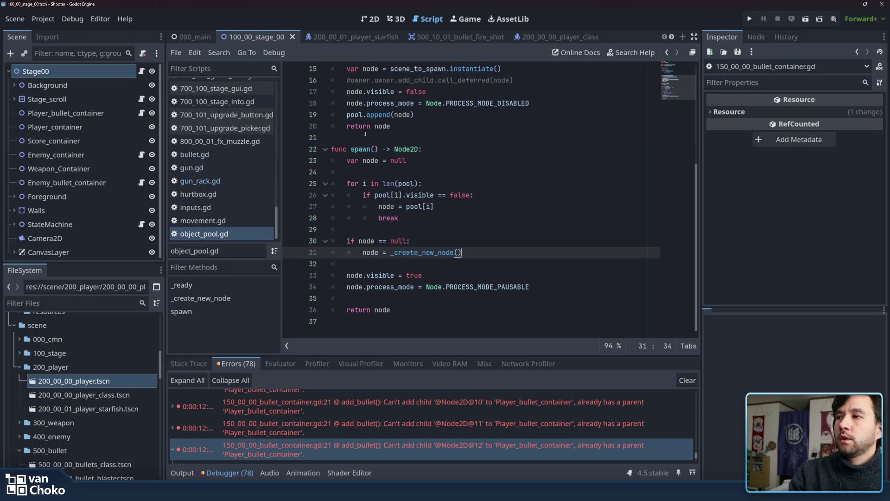
- Switch back to 150_00_00_bullet_container.gd
scroll(227, 175, "up", 3)
scroll(227, 174, "up", 5)
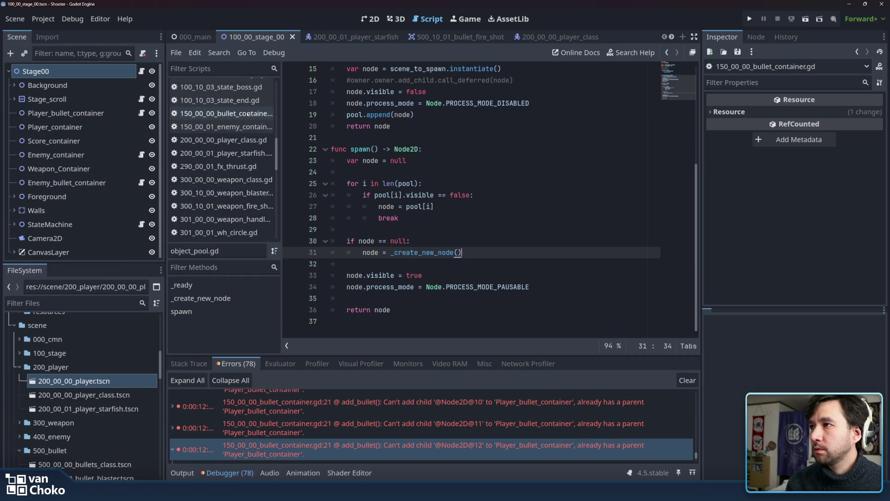
left_click(248, 114)
left_click(490, 309)
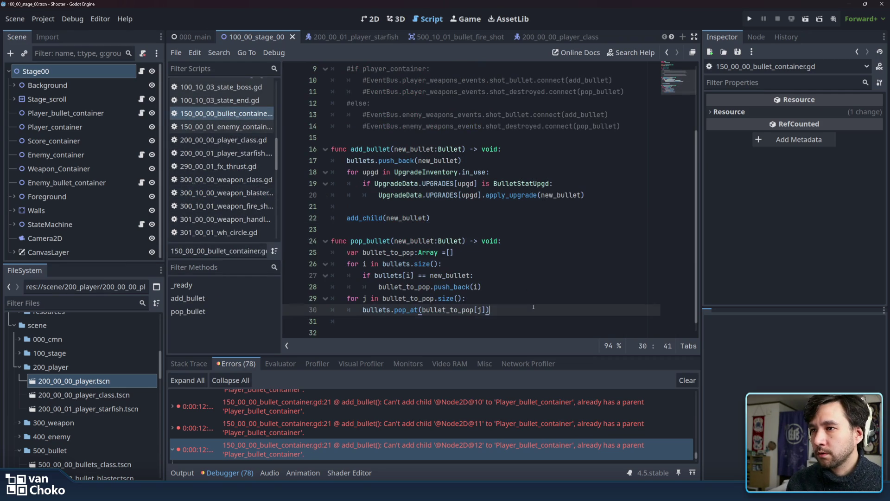
left_click(486, 217)
left_click(454, 205)
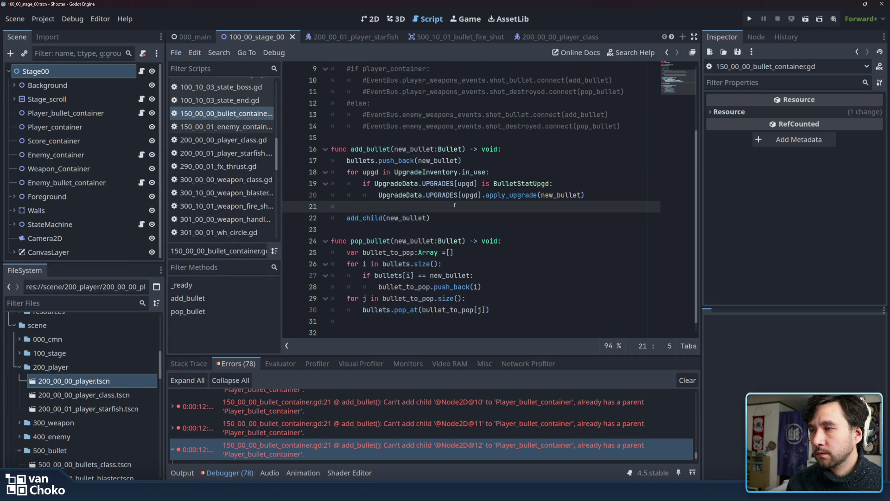
scroll(466, 196, "up", 3)
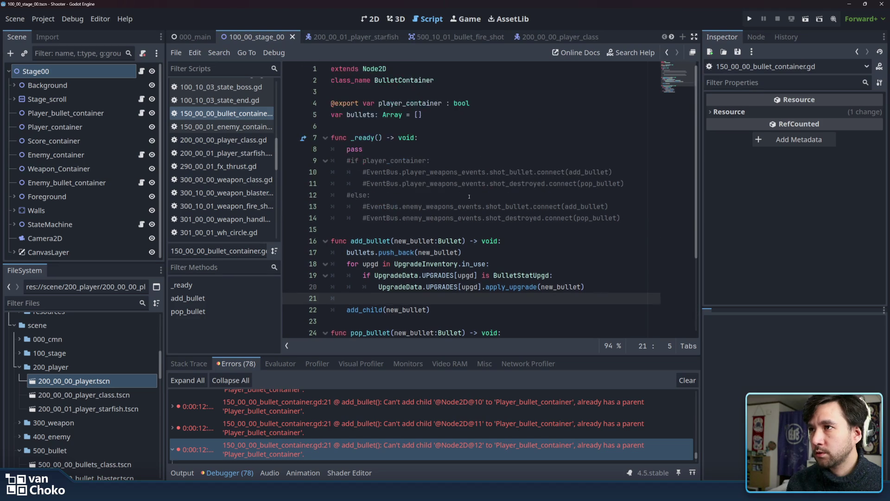
scroll(452, 160, "down", 3)
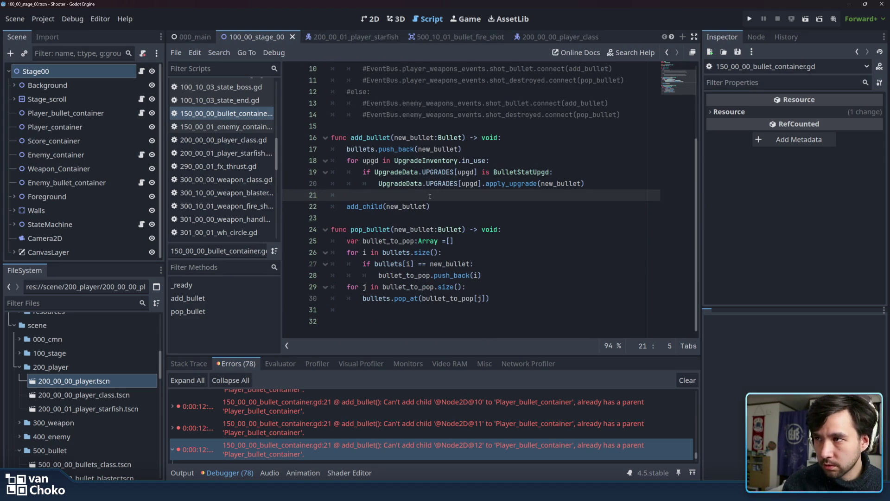
double_click(372, 206)
key("Up")
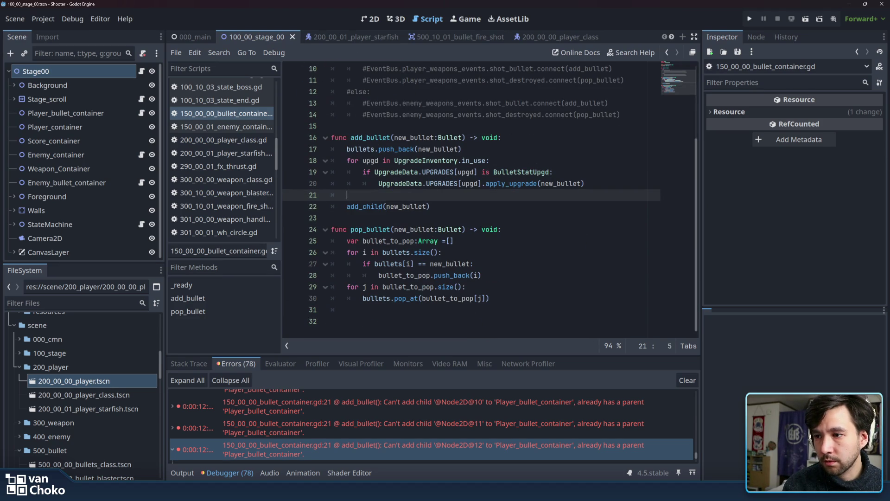
mouse_move(635, 408)
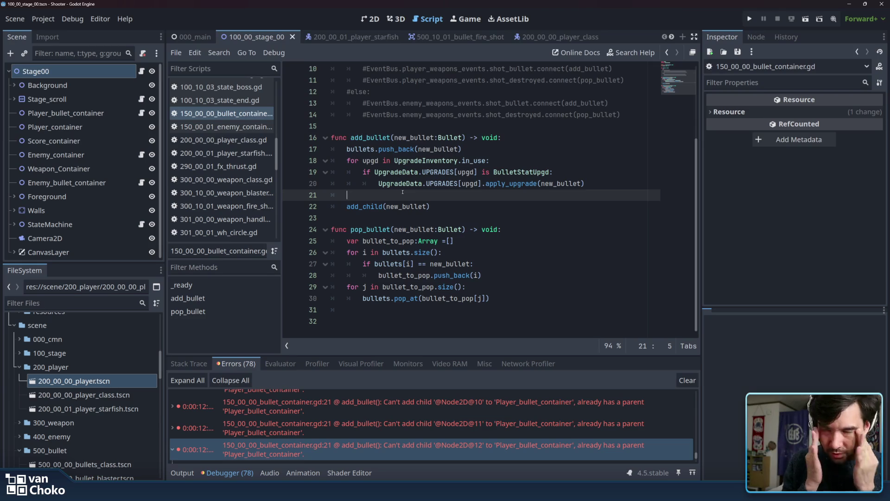
type("get")
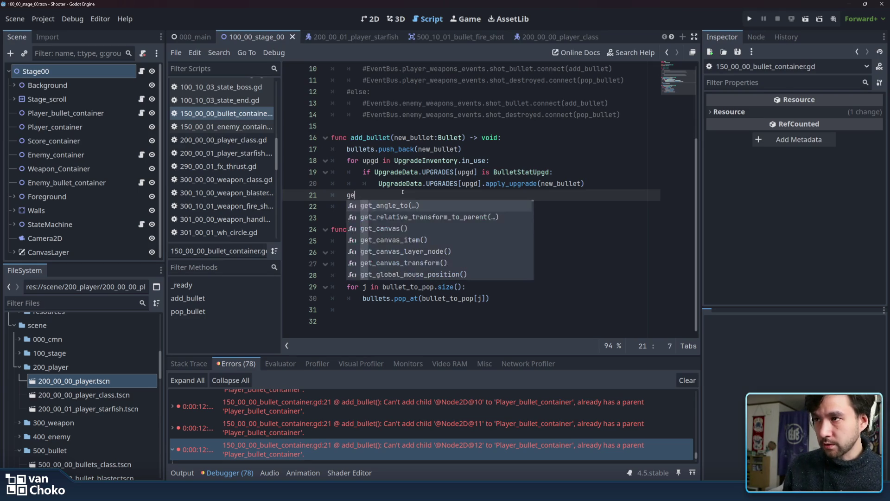
- Try 'if get_chi' and 'is_ch' conditions on line 21, then clear them
key("BackSpace")
key("BackSpace")
key("BackSpace")
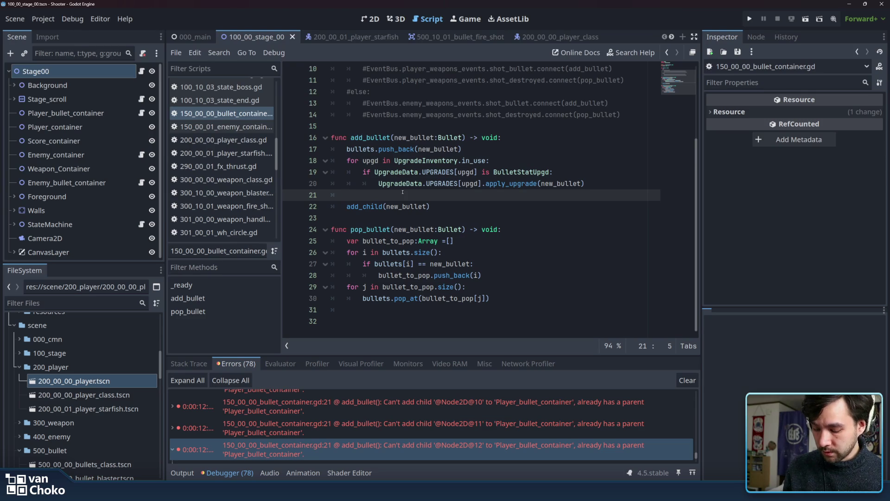
type("if ")
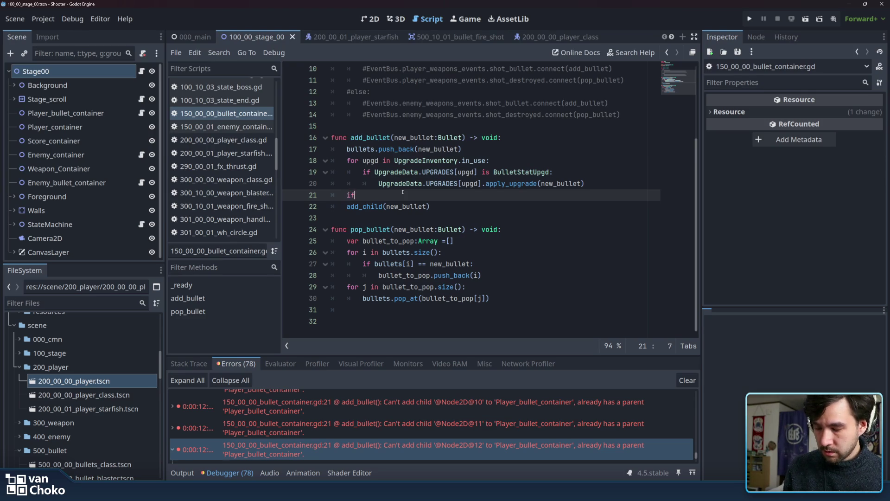
type("get")
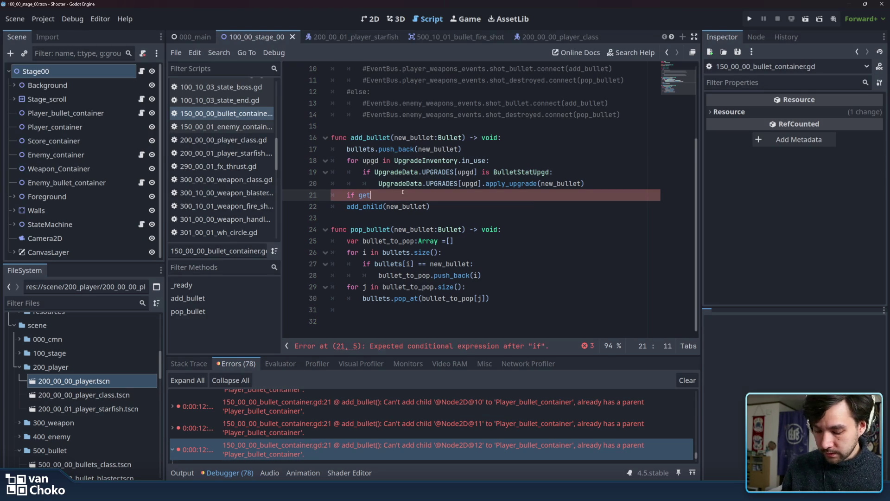
type("_chi")
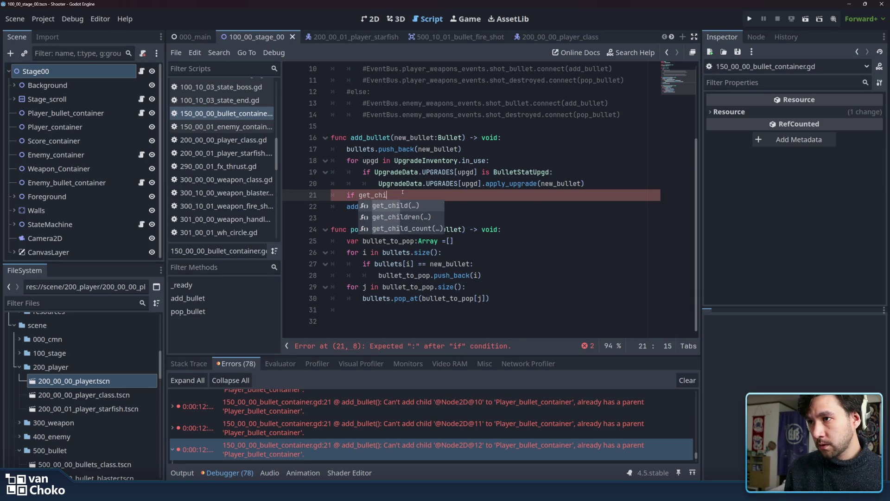
key("BackSpace")
key("BackSpace")
key("BackSpace")
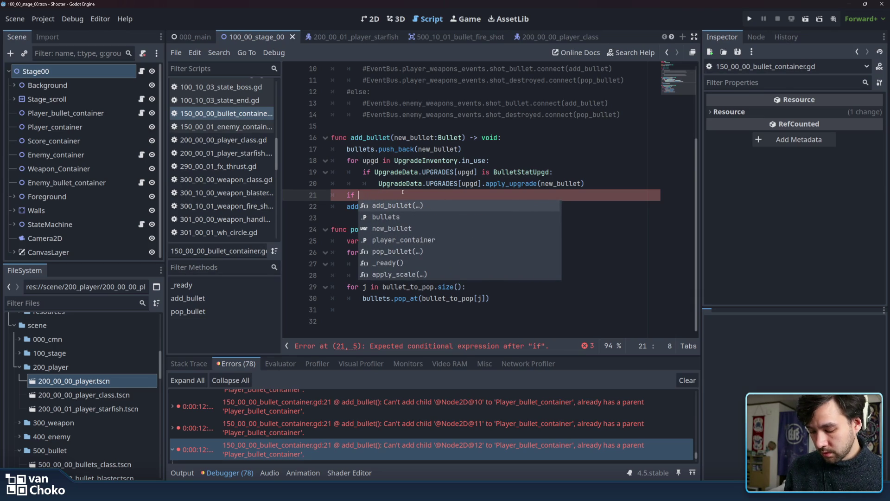
type("is_ch")
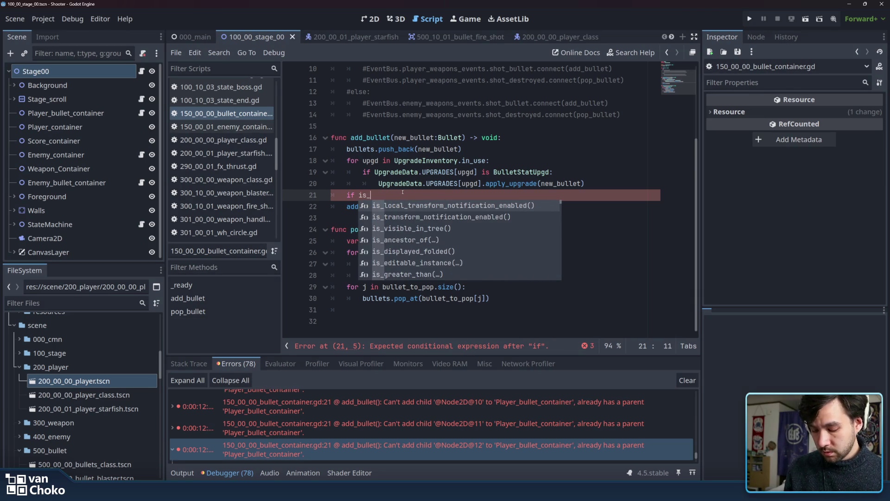
key("BackSpace")
key("BackSpace")
key("BackSpace")
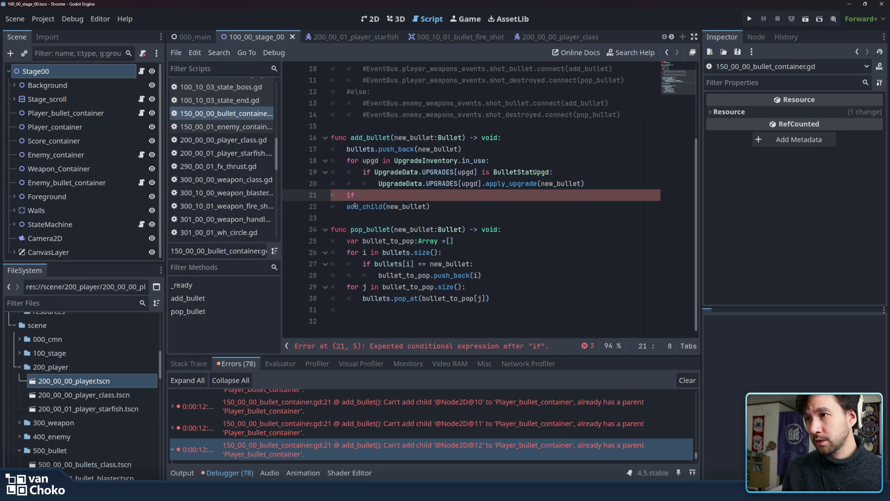
- Paste new_bullet after the if, then erase it back to a bare if
double_click(406, 207)
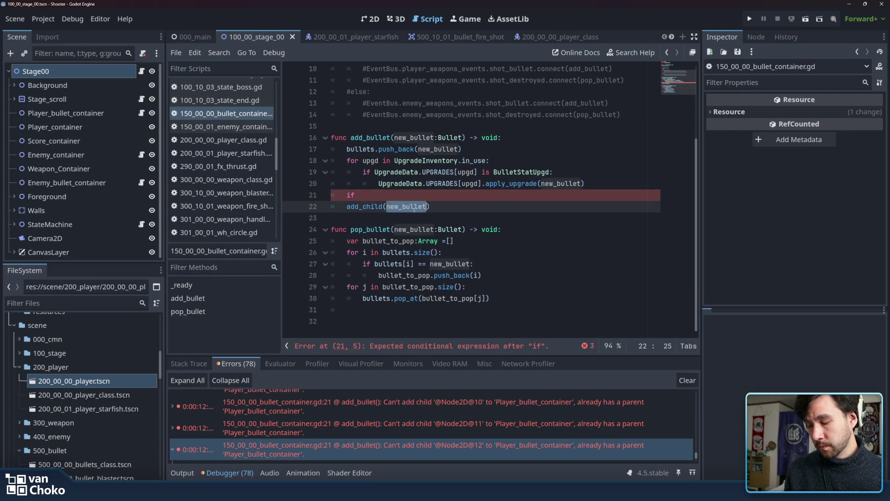
key("ctrl+c")
left_click(412, 195)
key("ctrl+v")
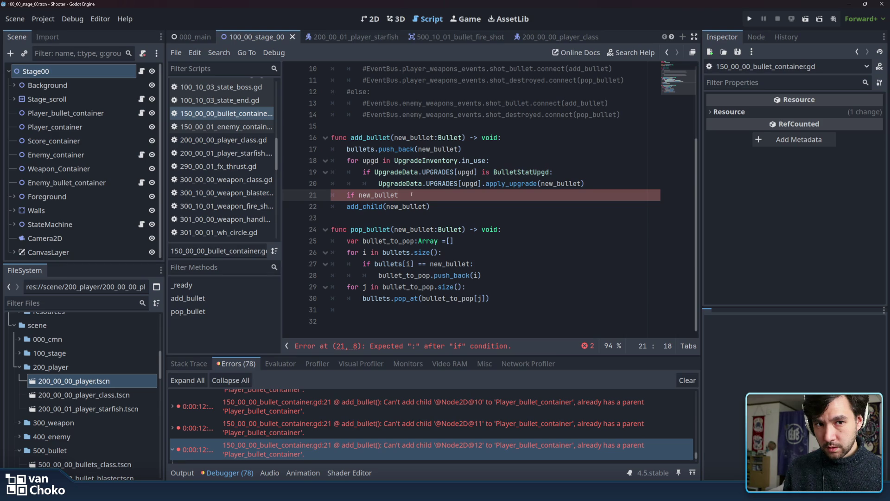
key("BackSpace")
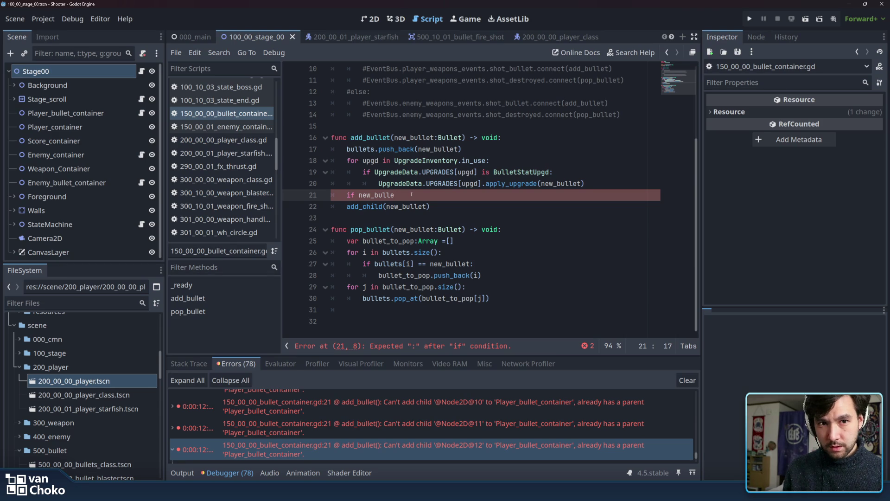
key("BackSpace")
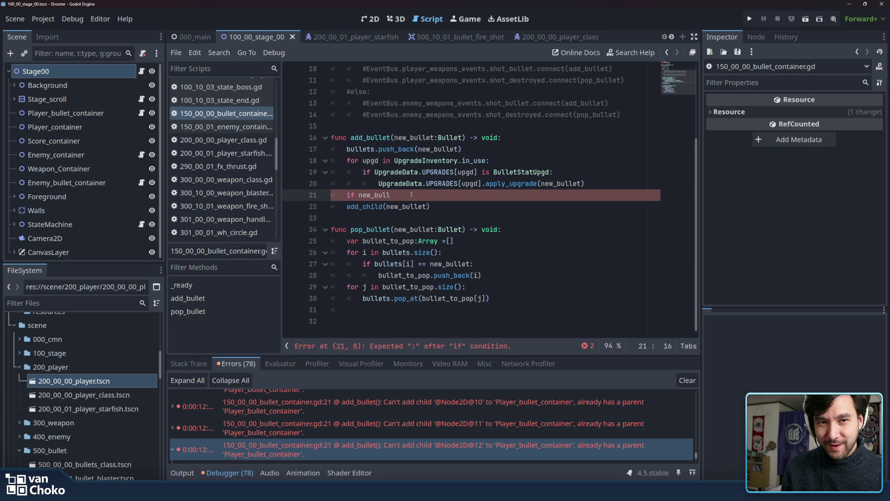
key("BackSpace")
key("BackSpace")
key("BackSpace")
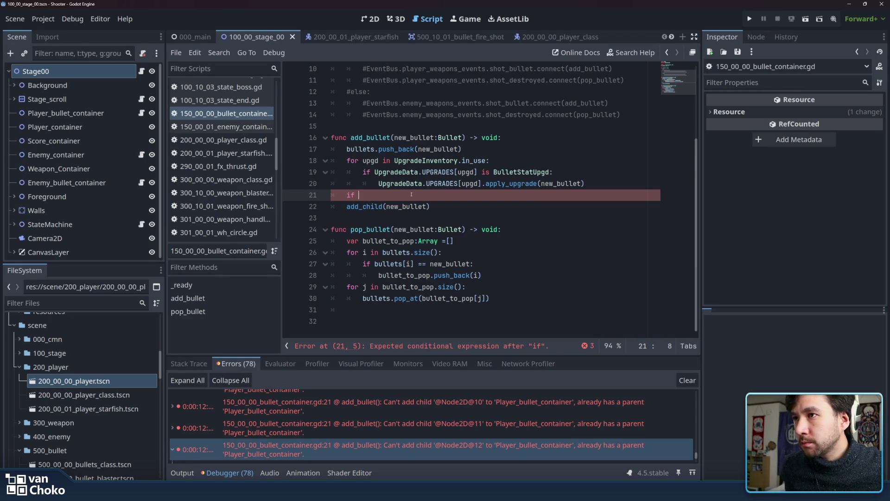
- Check the BulletContainer class name, then select new_bullet in add_child for copying
scroll(527, 145, "up", 3)
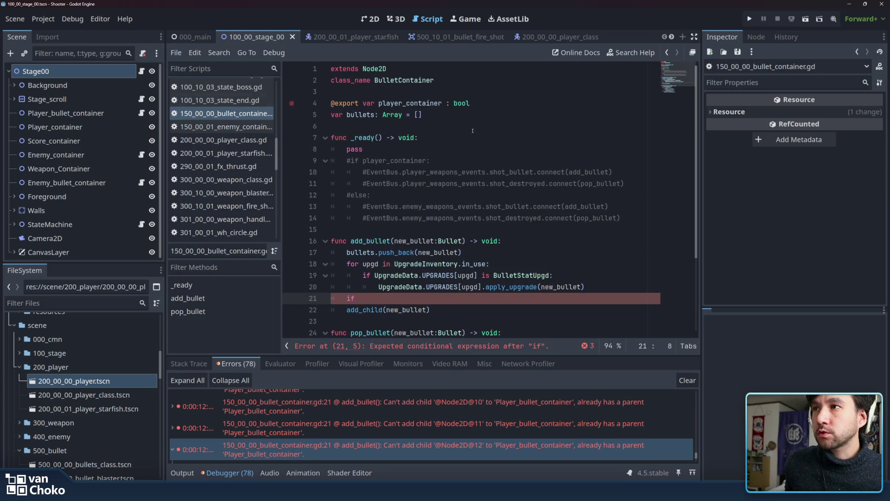
double_click(402, 79)
left_click(429, 149)
scroll(478, 151, "down", 3)
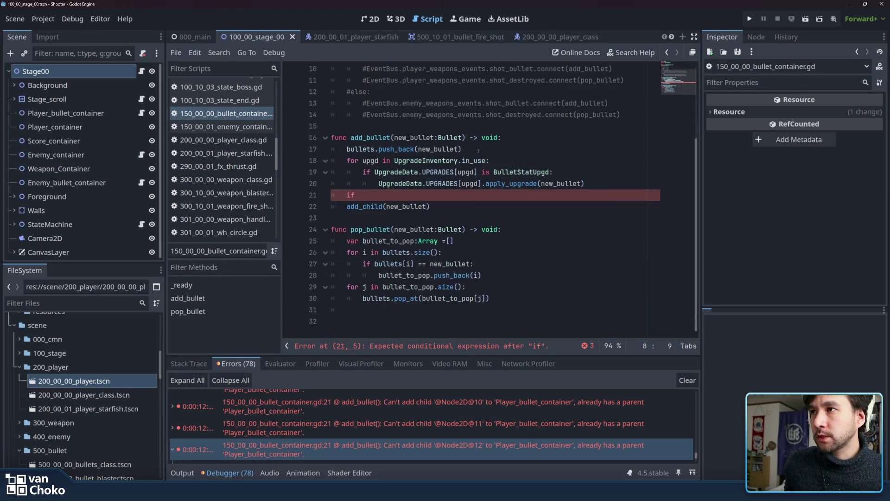
left_click(434, 206)
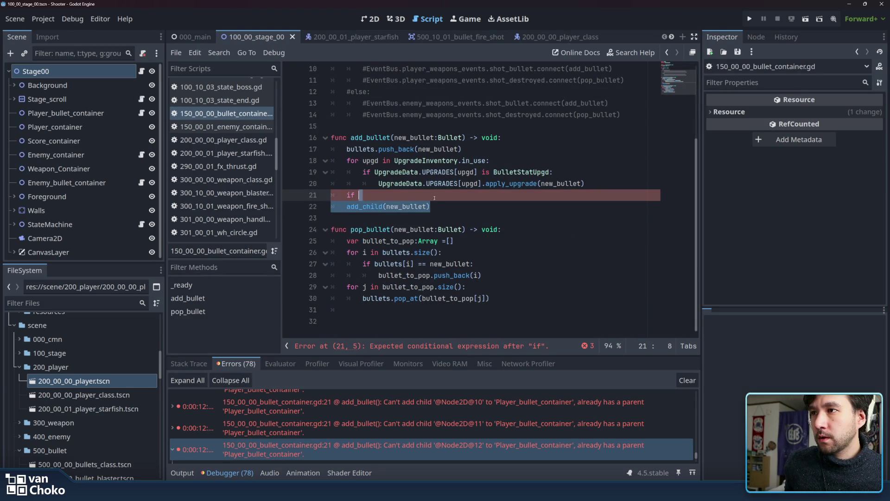
double_click(404, 206)
right_click(415, 207)
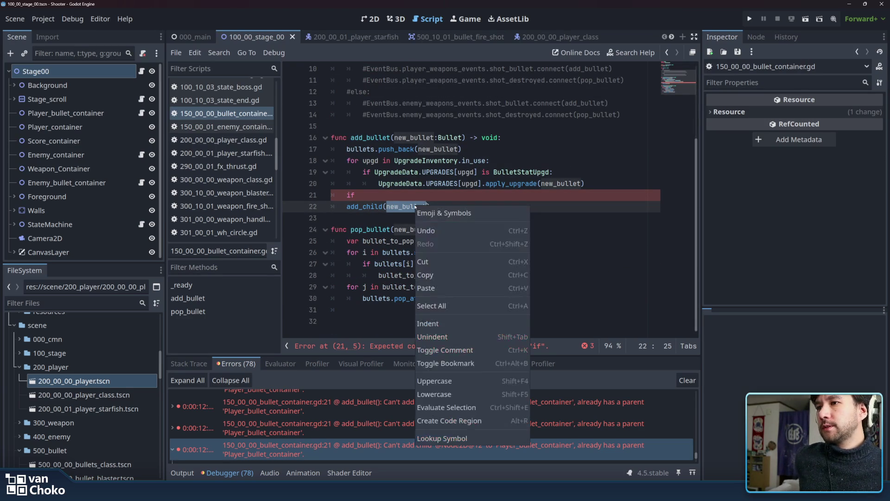
- Paste new_bullet into the if on line 21 and autocomplete it to new_bullet.get_parent()
left_click(437, 275)
left_click(409, 194)
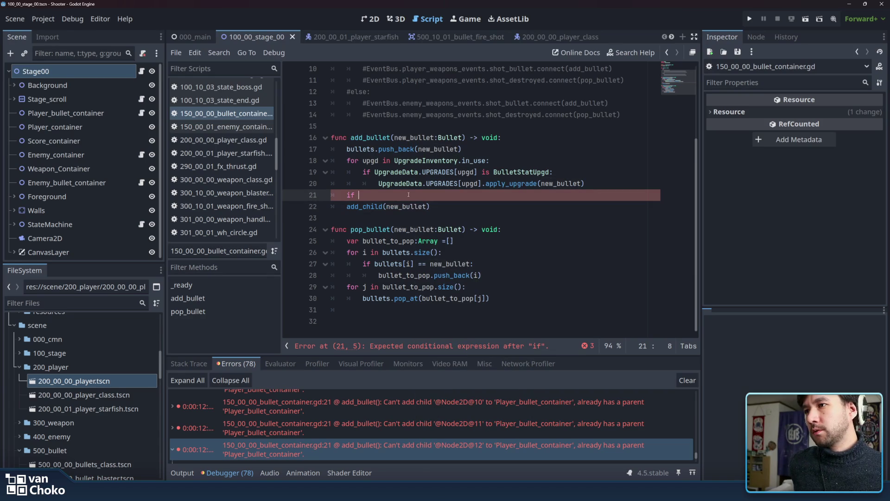
key("ctrl+v")
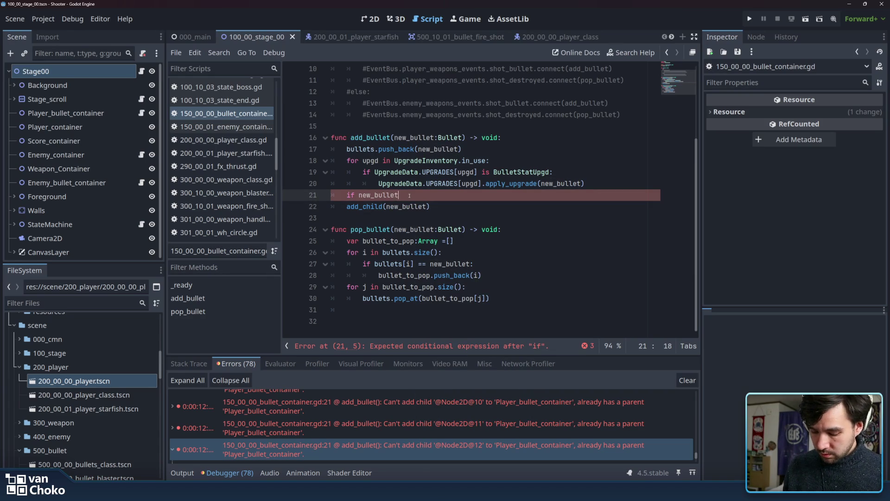
type(".p")
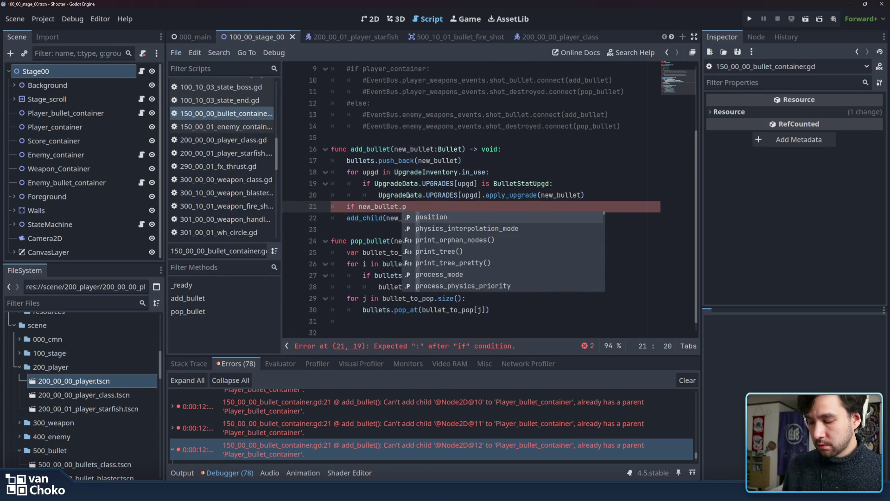
type("aren")
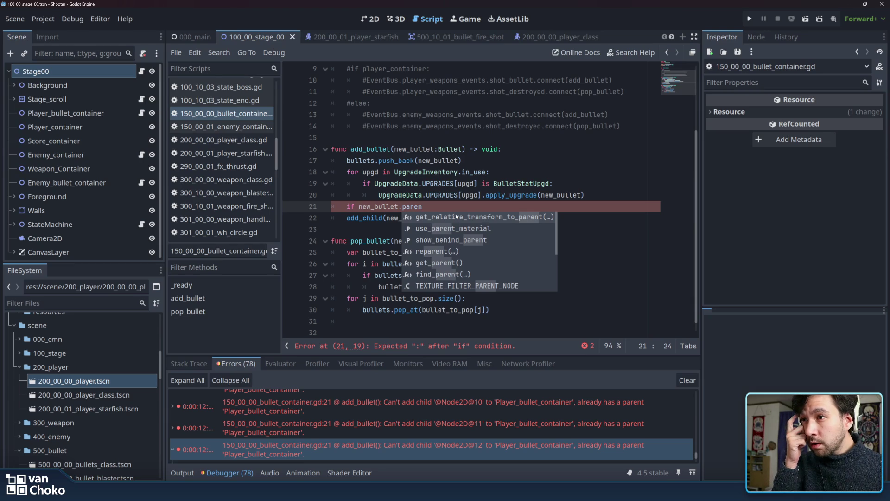
scroll(458, 270, "down", 1)
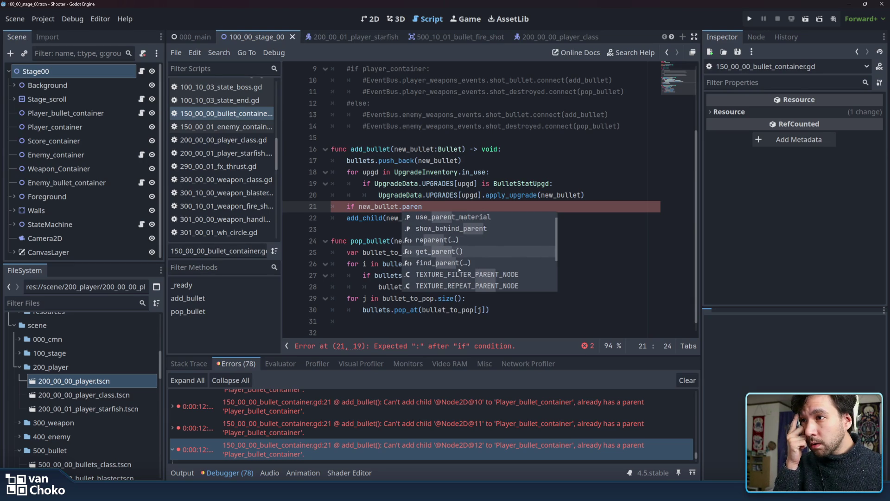
scroll(459, 270, "down", 4)
type("t")
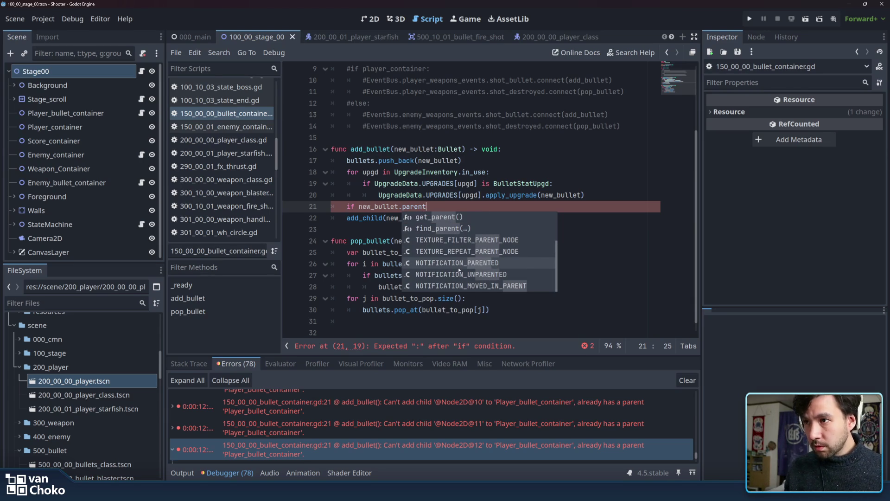
key("Up")
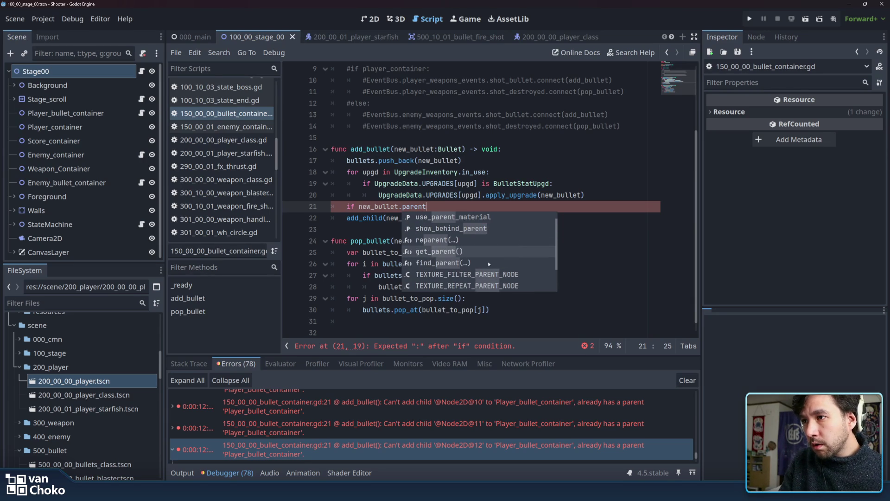
key("Up")
key("Up")
key("Up")
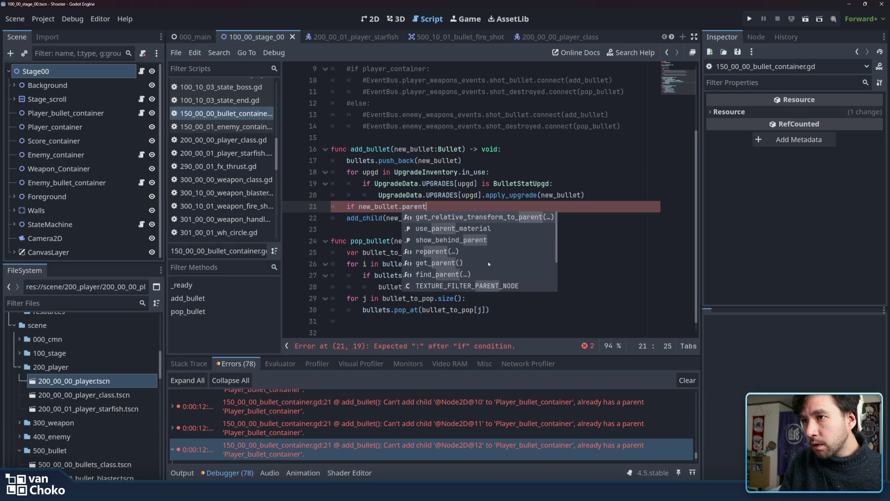
key("Down")
key("Down")
key("Down")
key("Up")
key("Up")
key("Up")
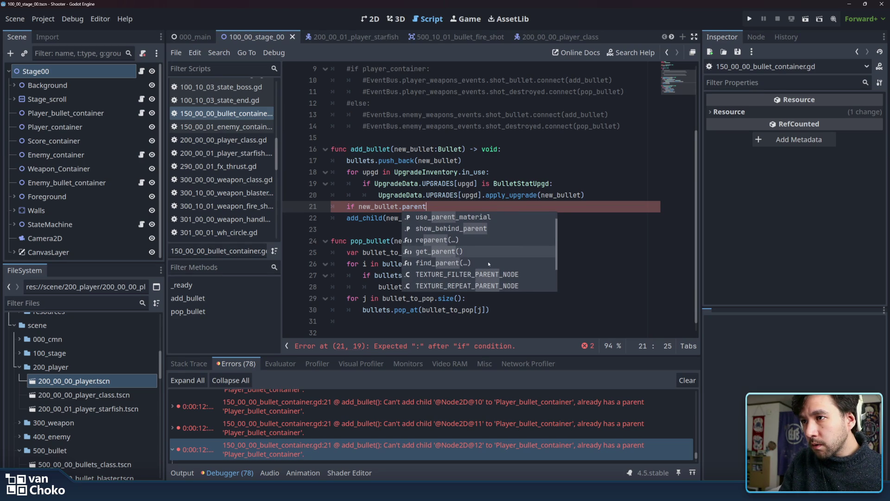
key("Up")
key("Up")
key("Up")
key("Down")
key("Down")
key("Down")
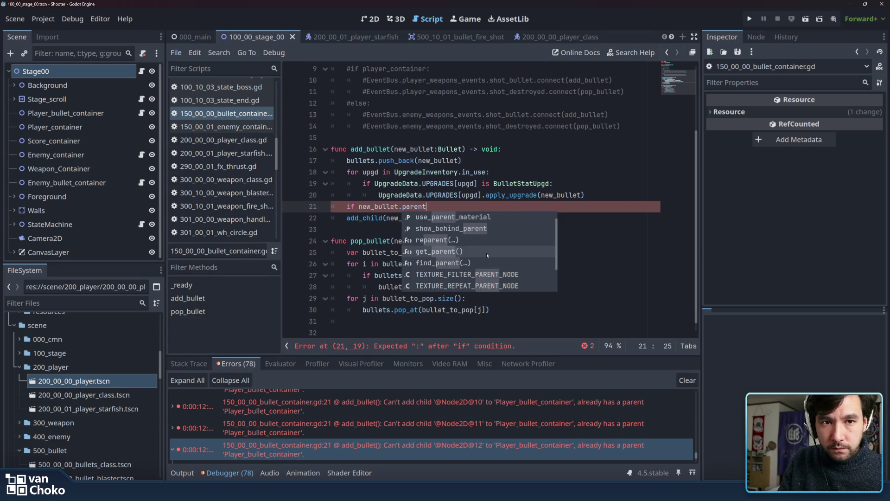
key("Return")
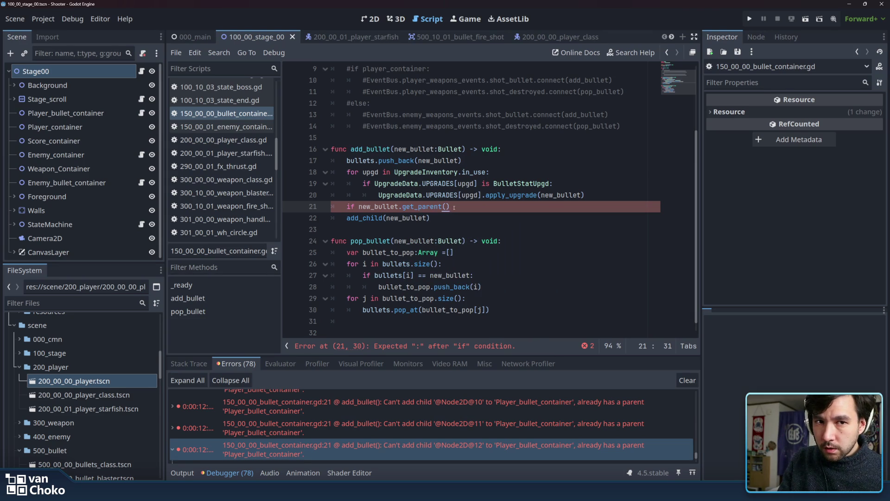
- Finish line 21 as 'if !new_bullet.get_parent():' by adding the colon and negation
left_click(431, 206)
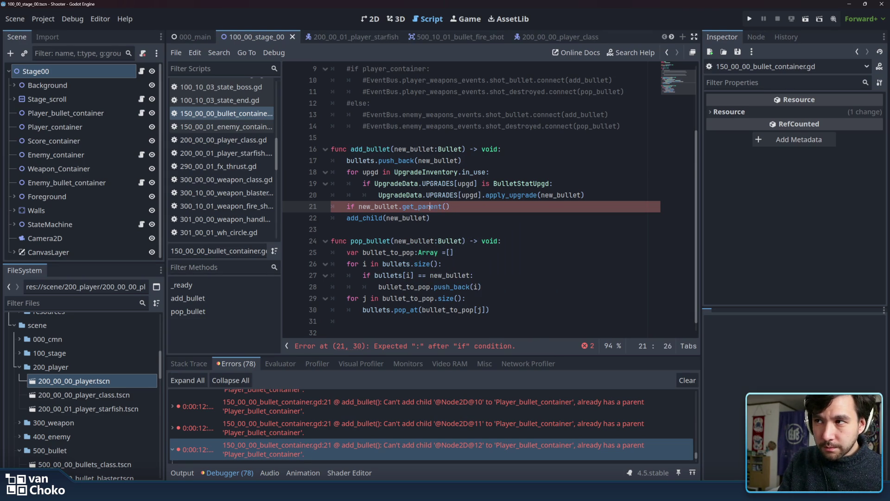
left_click(527, 210)
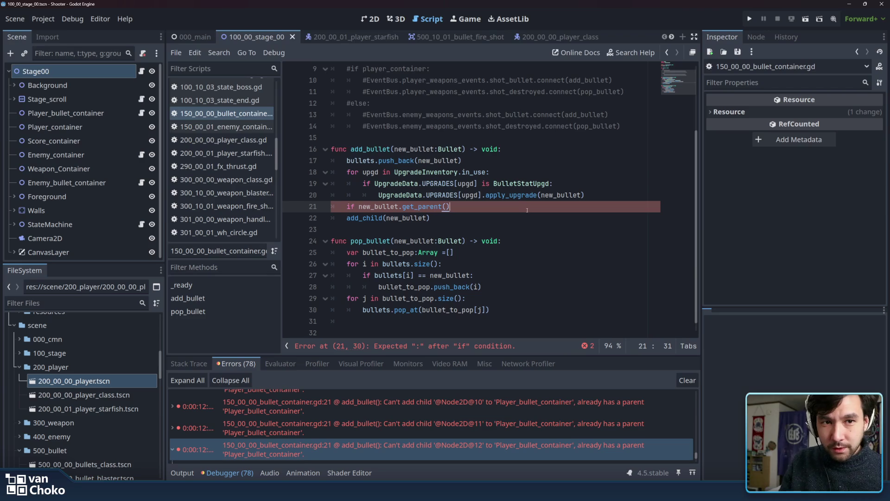
type(":")
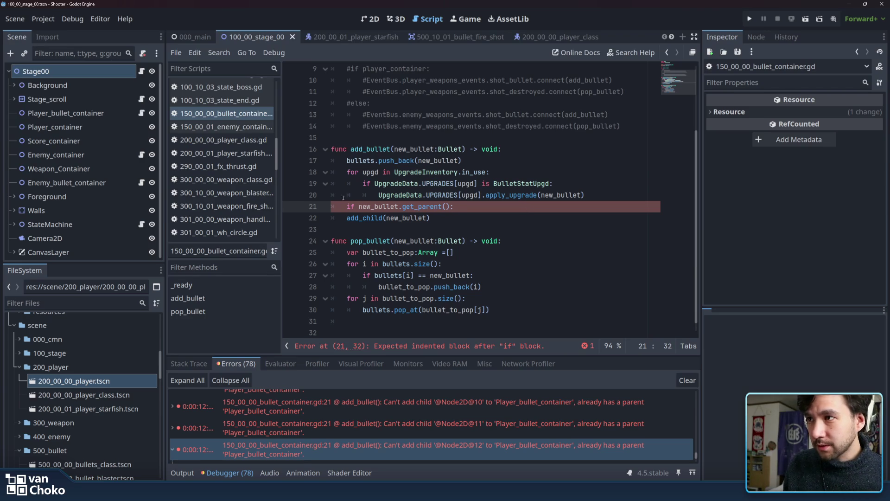
left_click(346, 218)
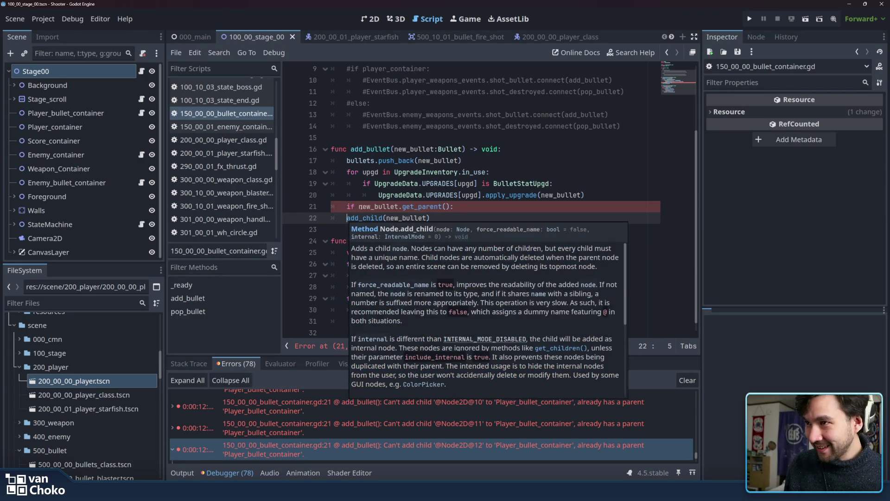
left_click(463, 208)
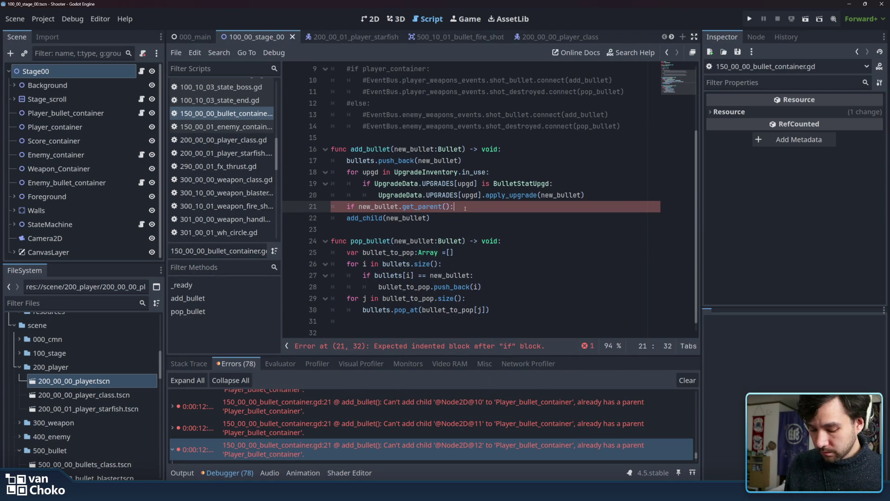
mouse_move(413, 207)
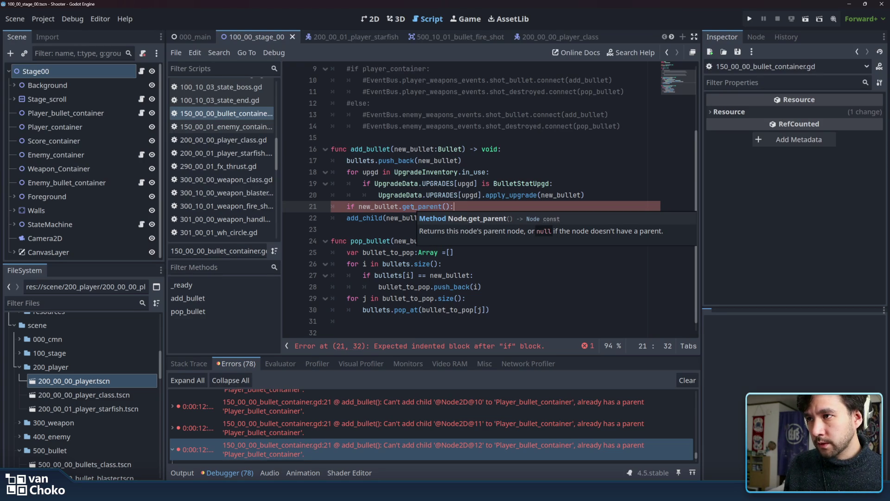
left_click(359, 207)
mouse_move(358, 207)
type("!")
- Indent add_child(new_bullet) under the if, save, and relaunch the game
key("Down")
key("Home")
type("`")
key("BackSpace")
key("Tab")
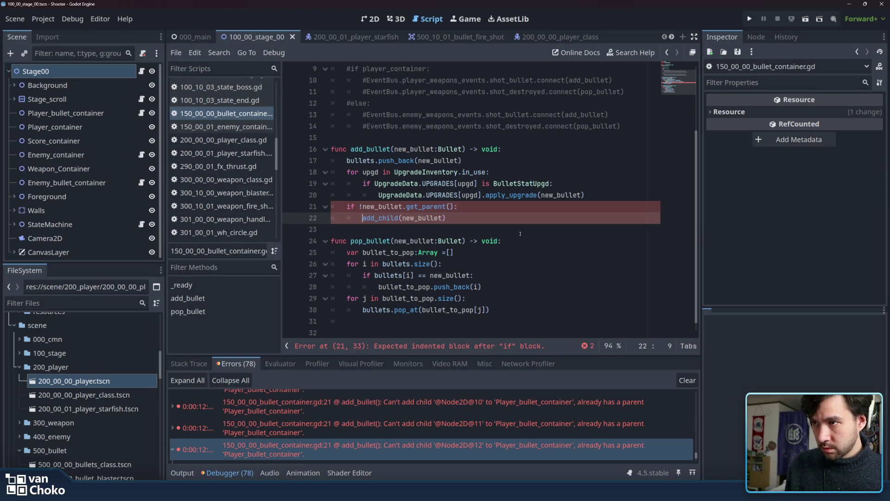
key("Down")
key("ctrl+s")
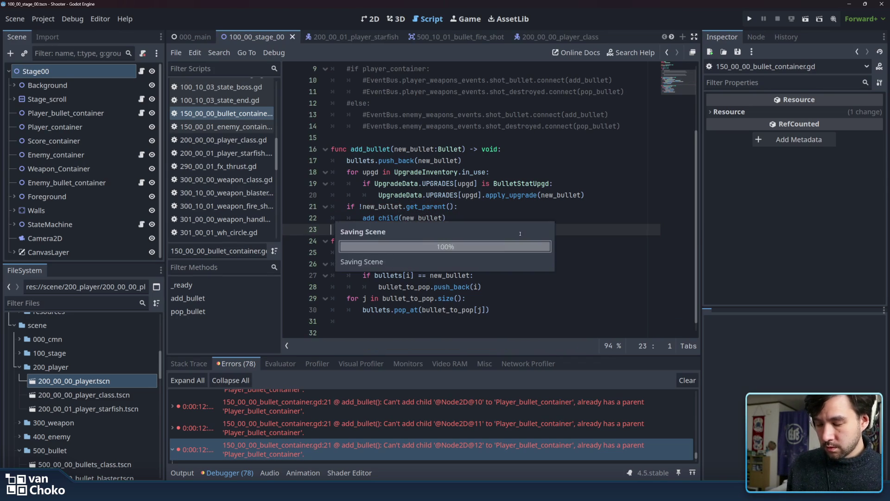
left_click(749, 19)
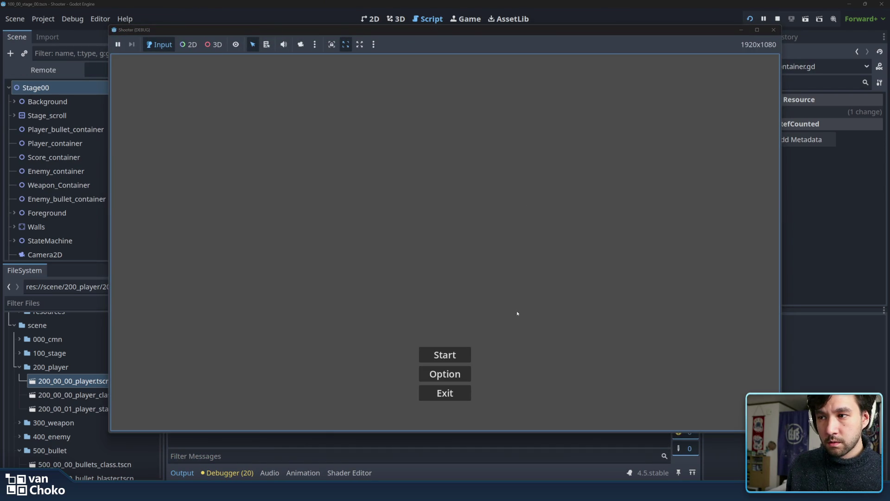
- Start Stage 1, fire bullets and steer the ship up and down, then stop the game
left_click(425, 354)
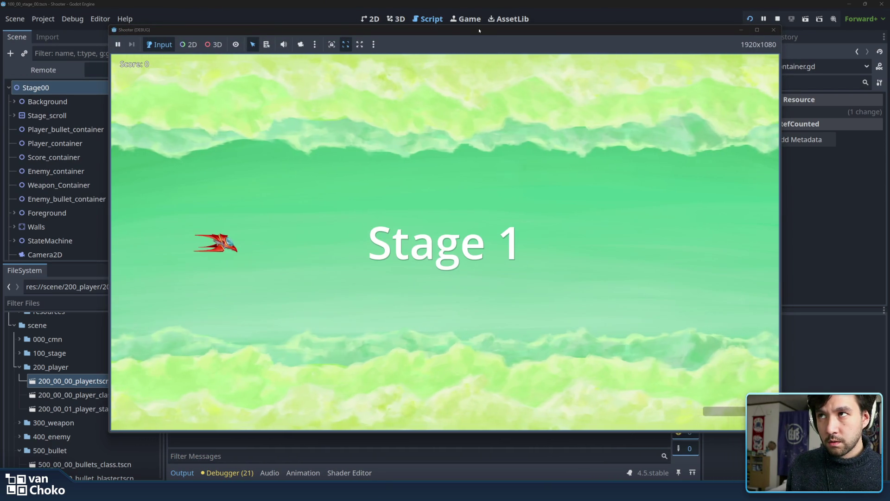
left_click_drag(479, 31, 625, 34)
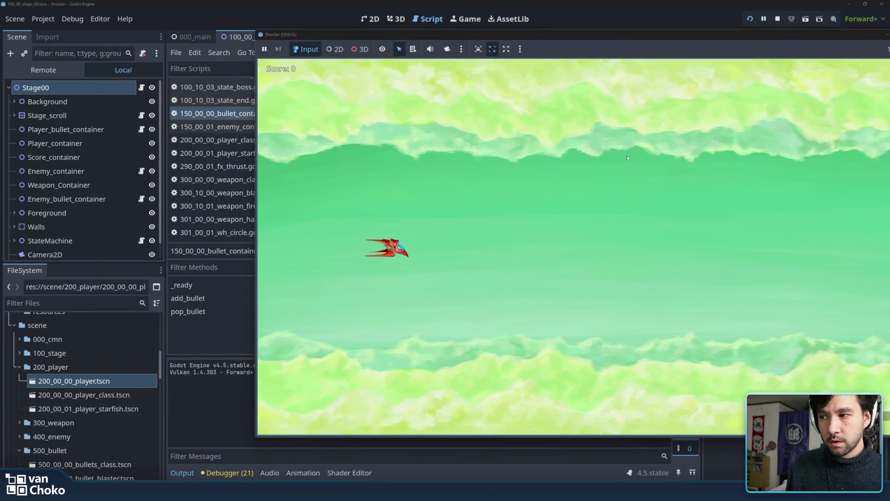
key("space")
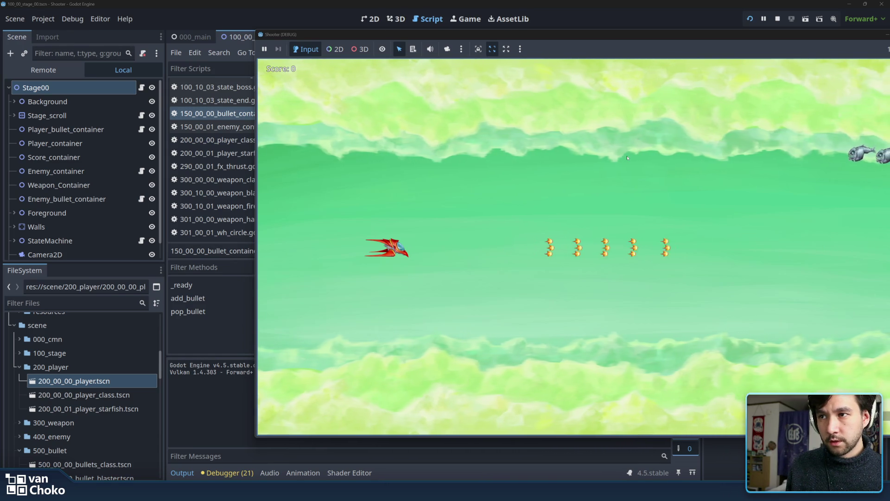
key("Up")
key("Down")
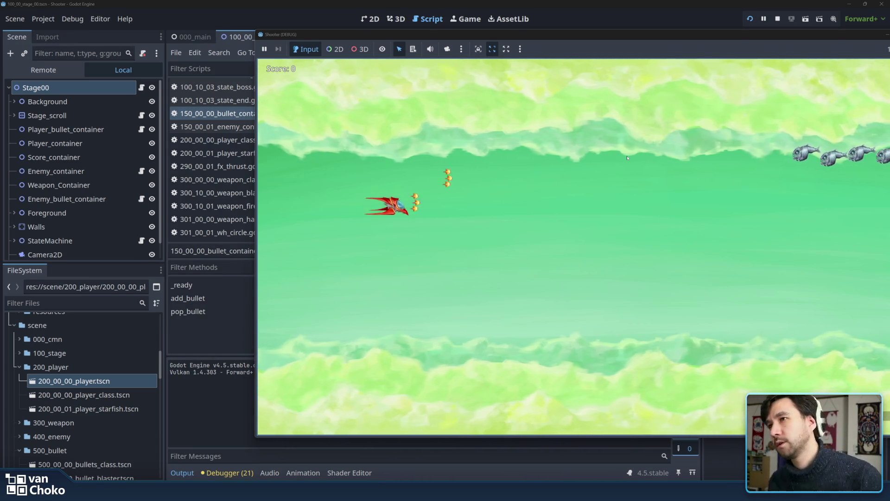
key("Down")
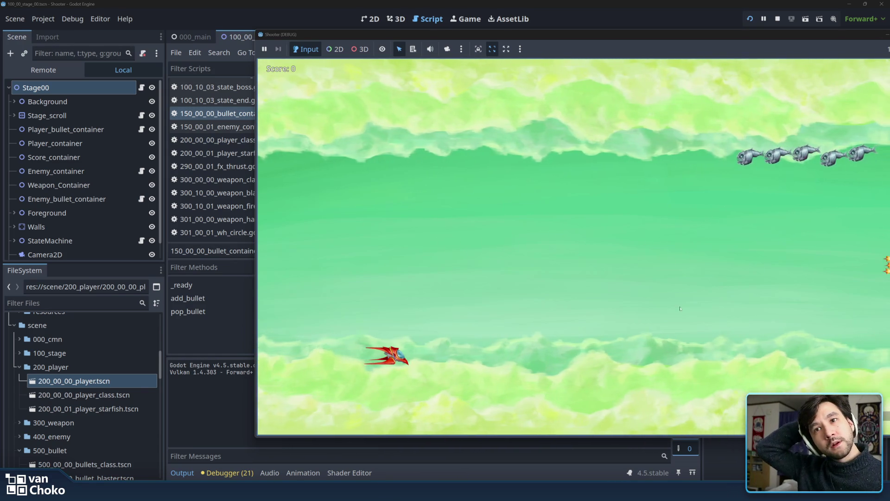
left_click_drag(711, 35, 624, 24)
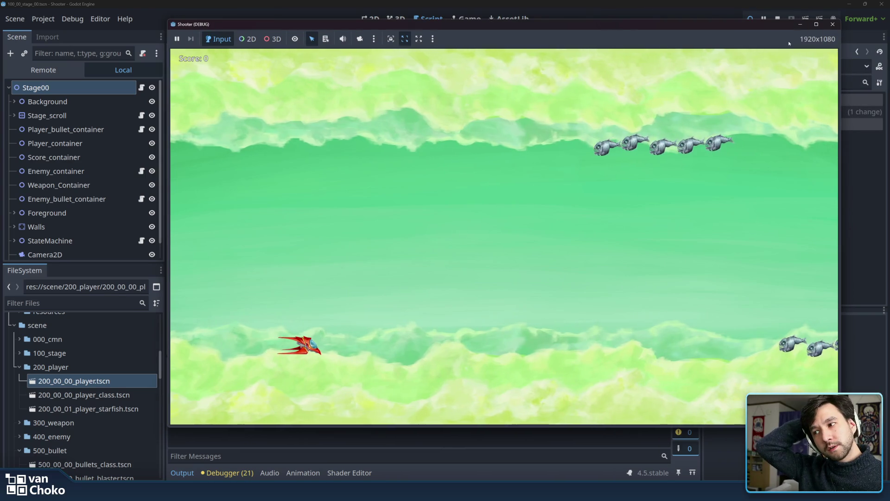
left_click(832, 24)
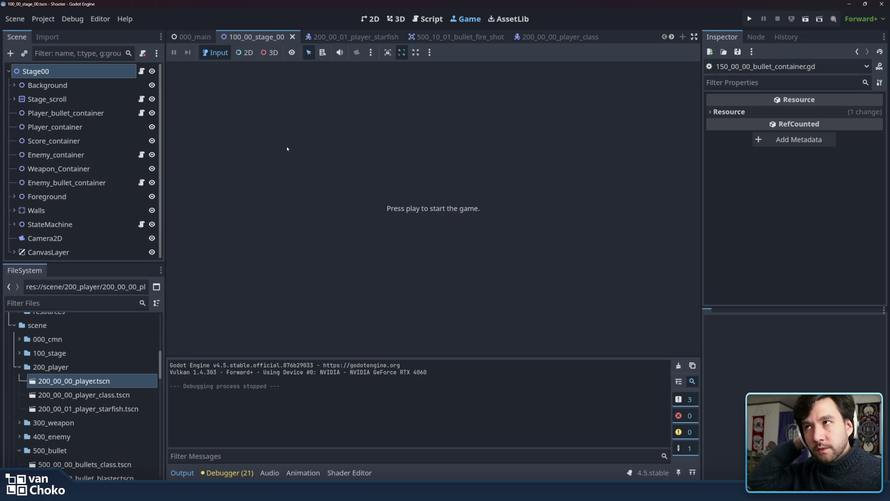
- Reopen 150_00_00_bullet_container.gd and check the new_bullet.get_parent() guard on line 21
left_click(371, 19)
left_click(428, 19)
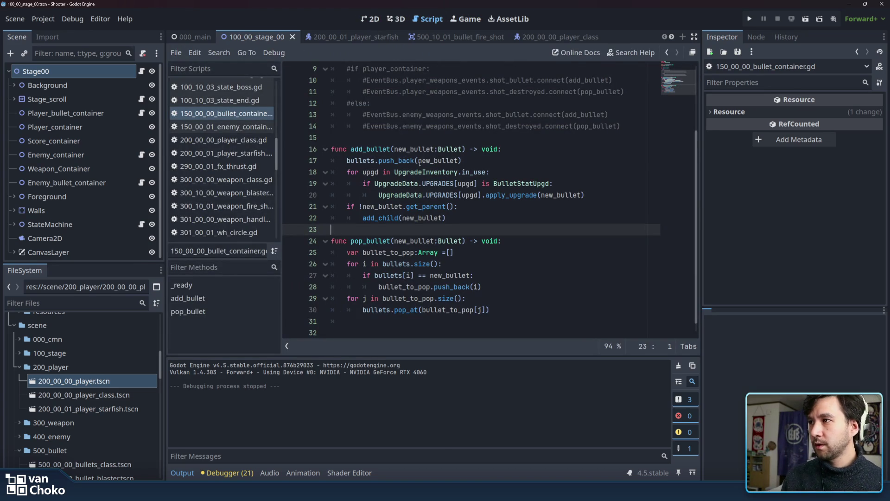
left_click(452, 224)
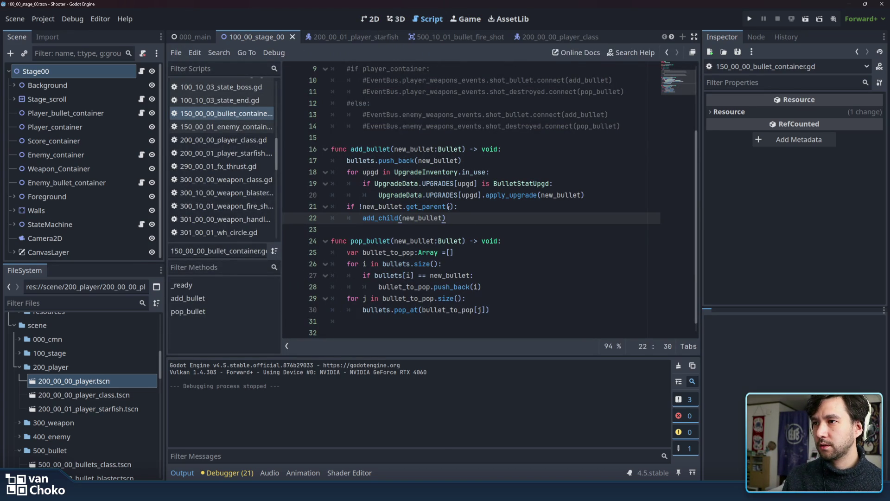
left_click_drag(458, 207, 367, 208)
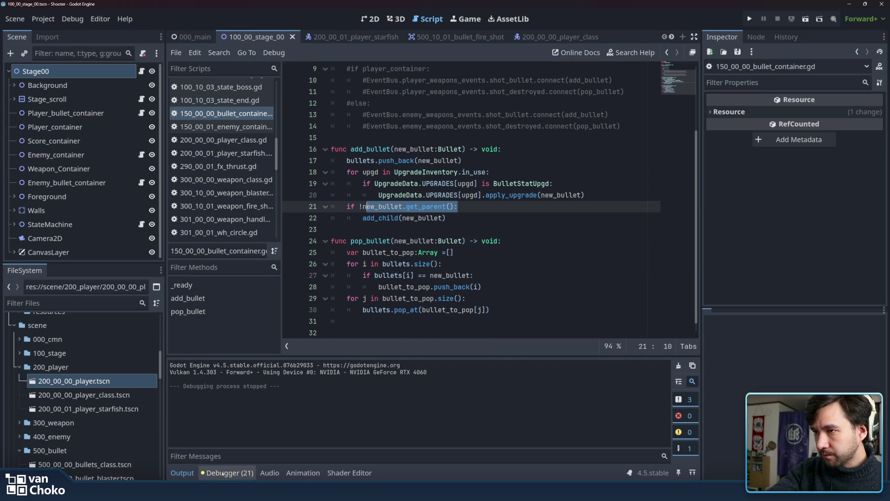
- Scroll the debugger's Errors list of unused-signal warnings, then return to add_bullet
left_click(222, 473)
scroll(407, 422, "down", 1)
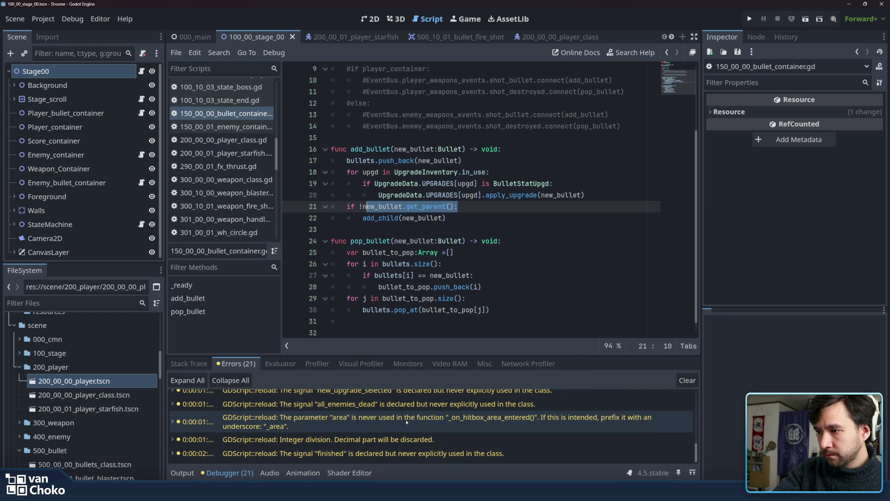
scroll(406, 422, "up", 4)
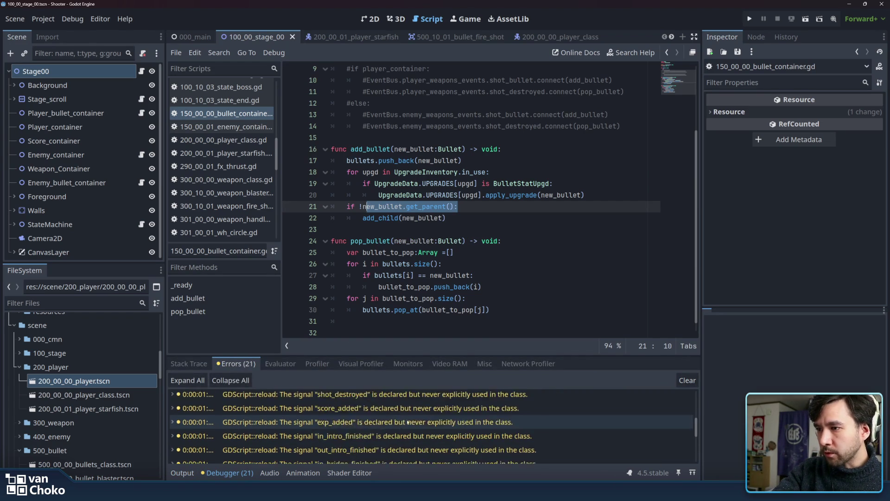
left_click(602, 232)
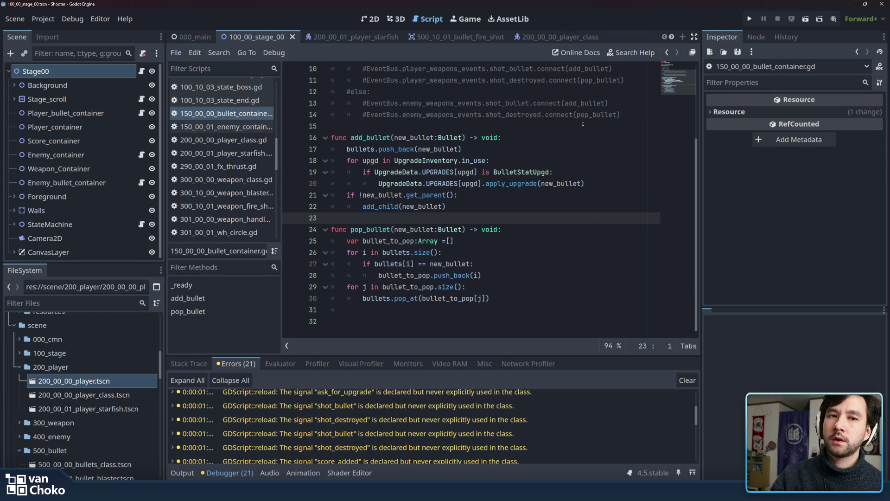
scroll(582, 124, "up", 3)
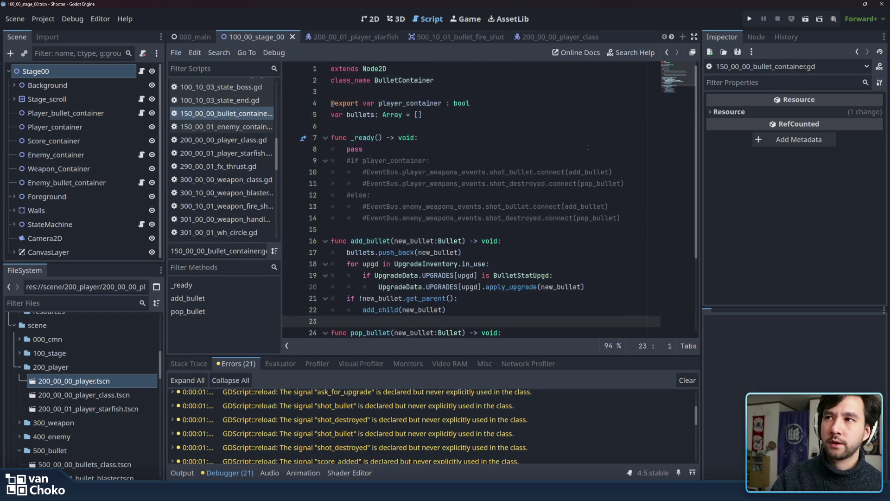
left_click(534, 239)
left_click(533, 226)
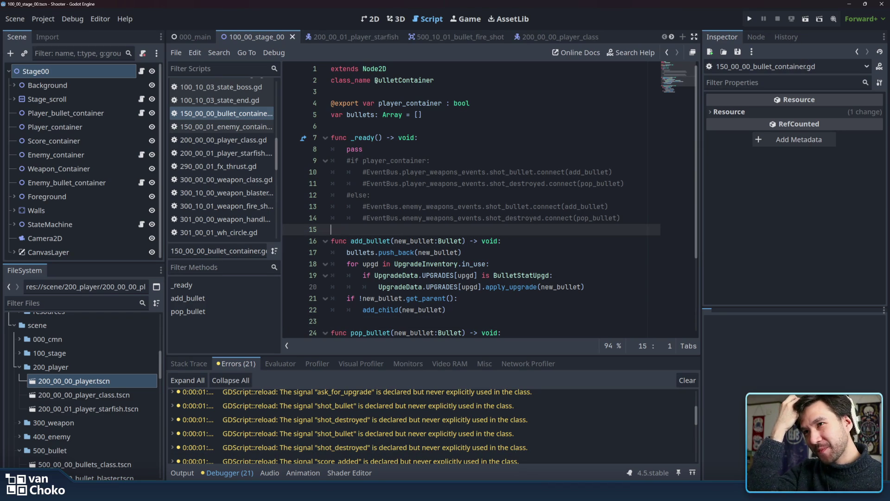
- Switch between the 200_00_00_player_class and 500_10_01_bullet_fire_shot scene tabs
left_click(548, 39)
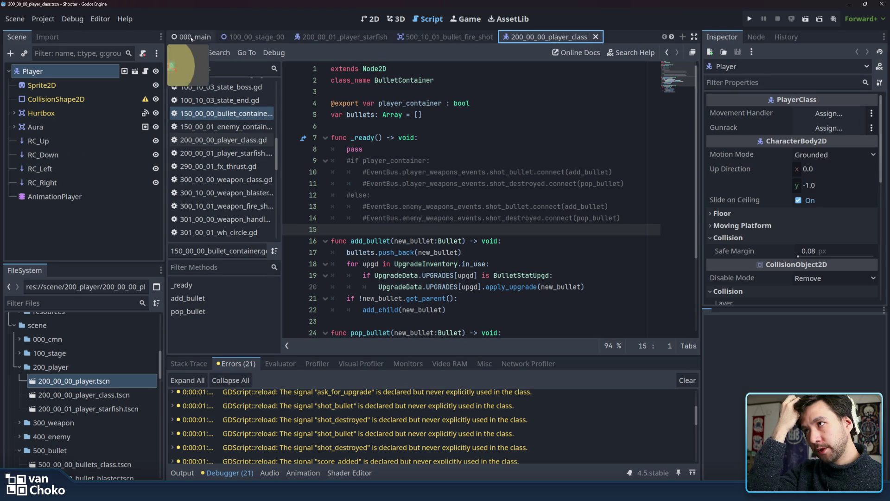
left_click(374, 21)
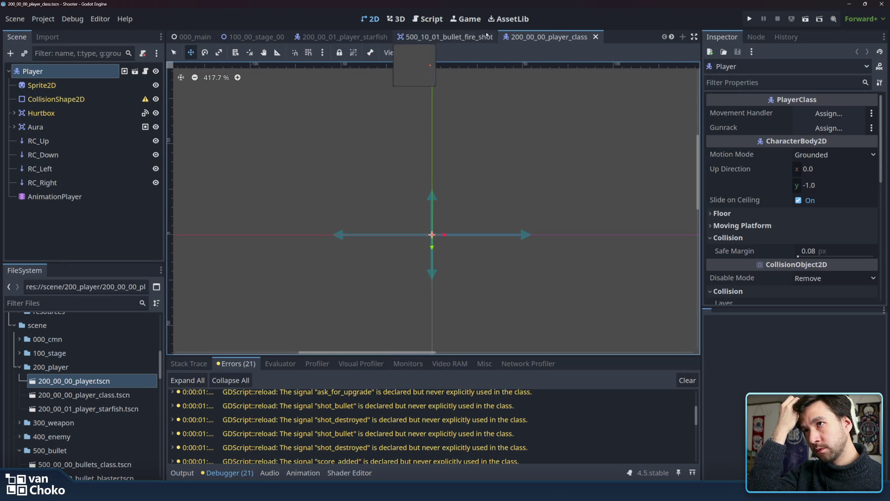
left_click(441, 37)
left_click(557, 39)
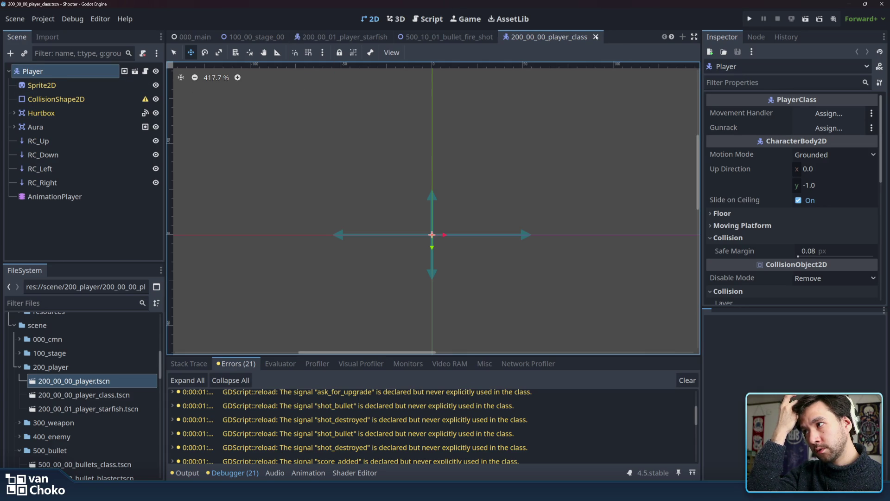
- Swap the player_class tab for the 200_00_00_player scene, inspect its Hurtbox, Sprite2D, CollisionShape2D nodes, then open its script
left_click(596, 37)
left_click(554, 38)
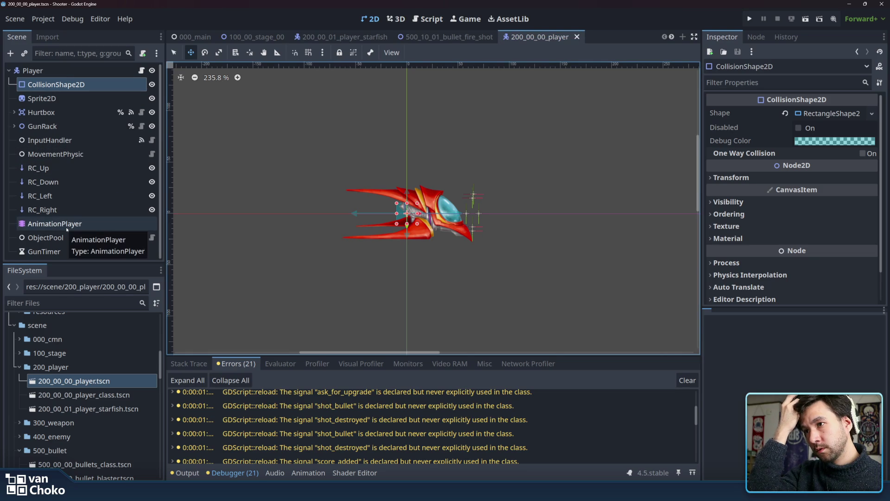
left_click(47, 113)
left_click(51, 98)
left_click(51, 84)
left_click(46, 112)
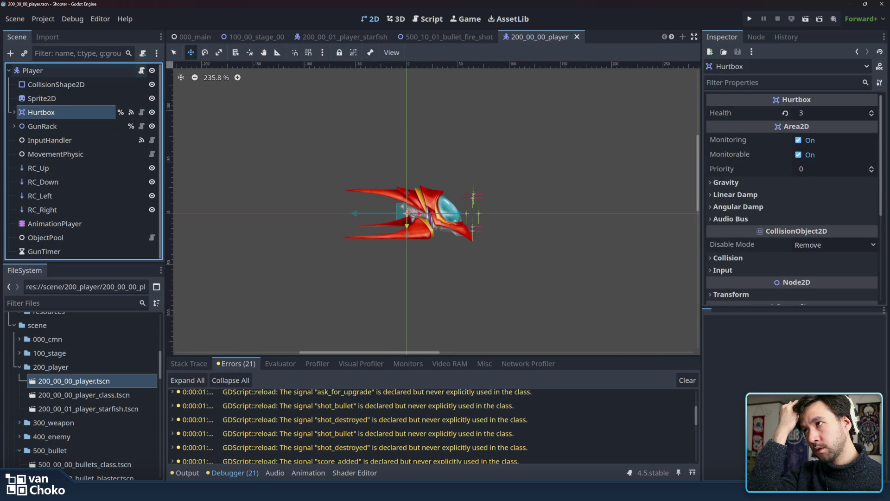
left_click(141, 70)
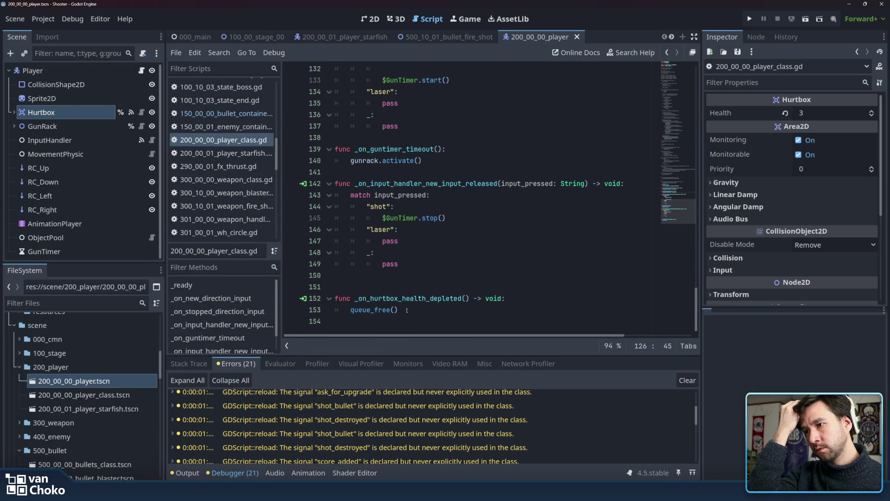
- Inspect the hurtbox health-depleted handler's queue_free() line in the player class script
left_click(436, 310)
left_click_drag(400, 310, 350, 310)
left_click(430, 268)
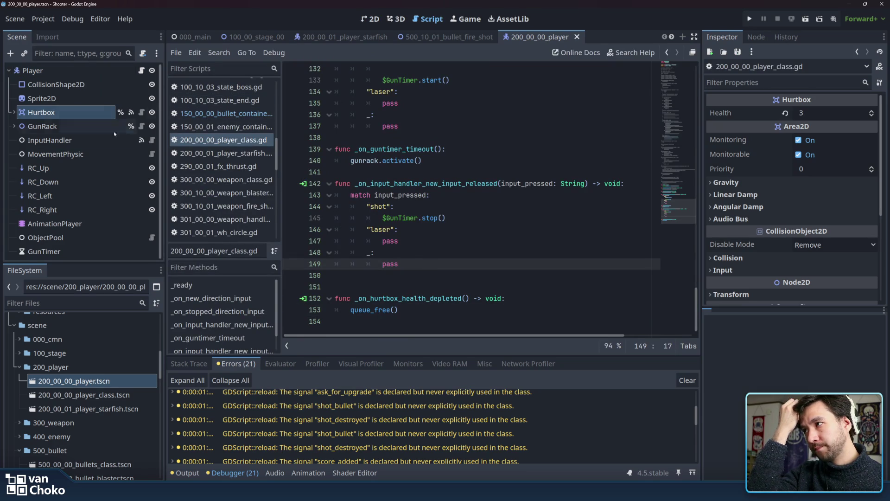
- Inspect MovementPhysic, ObjectPool, GunTimer and AnimationPlayer, then view CollisionShape2D in 2D
left_click(55, 154)
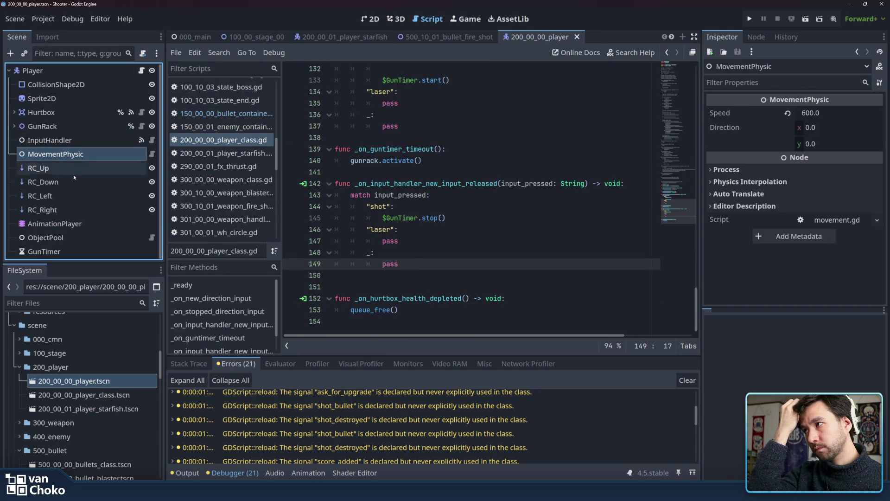
left_click(83, 238)
left_click(76, 251)
left_click(83, 225)
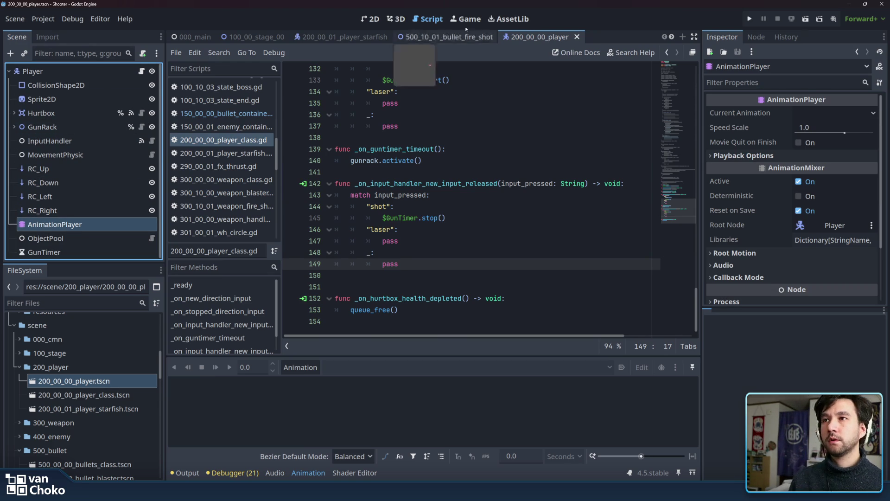
key("Up")
key("Up")
key("Up")
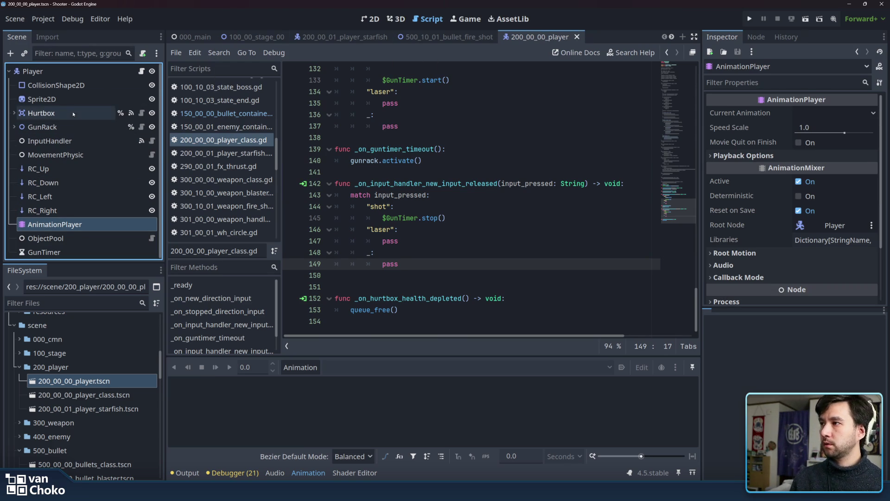
key("ctrl+F1")
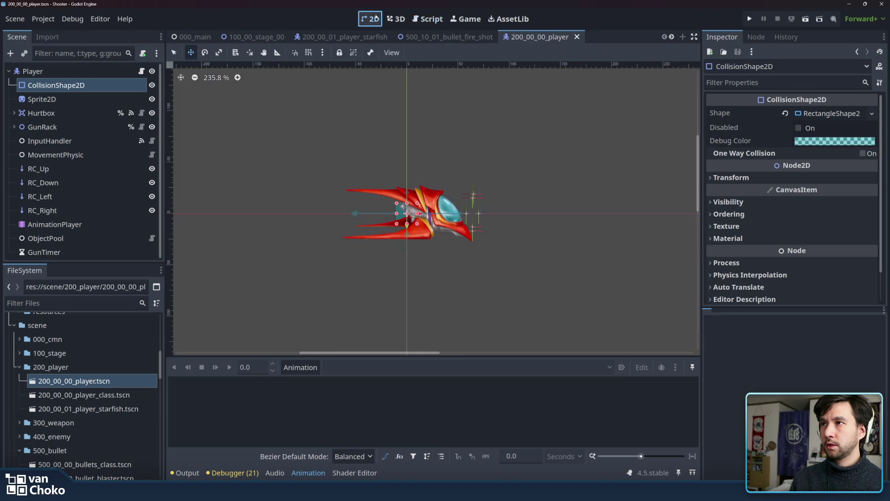